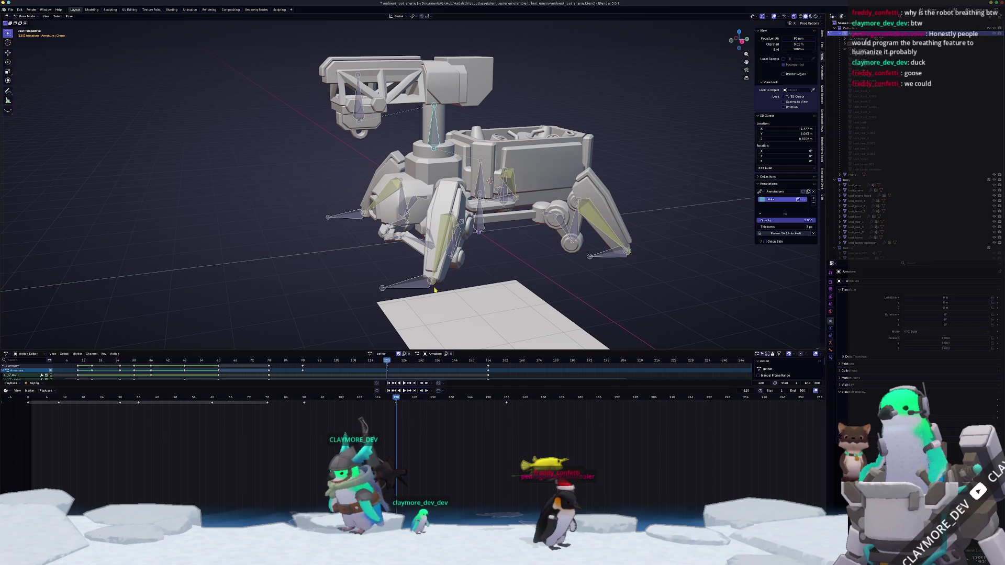
- Key the moved turret pose, paste it again at a later gather frame and preview the swing
left_click(422, 189)
key("i")
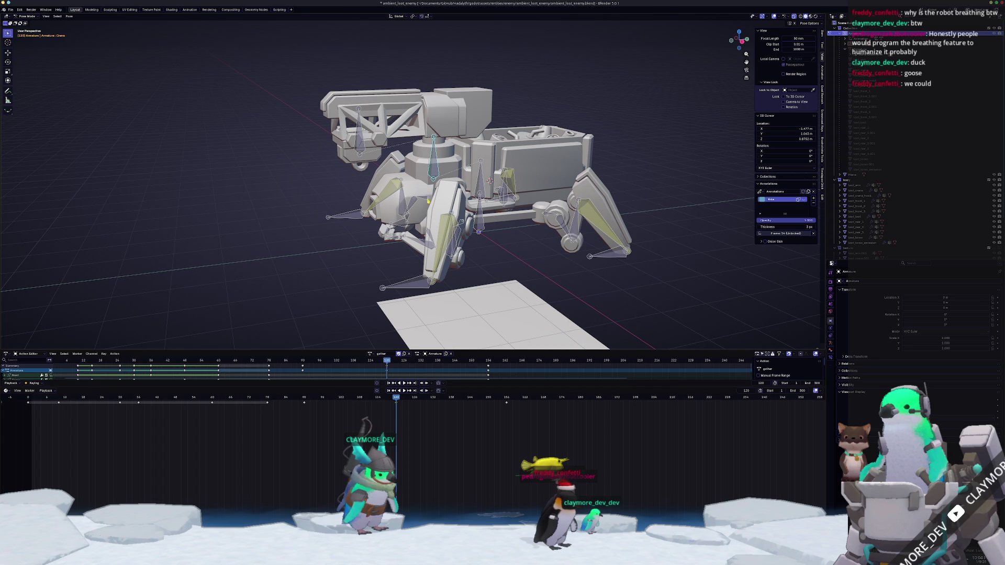
left_click_drag(433, 400, 452, 401)
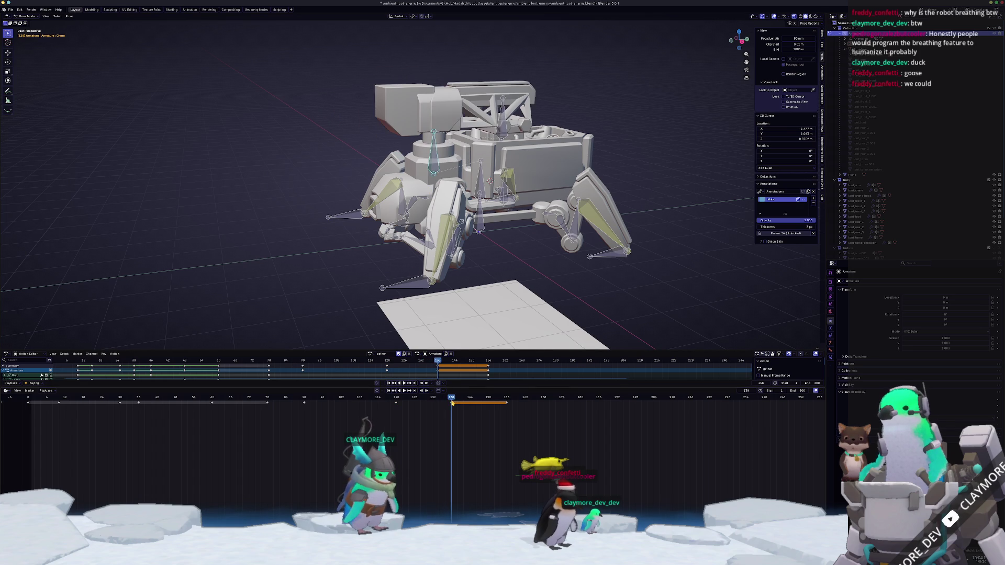
key("ctrl+v")
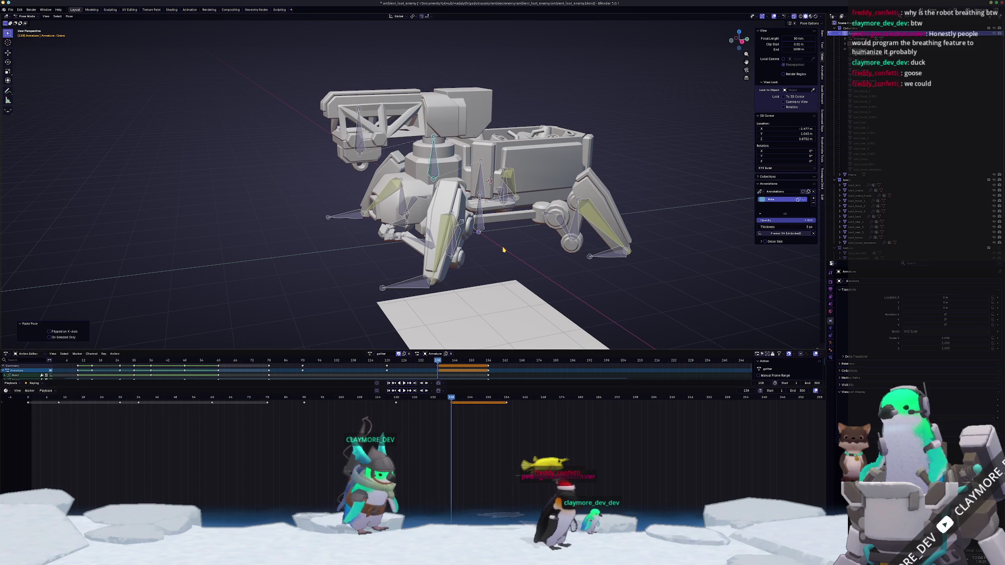
key("space")
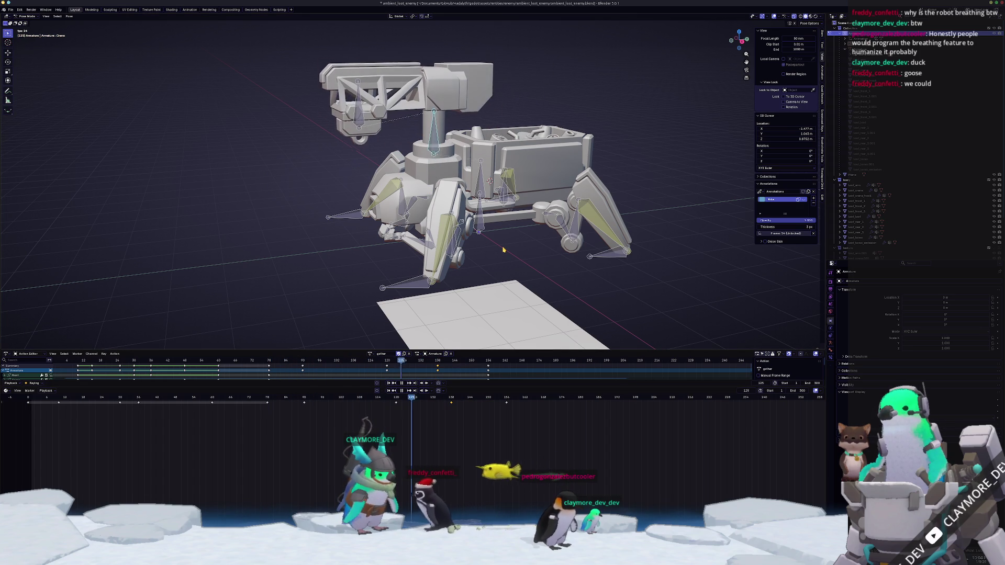
key("Escape")
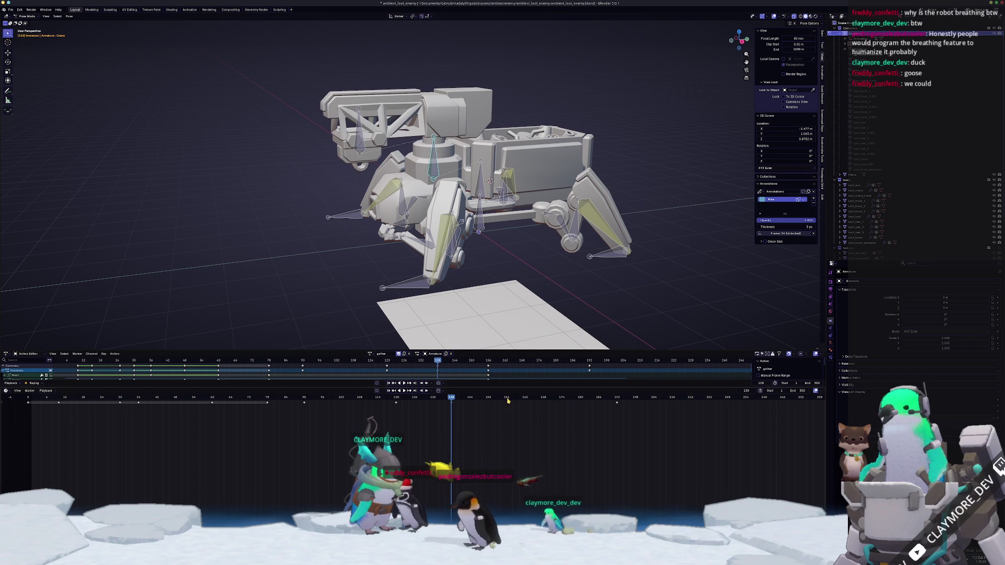
- Shift the late turret keyframes four frames earlier and play back the gather motion
left_click_drag(507, 401, 527, 412)
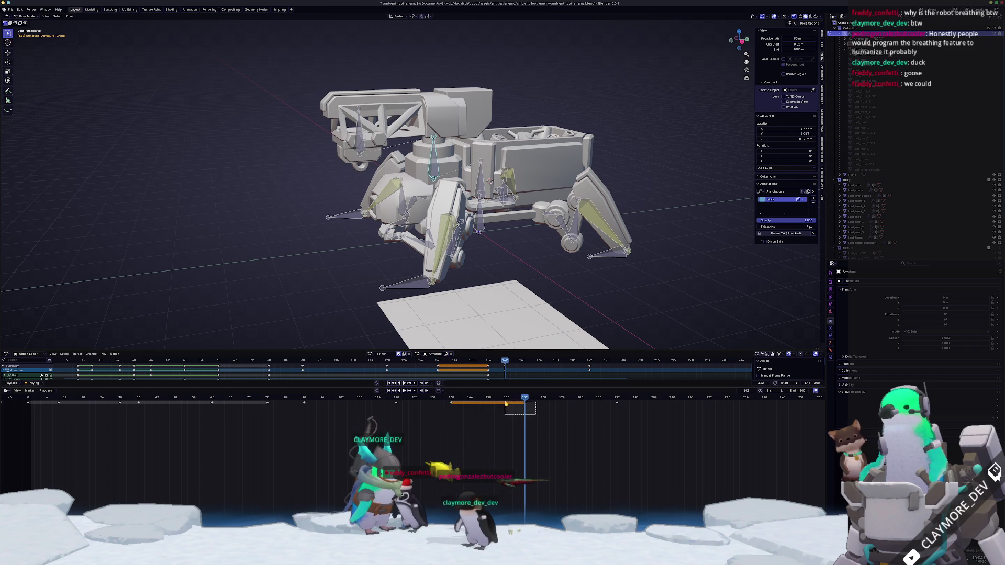
key("g")
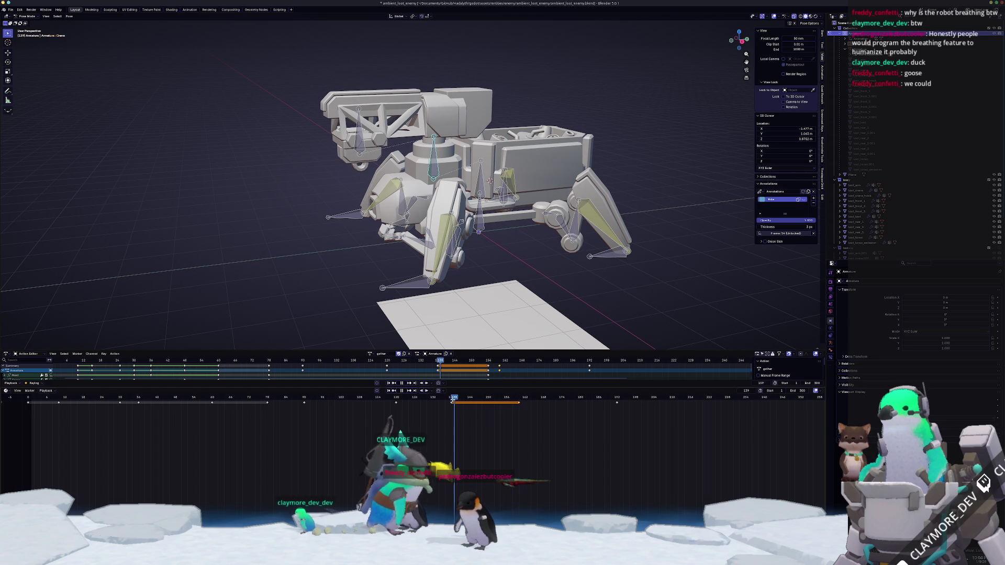
left_click(451, 397)
key("g")
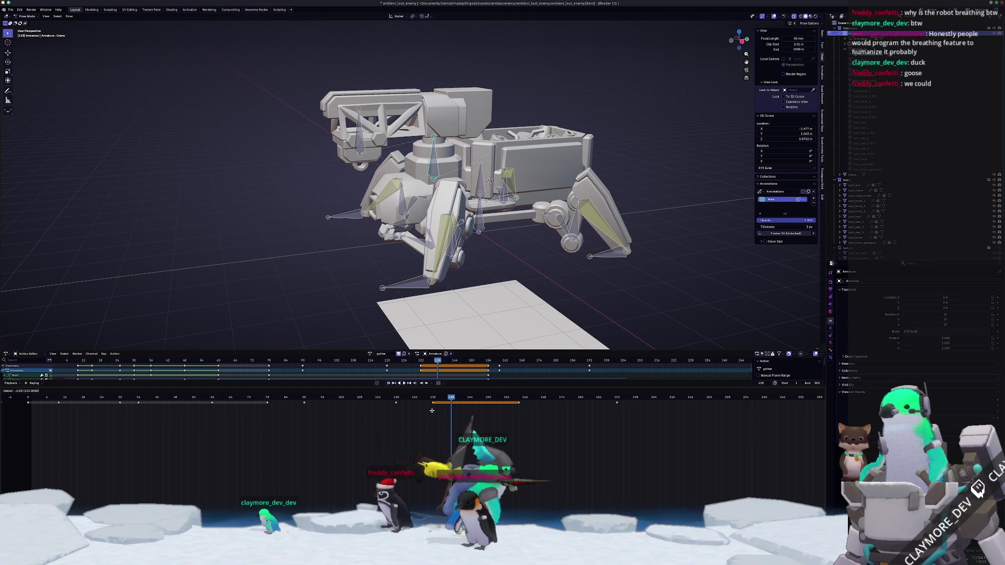
left_click(424, 409)
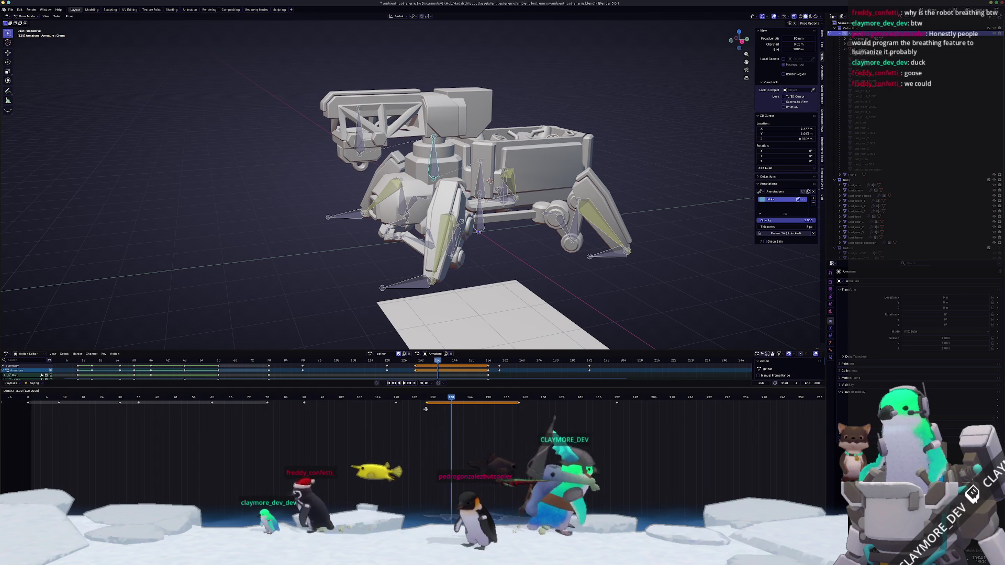
left_click_drag(424, 408, 234, 408)
key("space")
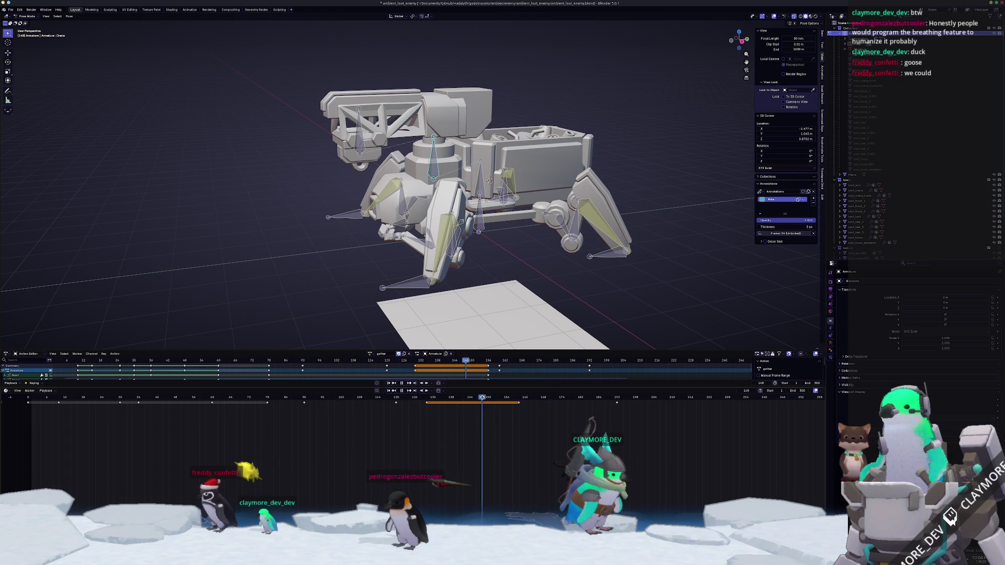
- Paste the turret pose at a further frame and scrub through the action to check it
left_click(400, 398)
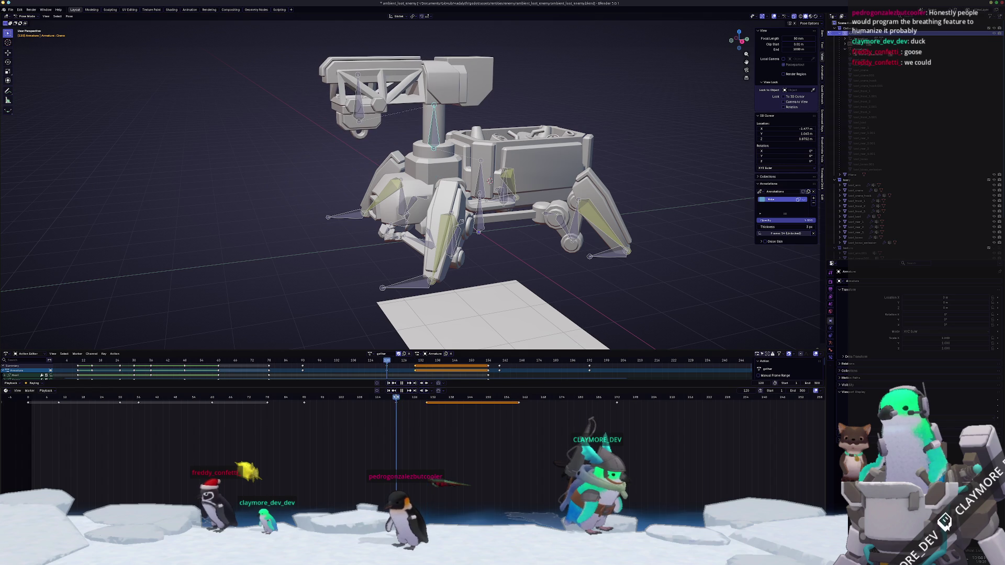
left_click_drag(557, 397, 580, 398)
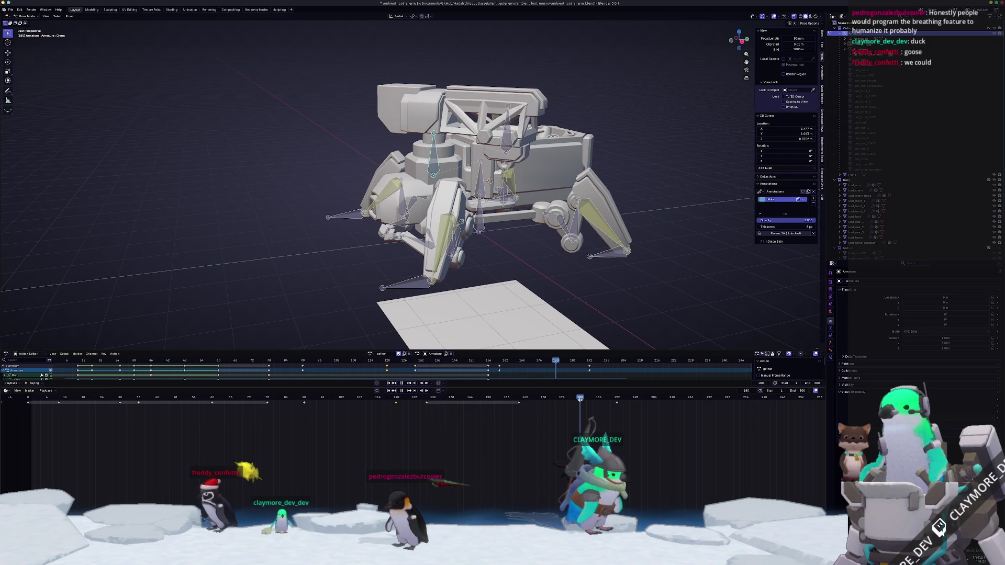
key("ctrl+v")
key("space")
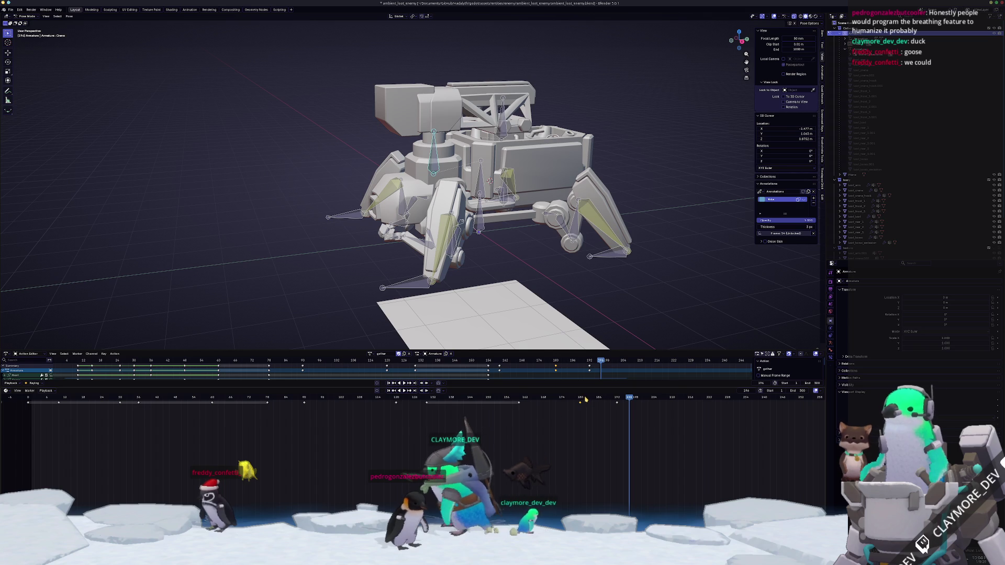
key("Escape")
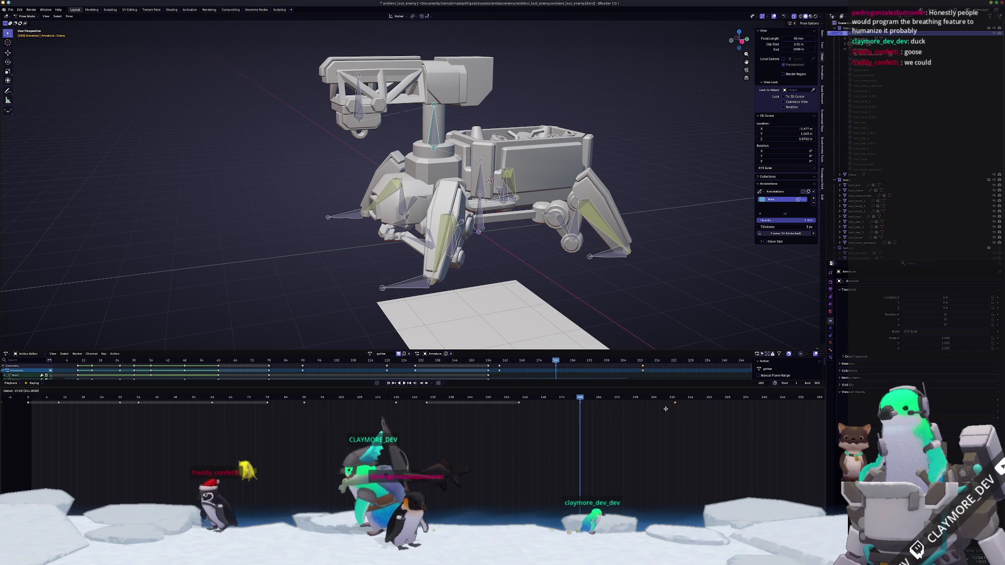
left_click(395, 397)
key("space")
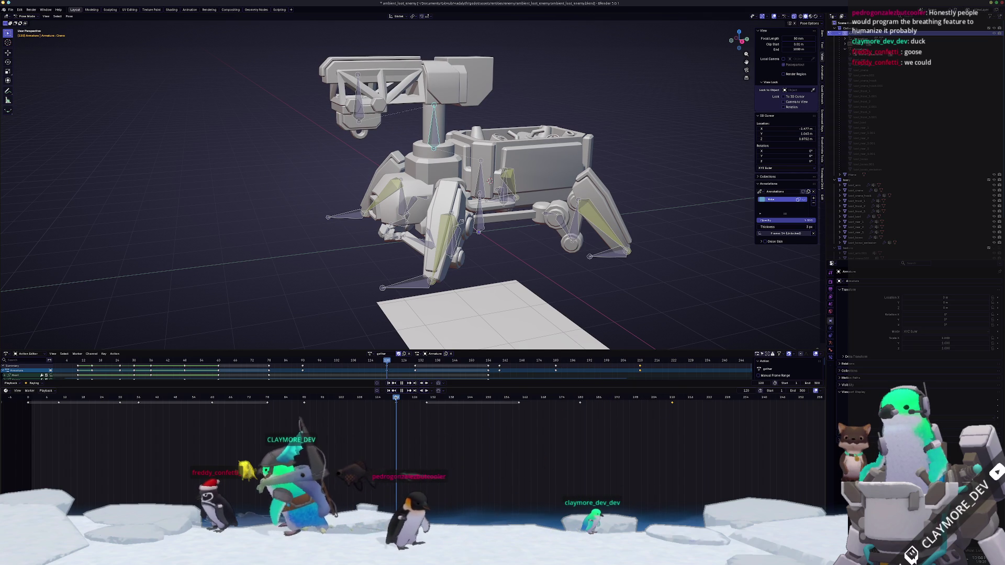
left_click_drag(325, 398, 304, 398)
left_click_drag(605, 409, 624, 413)
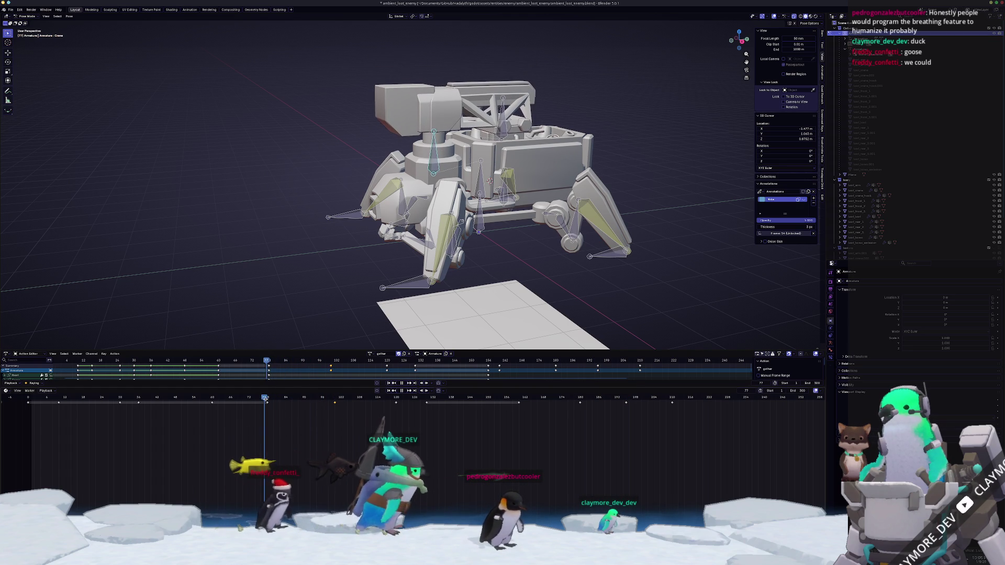
- Select all armature bones, box-select their keyframes and play the resulting turret motion
left_click(164, 409)
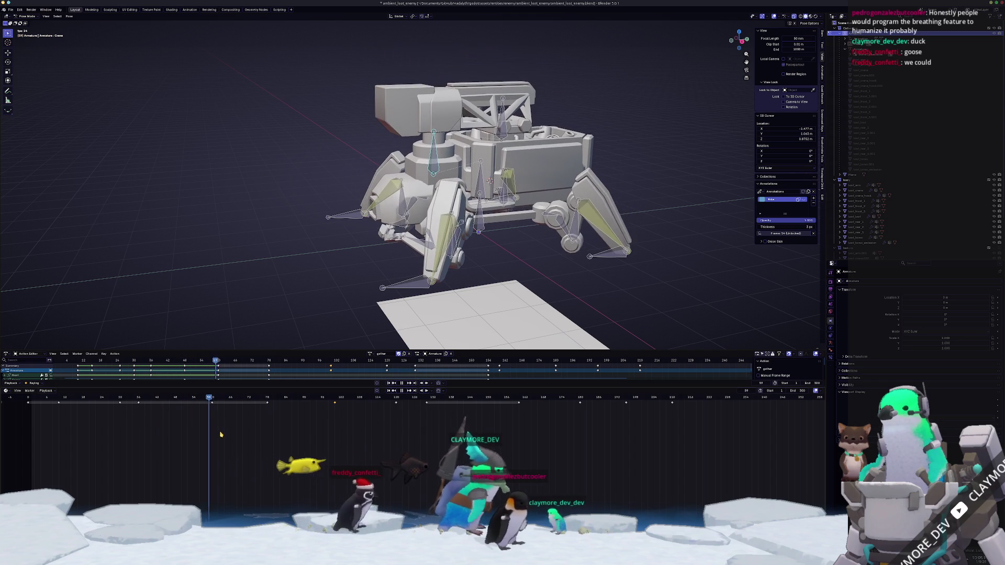
key("a")
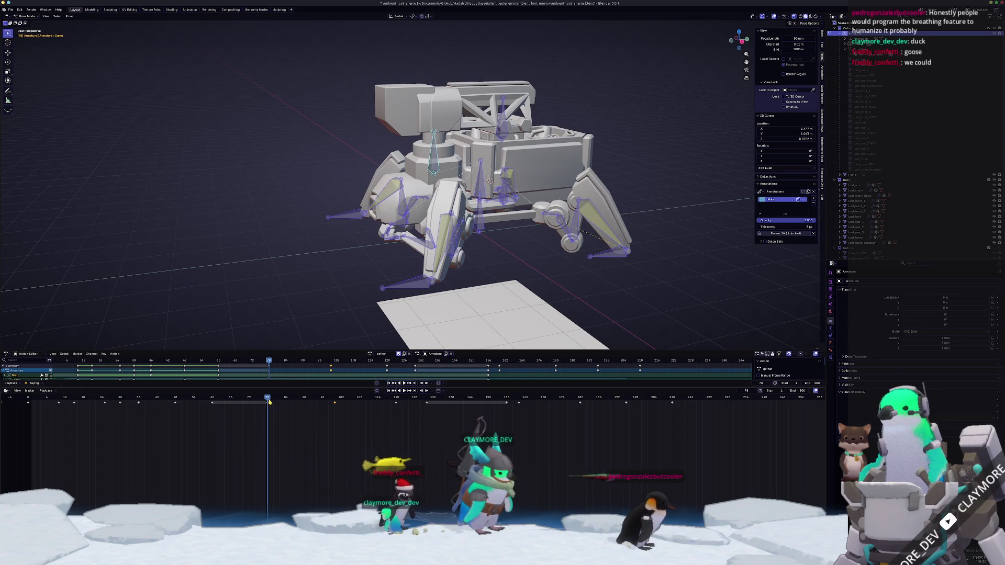
left_click_drag(262, 401, 269, 401)
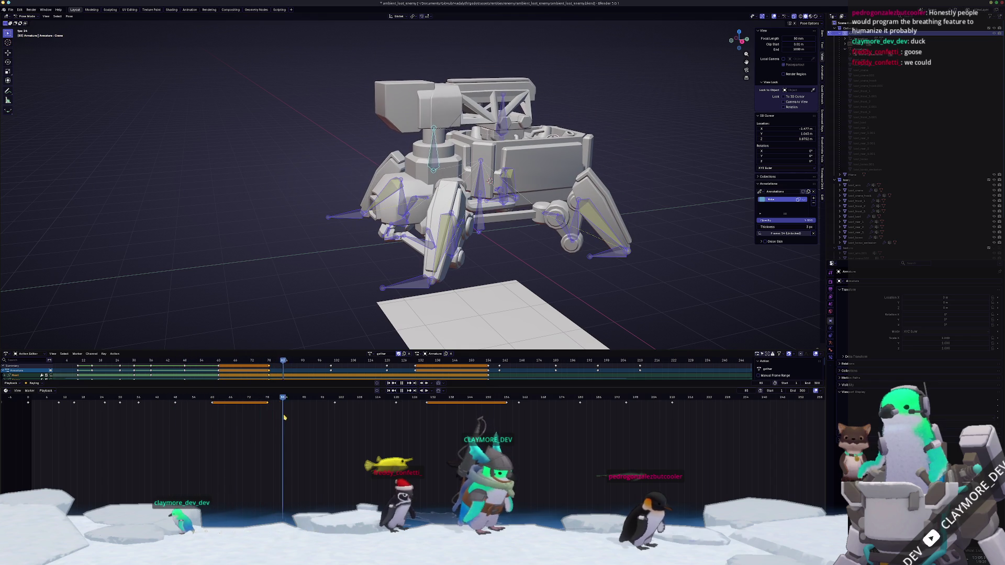
left_click(333, 425)
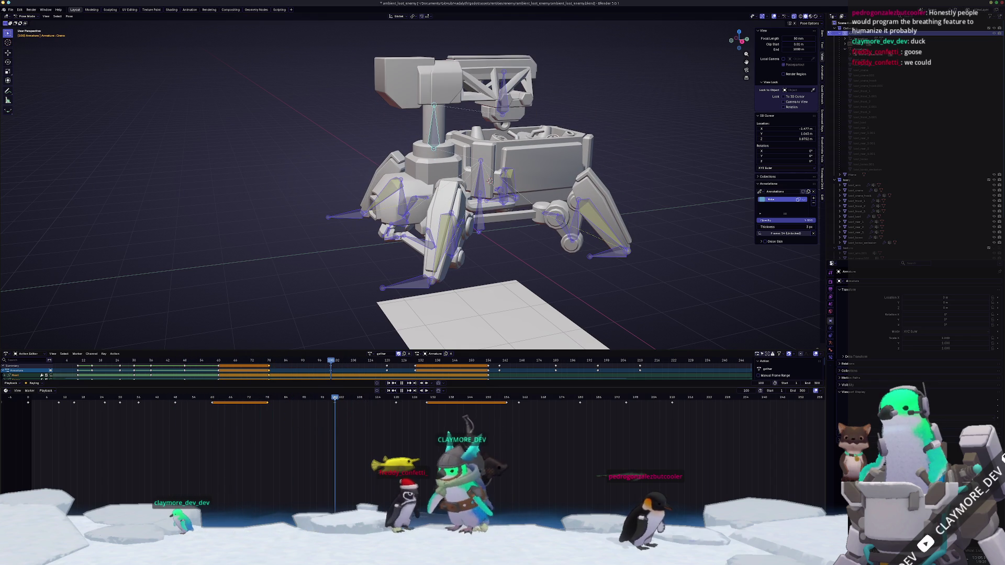
left_click_drag(334, 425, 426, 410)
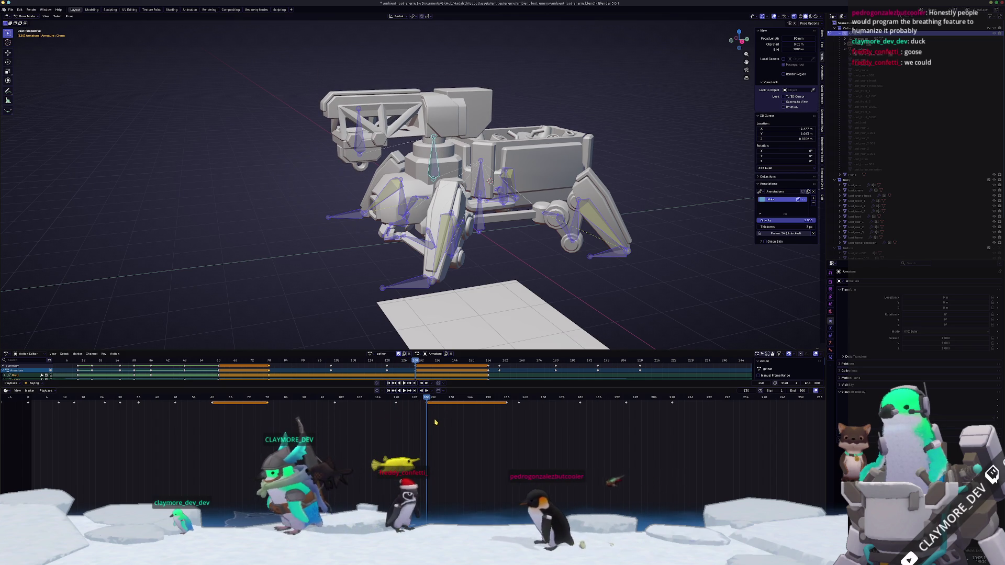
key("space")
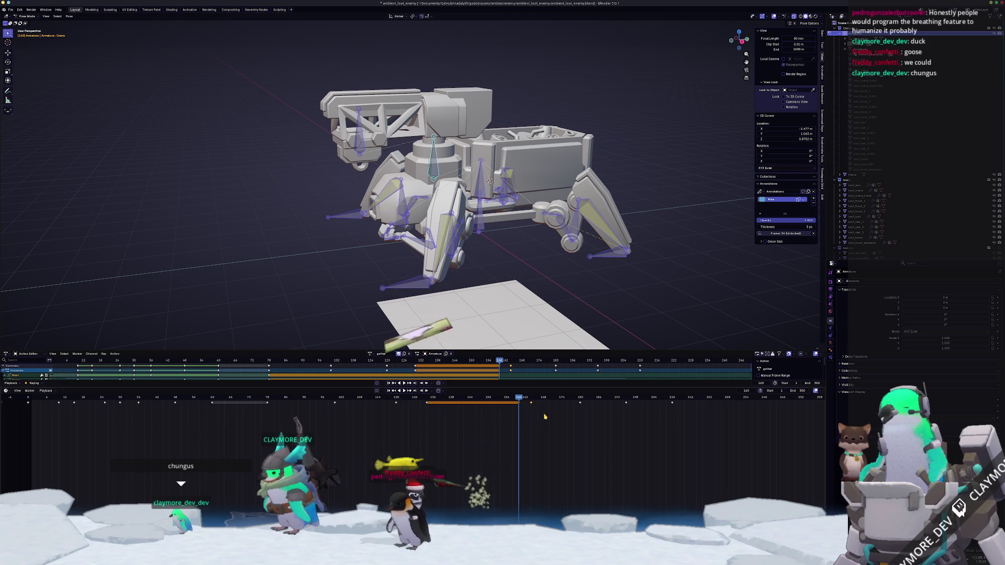
key("space")
- Abandon a key shift, delete the late gather keyframes and play the shortened motion
mouse_move(529, 402)
left_mouse_down()
mouse_move(518, 398)
mouse_move(531, 398)
left_mouse_up()
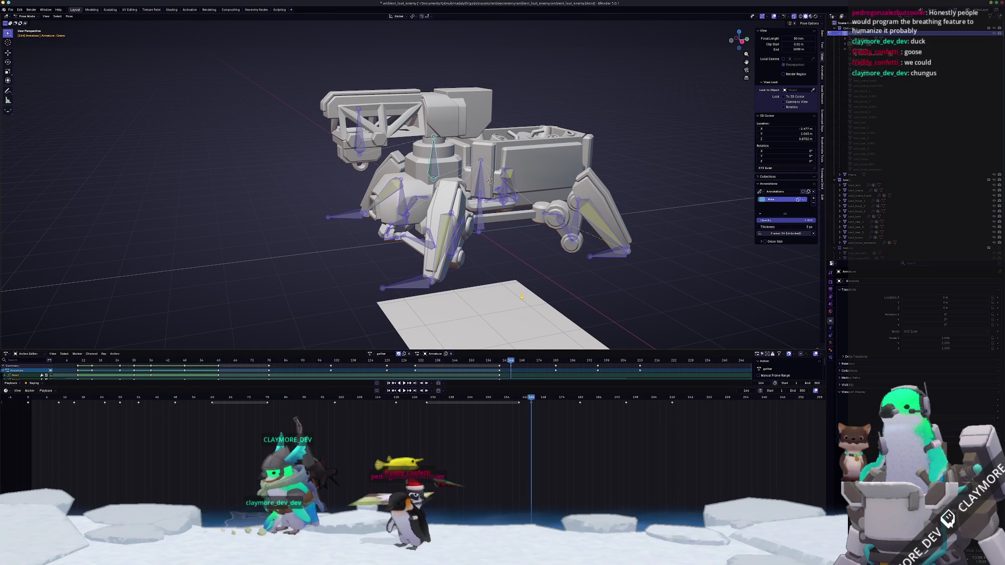
left_click(582, 312)
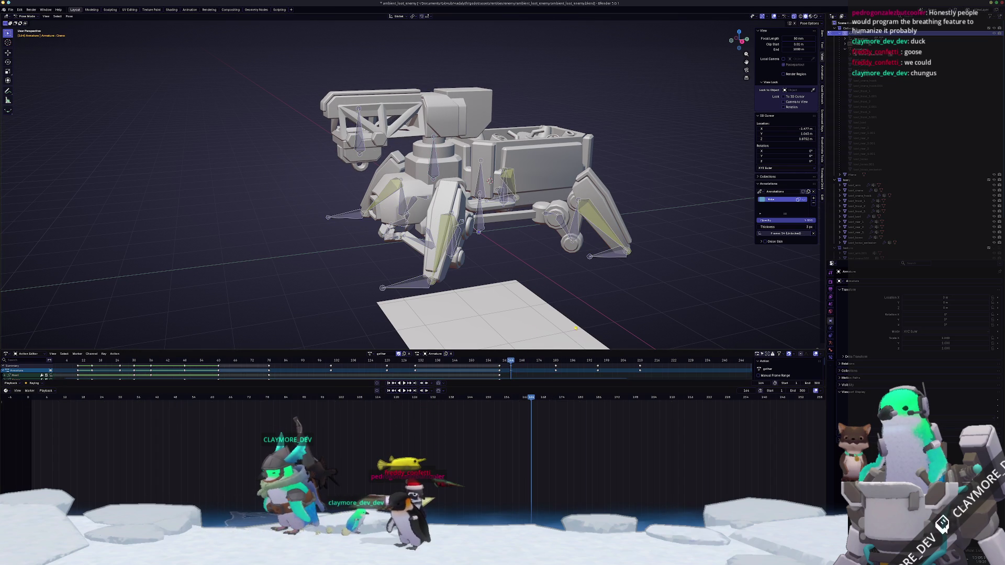
key("a")
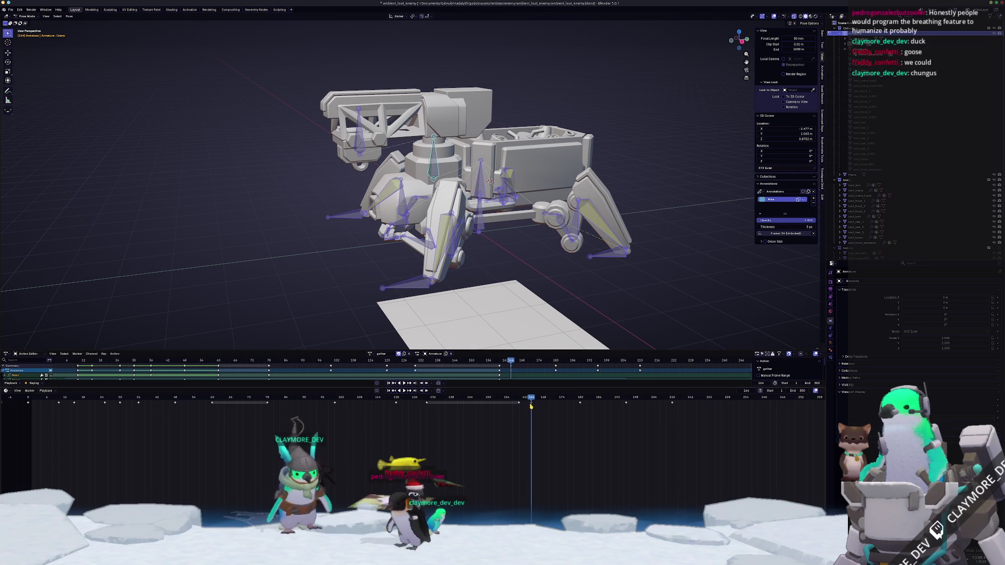
key("g")
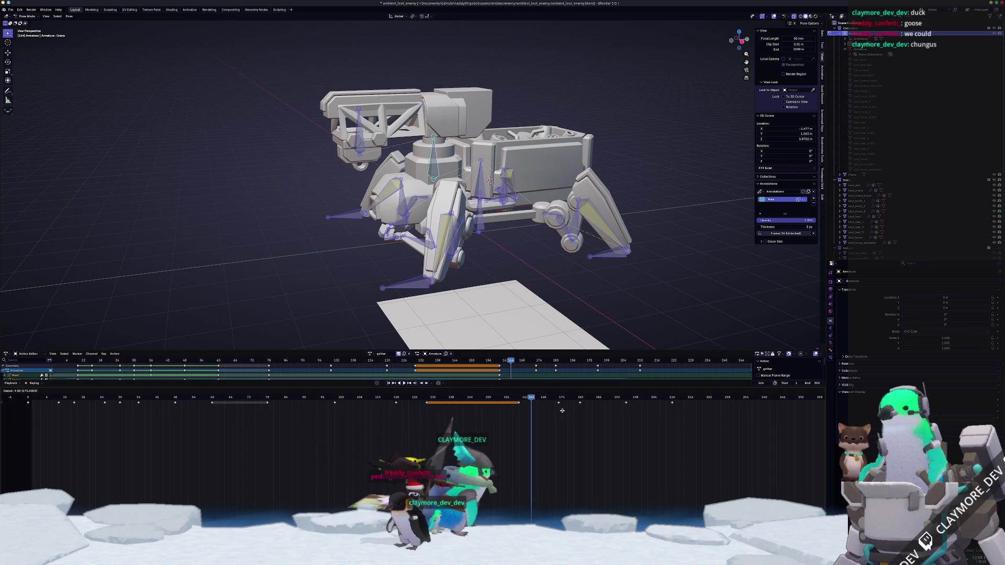
left_click(544, 413)
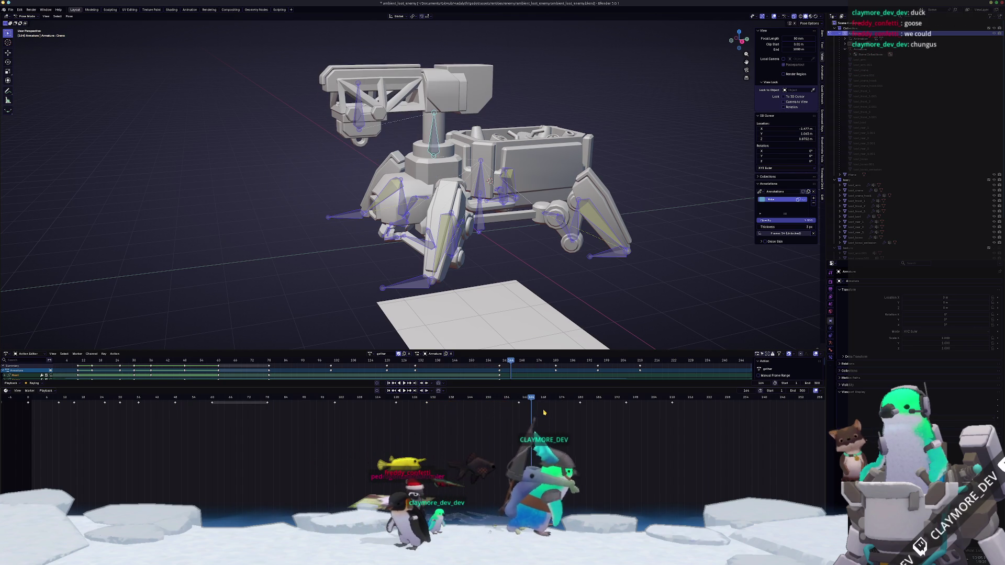
key("ctrl+z")
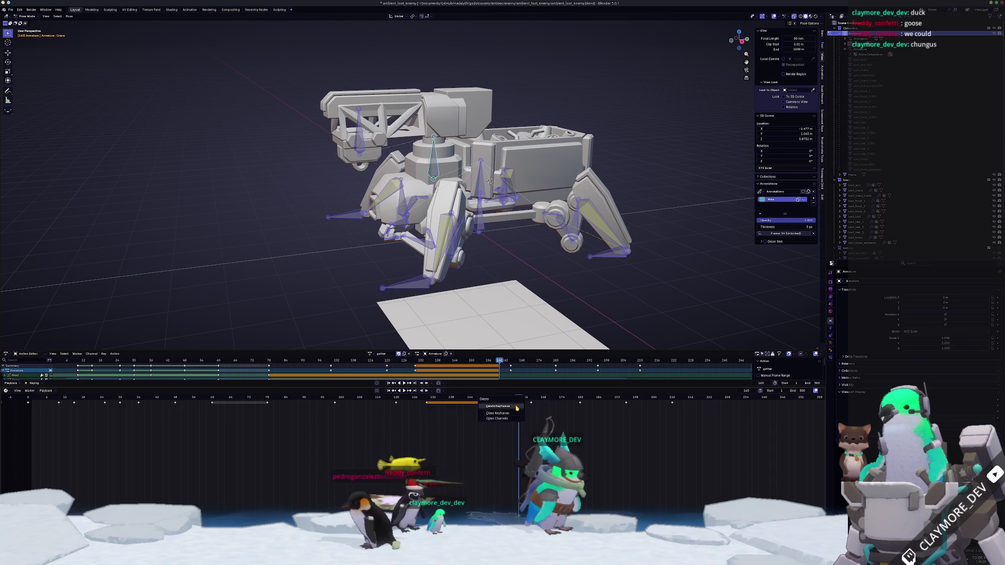
left_click(517, 407)
key("space")
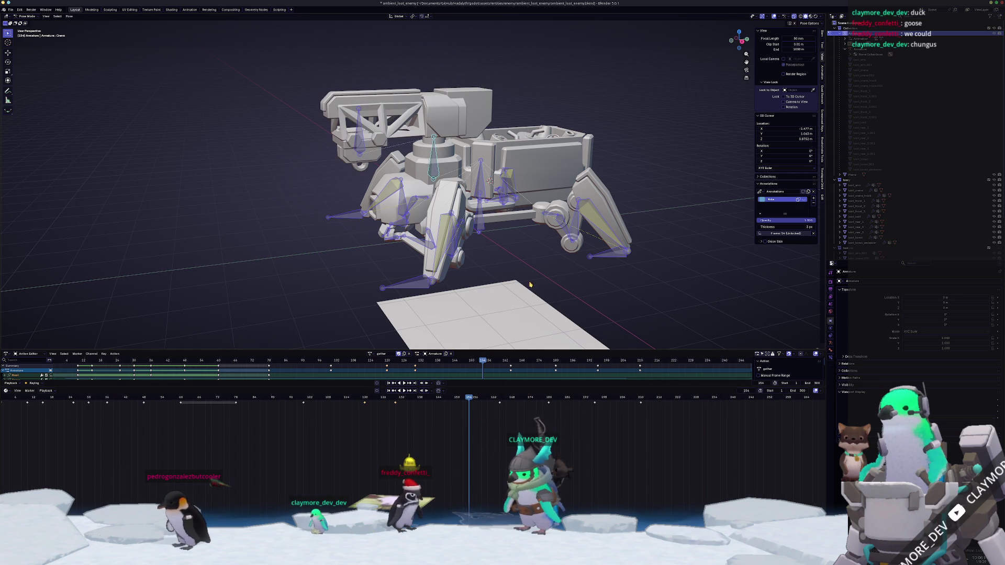
scroll(498, 306, "up", 2)
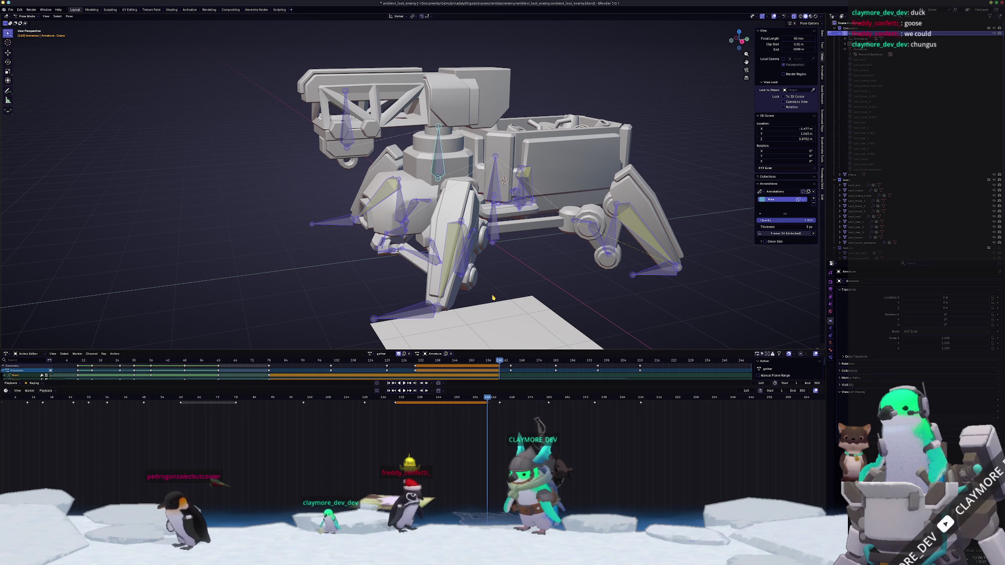
- Stop playback around frame 210 and clear the keyframe selection after orbiting the mech
middle_click_drag(493, 298, 503, 294)
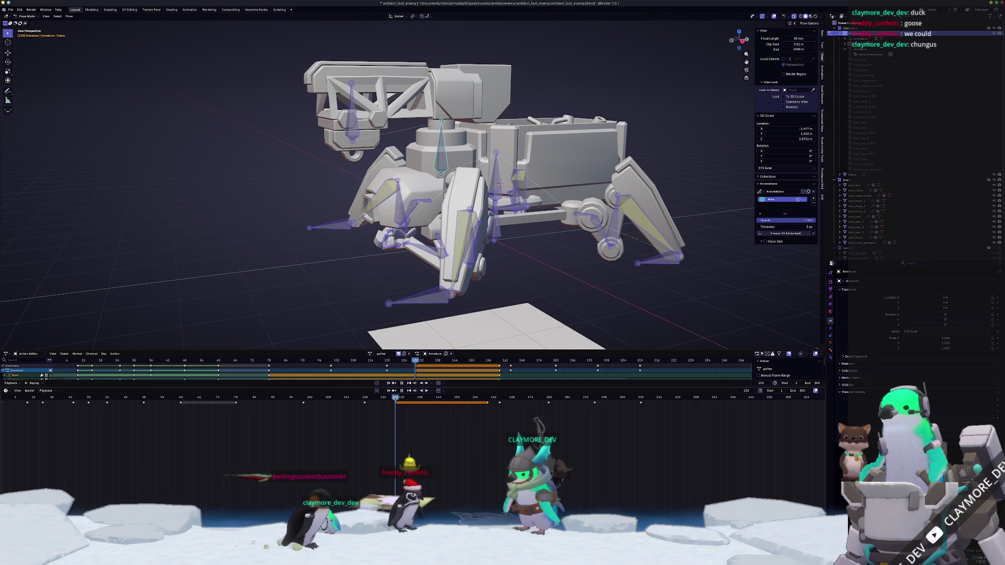
mouse_move(395, 399)
left_mouse_down()
mouse_move(246, 414)
mouse_move(300, 408)
left_mouse_up()
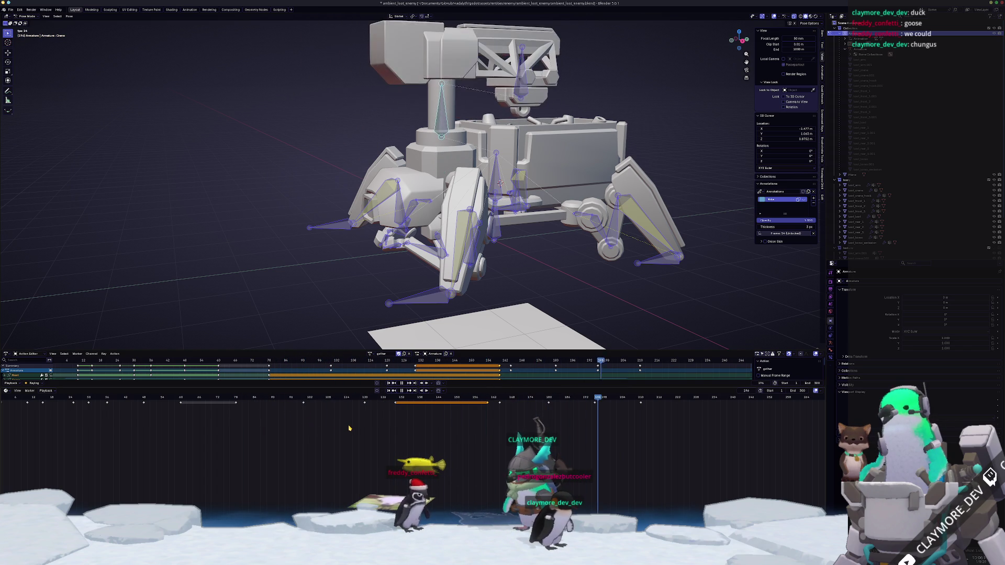
key("space")
scroll(602, 420, "down", 1)
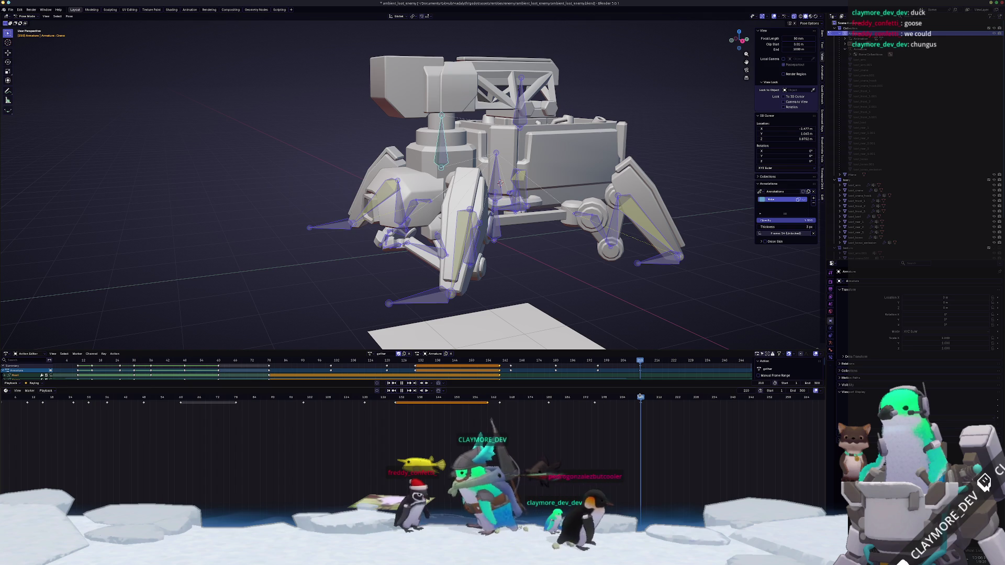
left_click_drag(610, 404, 608, 403)
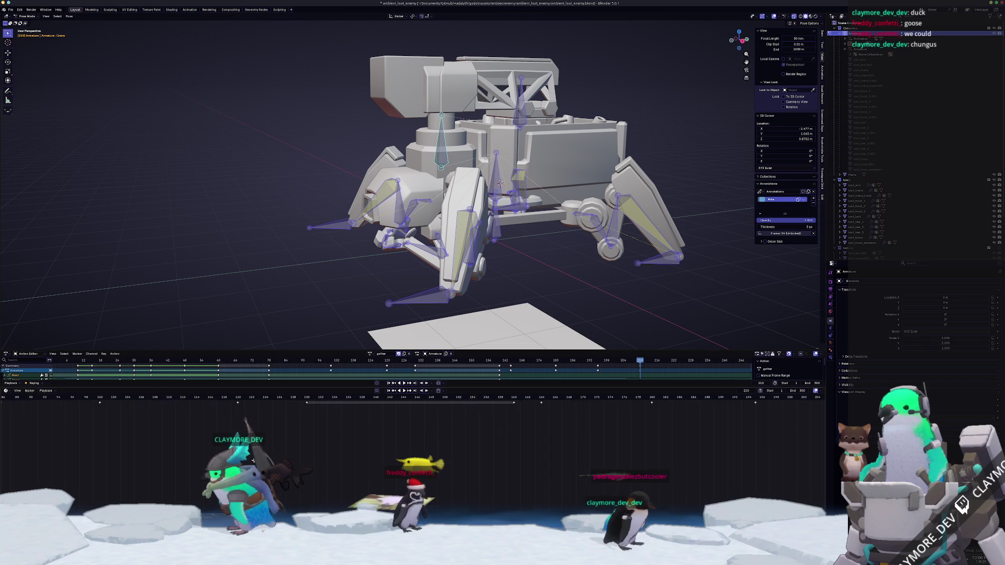
- Frame the whole range, box-select the right-hand keyframe block and move it earlier
key("Home")
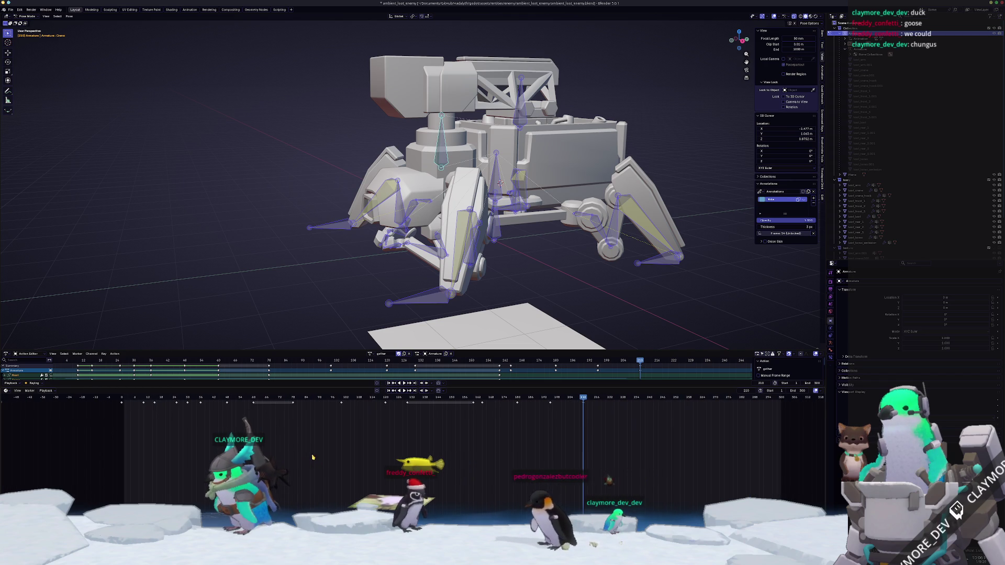
key("space")
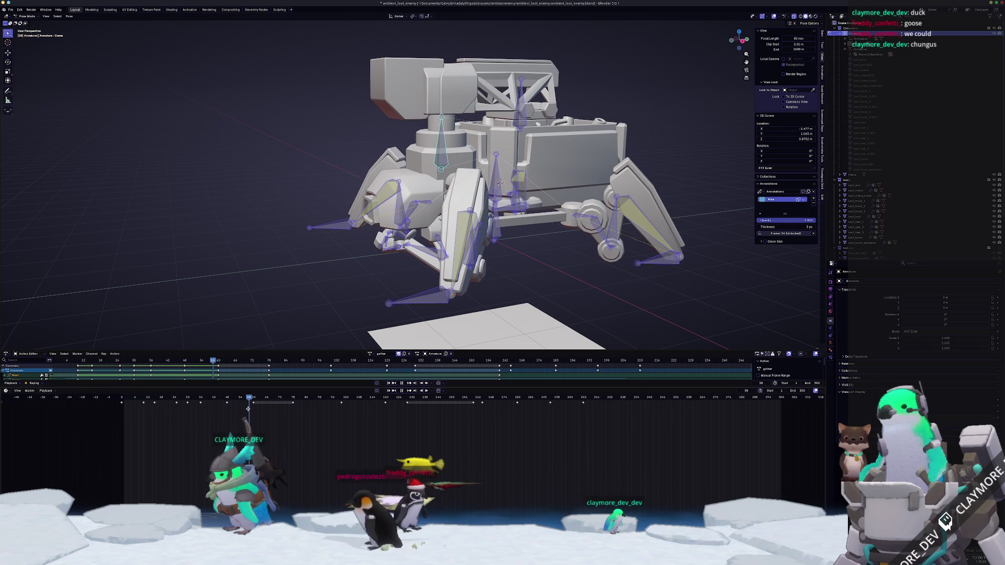
left_click_drag(252, 410, 118, 404)
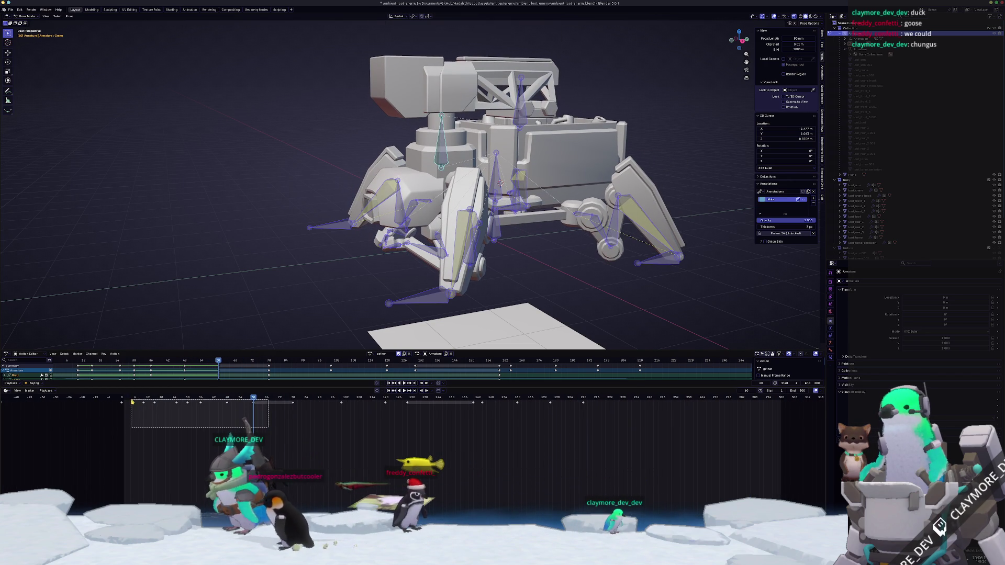
left_click_drag(701, 398, 695, 399)
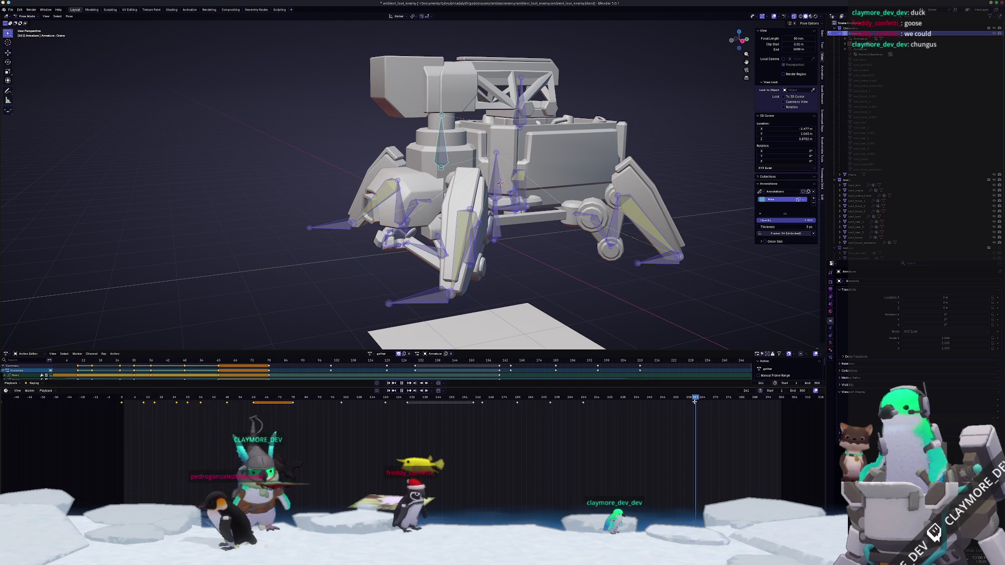
key("ctrl+v")
scroll(652, 421, "right", 3)
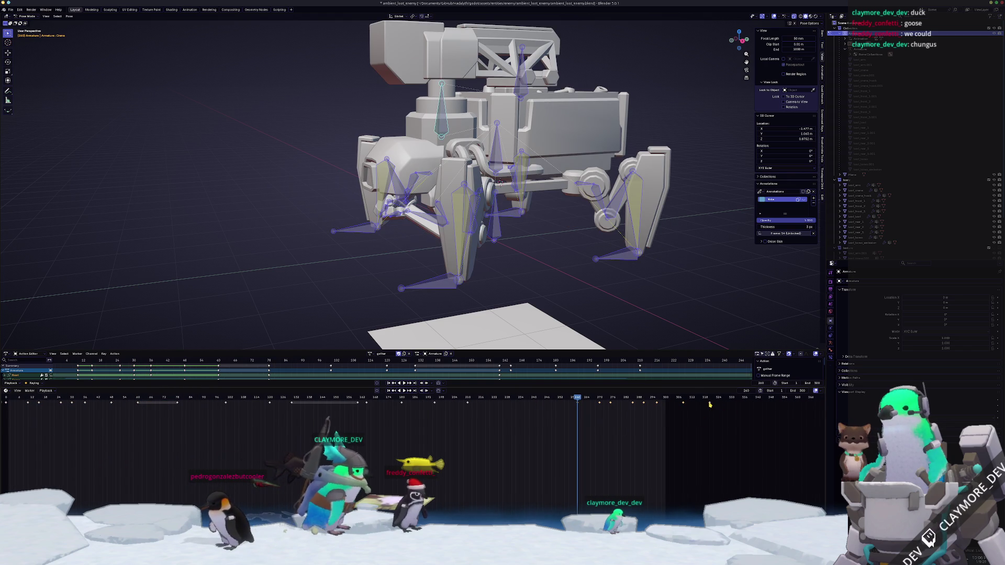
left_click_drag(706, 410, 534, 427)
left_click(550, 421)
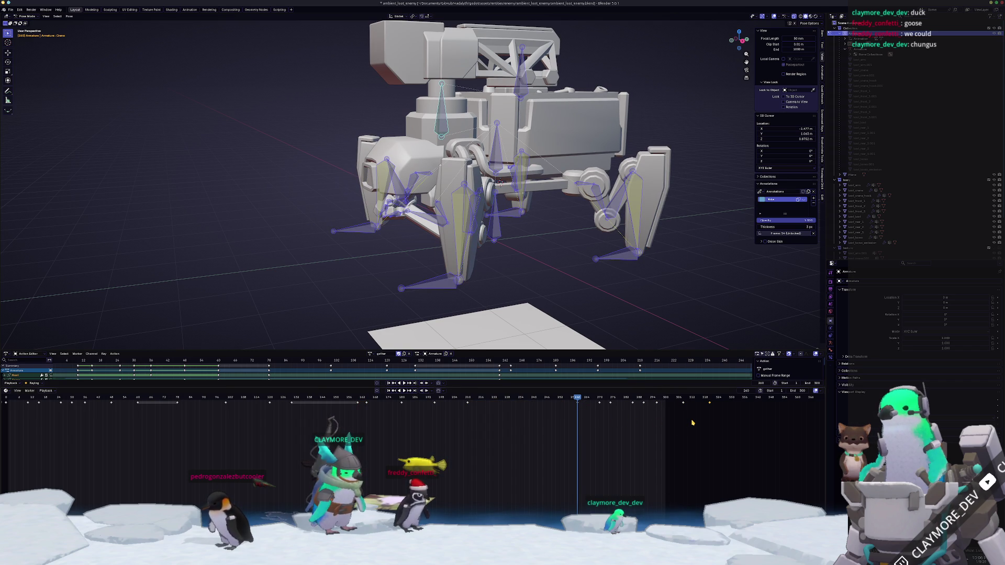
- Move another keyframe group with G and play the gather action from an earlier pose
key("g")
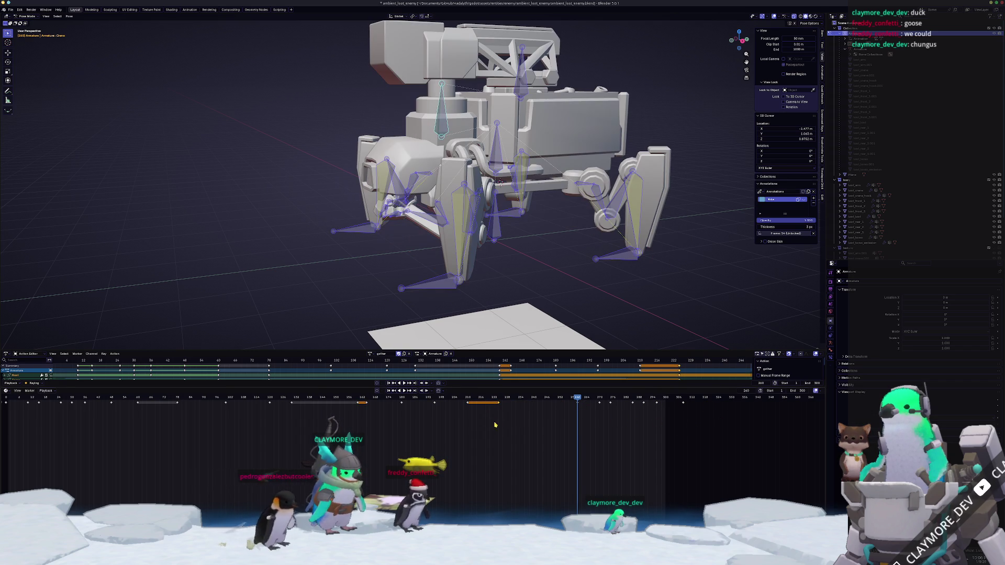
left_click(503, 421)
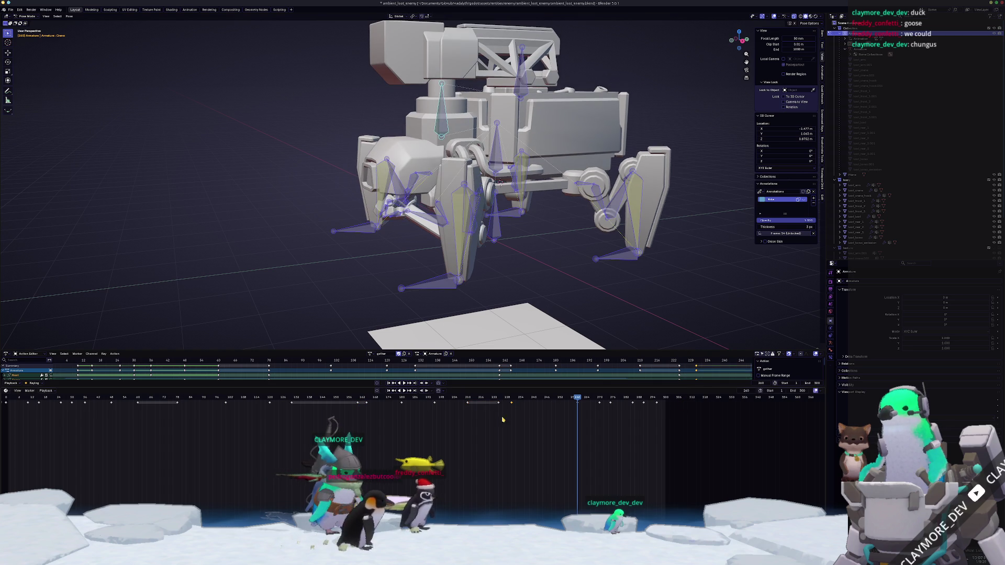
left_click(513, 422)
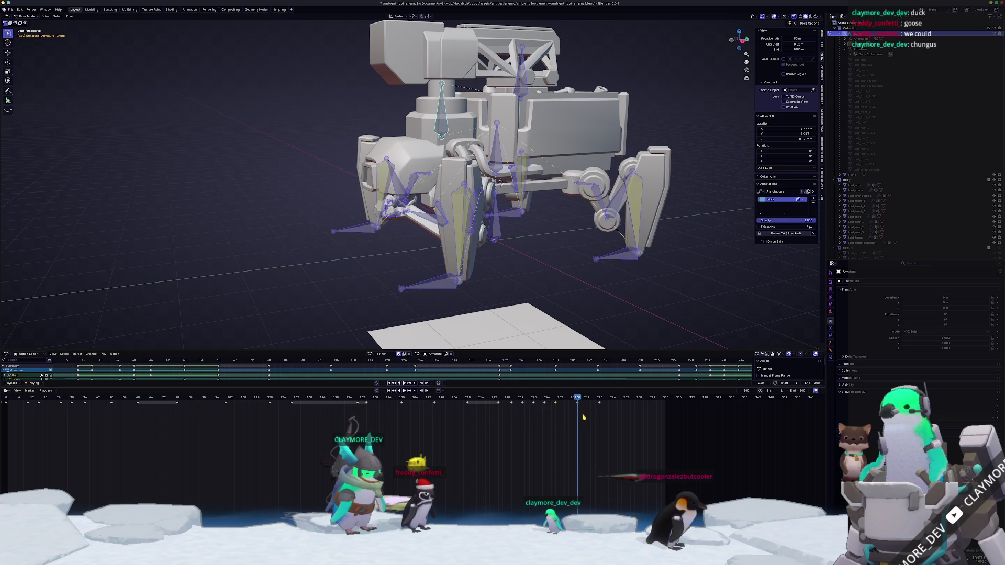
left_click_drag(555, 409, 444, 437)
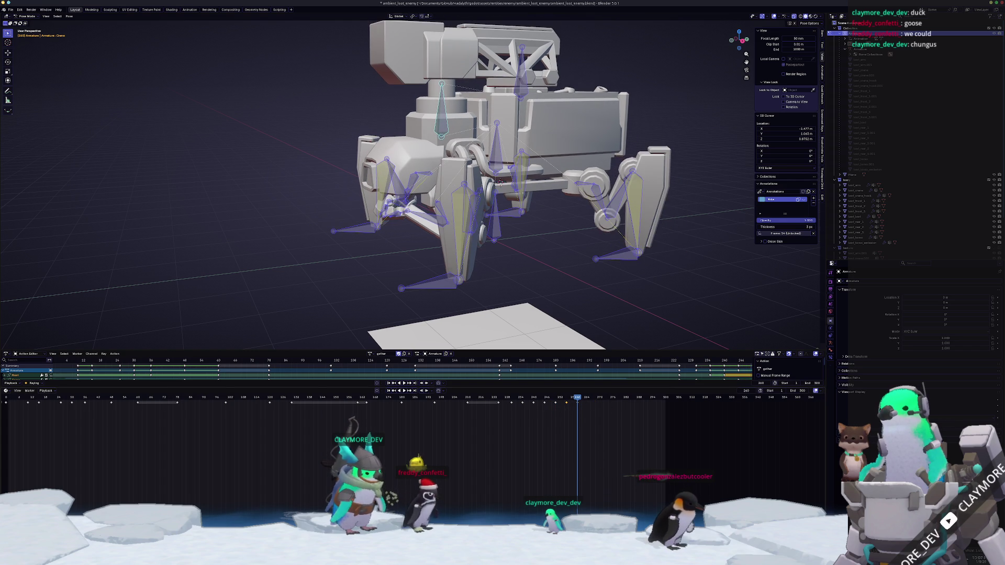
key("space")
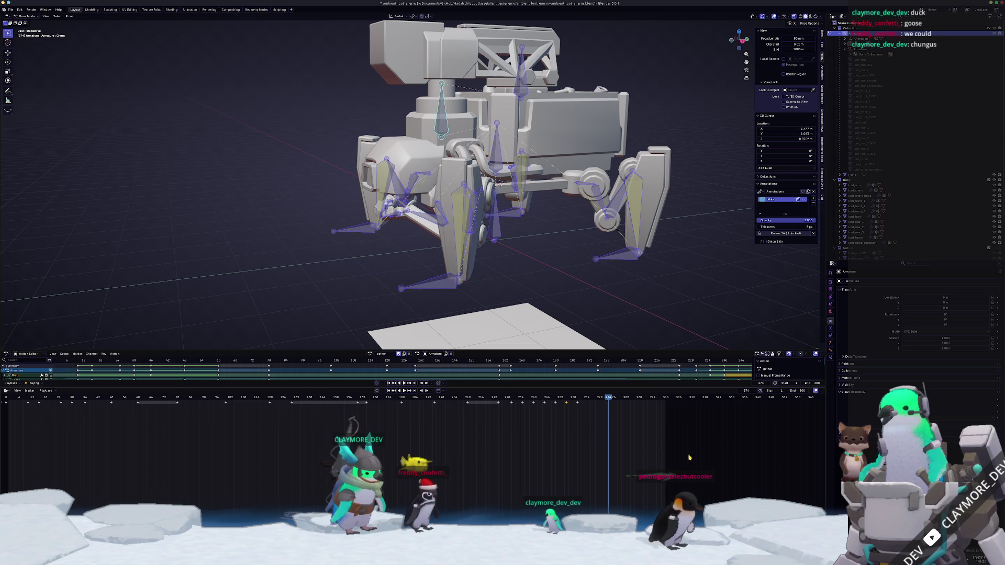
scroll(565, 437, "down", 1)
scroll(565, 437, "down", 1)
scroll(565, 437, "down", 1)
scroll(566, 437, "down", 2)
scroll(549, 437, "up", 2)
scroll(510, 437, "up", 1)
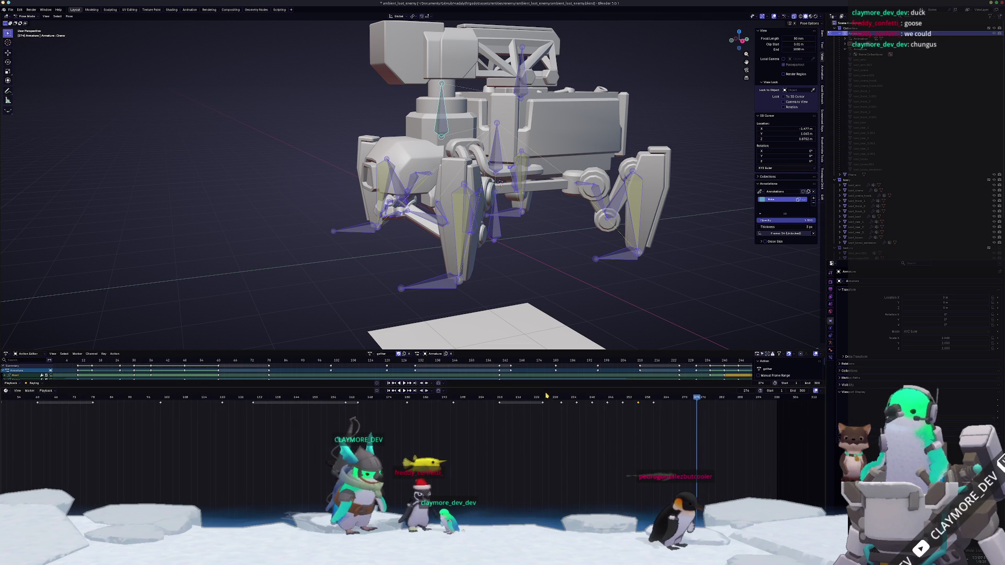
- Scrub back and forth through the frames to review the reworked robot motion
mouse_move(547, 395)
left_mouse_down()
mouse_move(256, 402)
mouse_move(301, 414)
mouse_move(297, 422)
left_mouse_up()
scroll(361, 395, "down", 2)
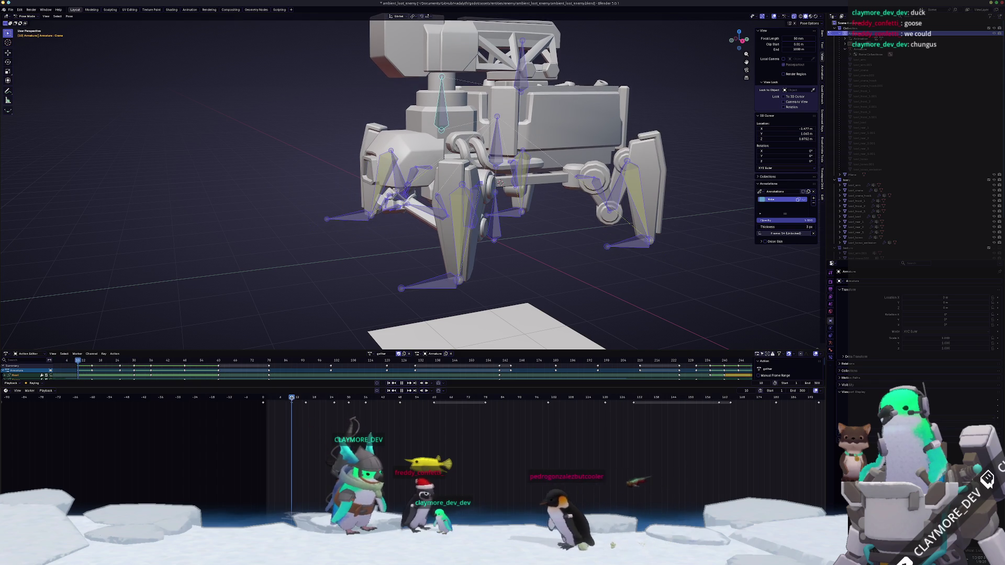
key("space")
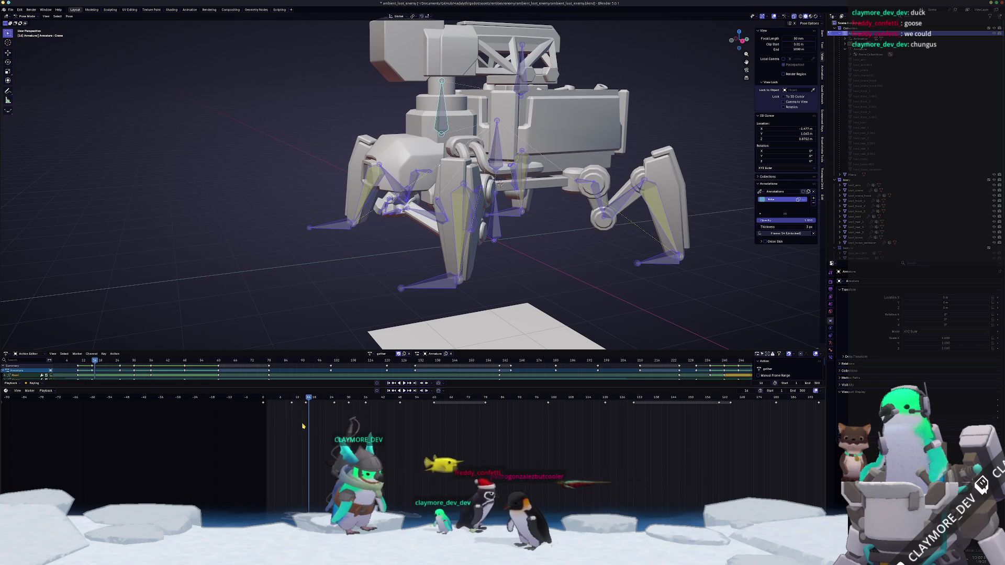
key("Left")
left_click_drag(306, 402, 366, 416)
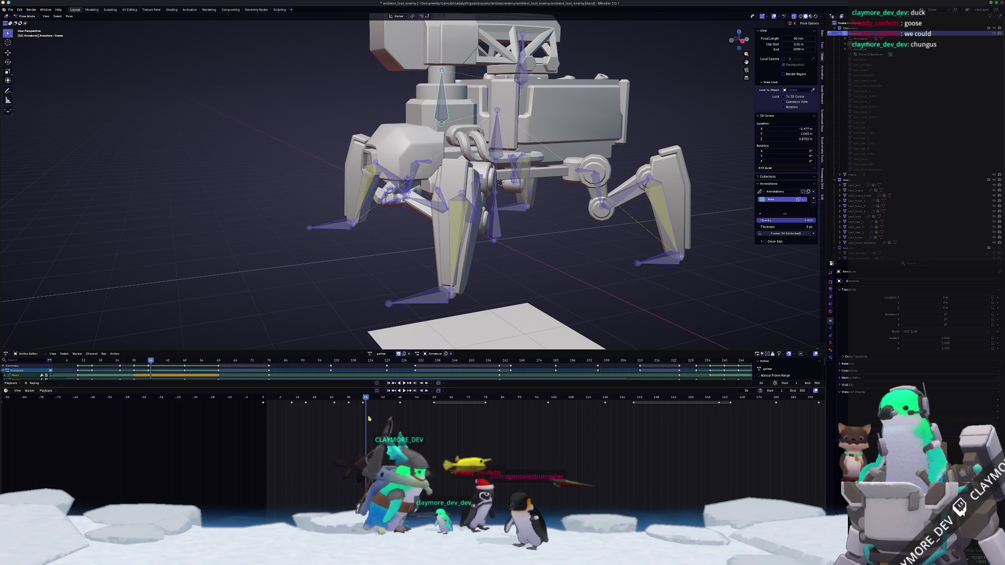
mouse_move(370, 417)
left_mouse_down()
mouse_move(351, 397)
mouse_move(366, 448)
mouse_move(399, 423)
mouse_move(354, 406)
mouse_move(401, 418)
mouse_move(353, 421)
mouse_move(365, 421)
left_mouse_up()
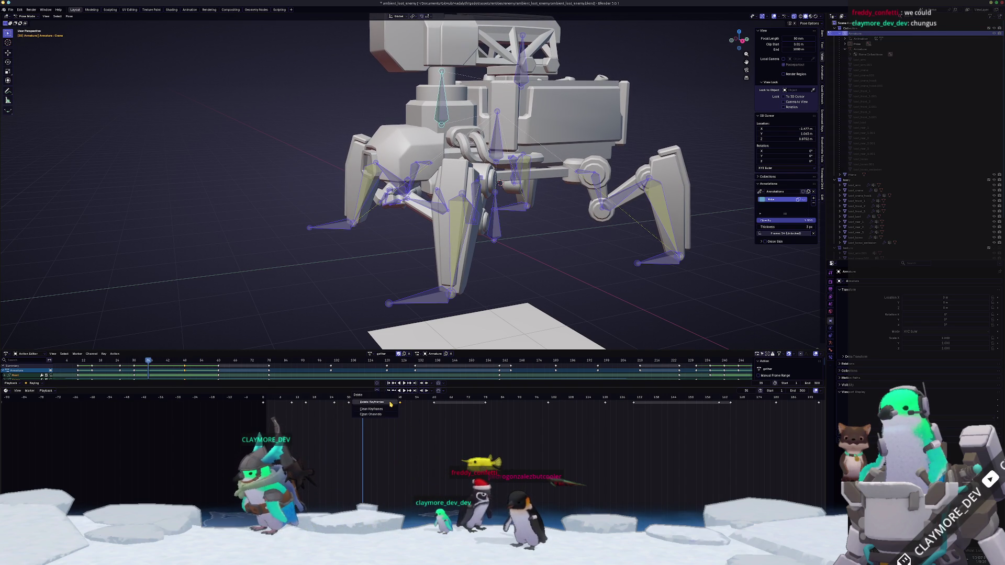
- Confirm the keyframe deletion and step between neighbouring keys to check the motion
left_click(389, 404)
key("Up")
key("Up")
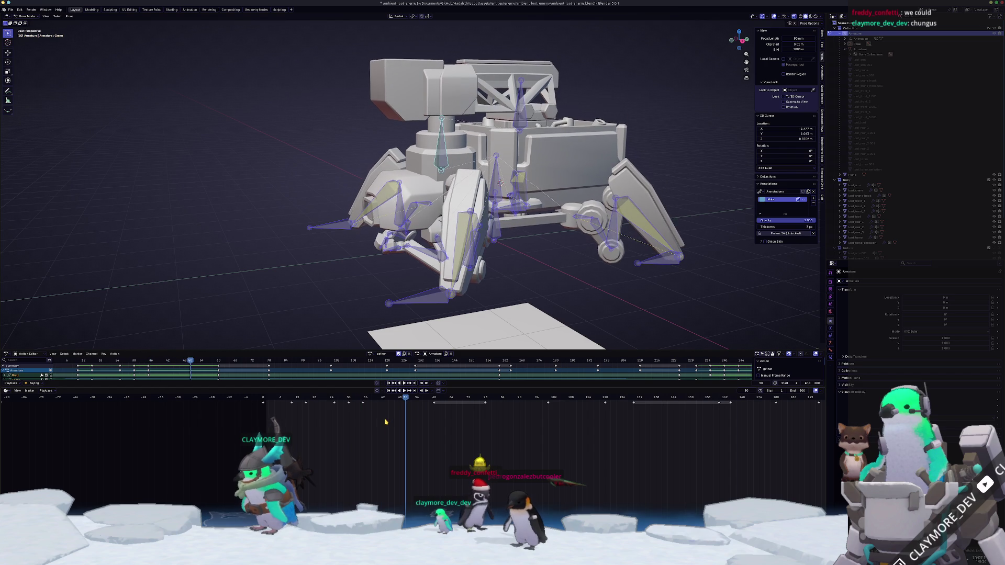
key("Down")
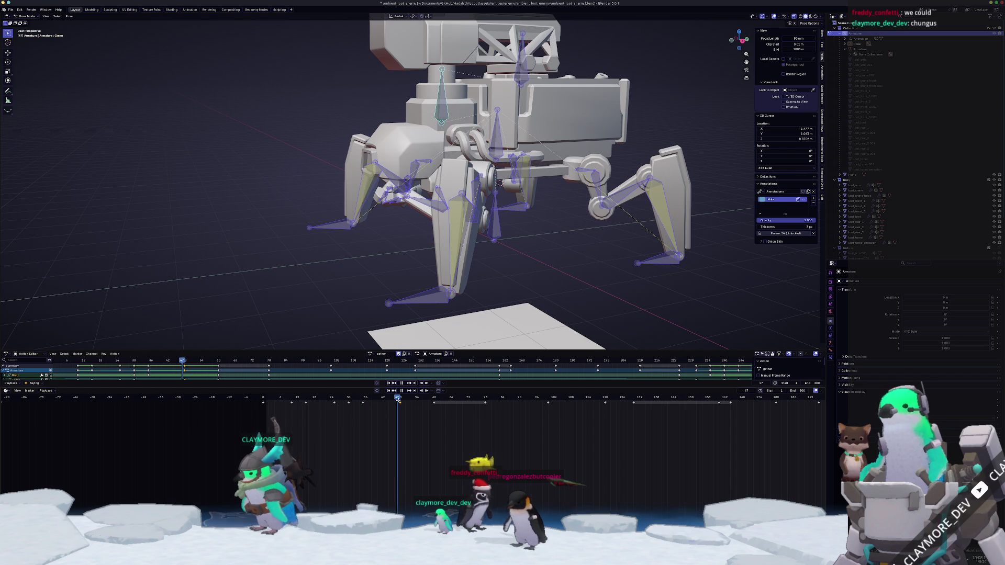
key("Down")
left_click_drag(350, 400, 362, 403)
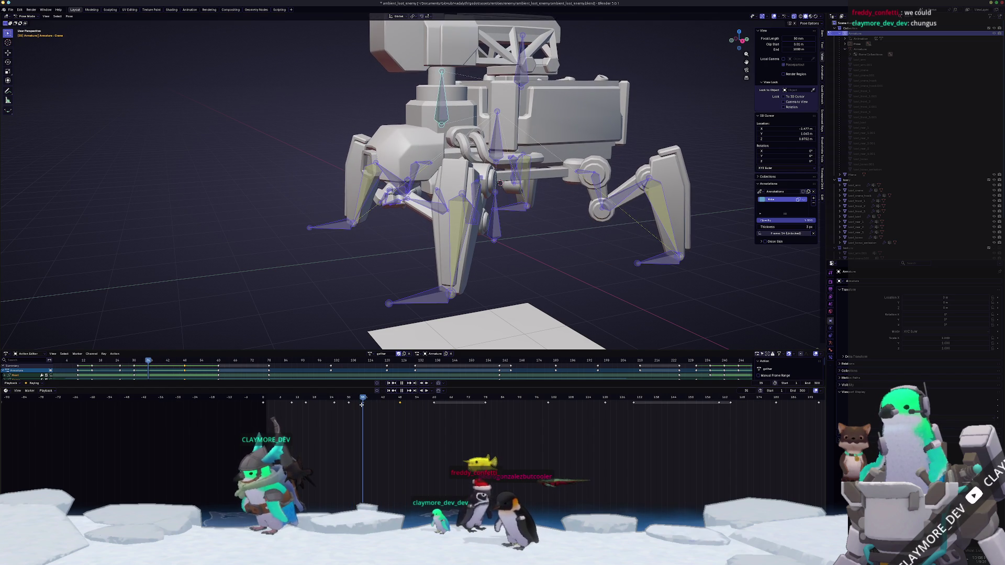
key("space")
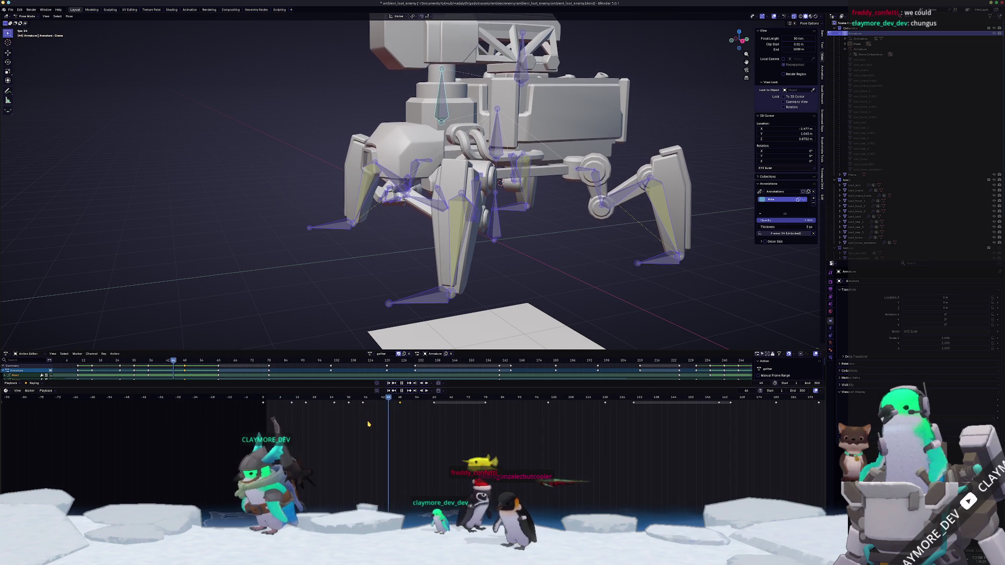
mouse_move(402, 401)
left_mouse_down()
mouse_move(377, 401)
mouse_move(397, 408)
left_mouse_up()
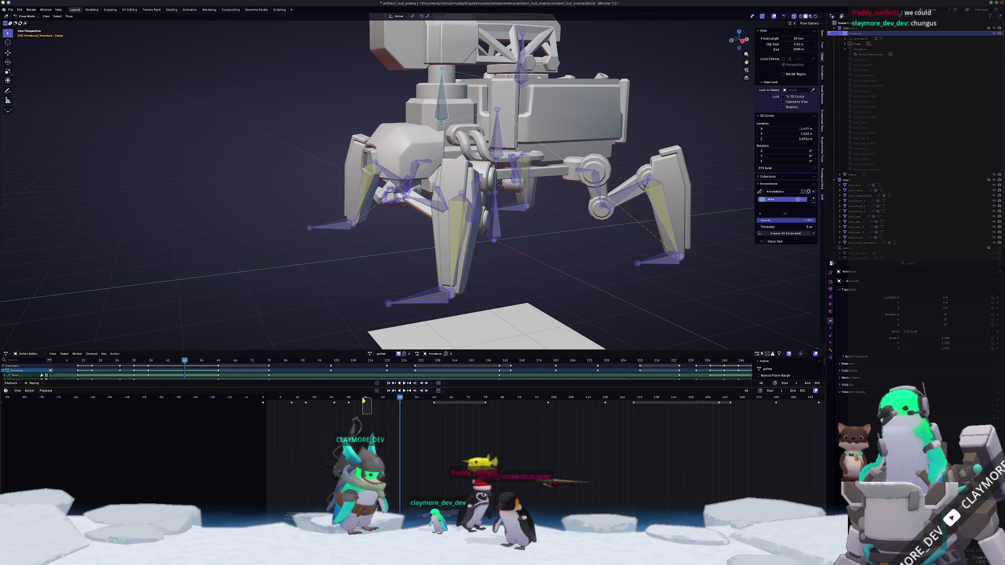
- Set the remaining keys to Bezier interpolation and preview the crouch from frame 36 to 48
right_click(365, 406)
mouse_move(352, 411)
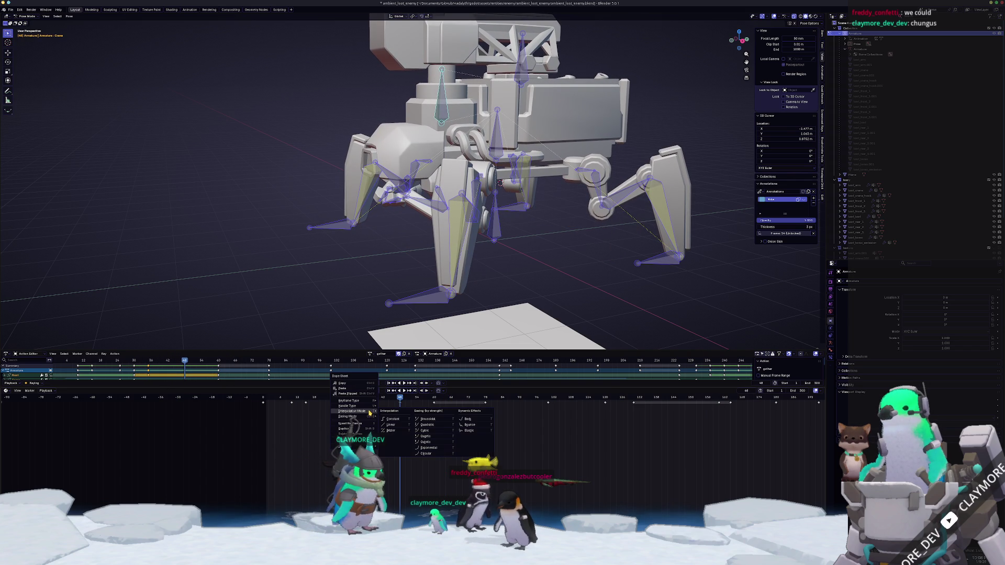
left_click(390, 431)
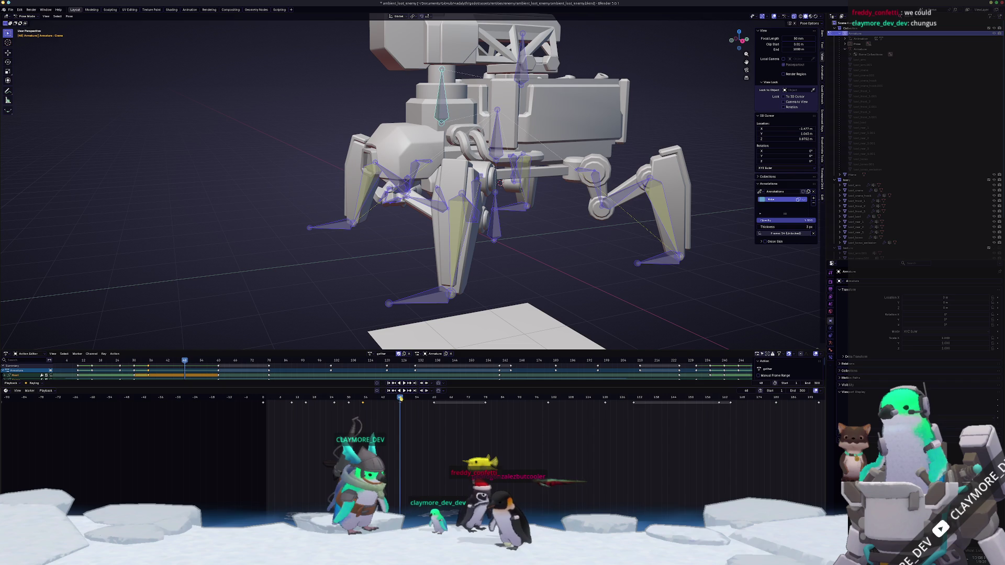
left_click_drag(394, 400, 363, 402)
key("space")
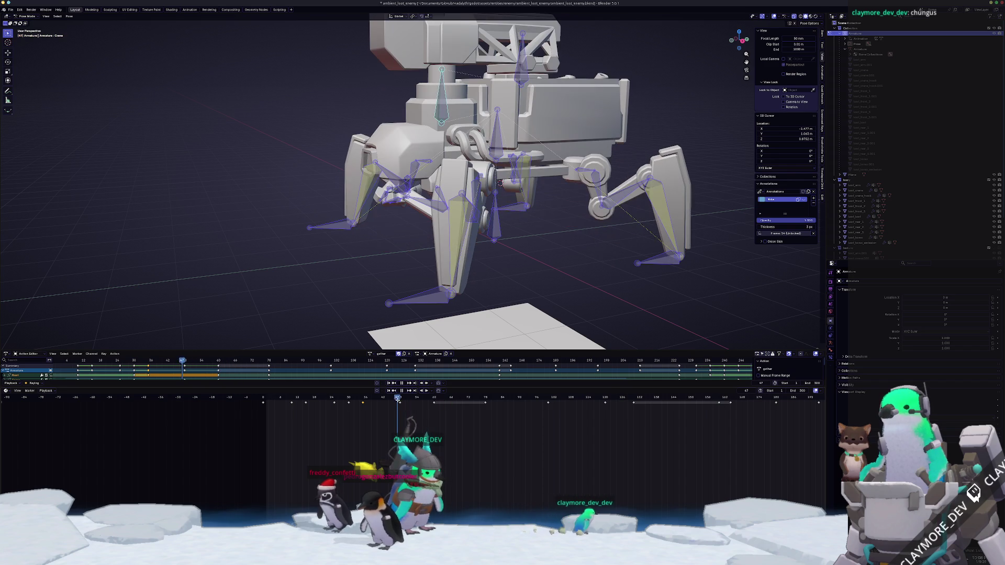
left_click_drag(366, 403, 399, 411)
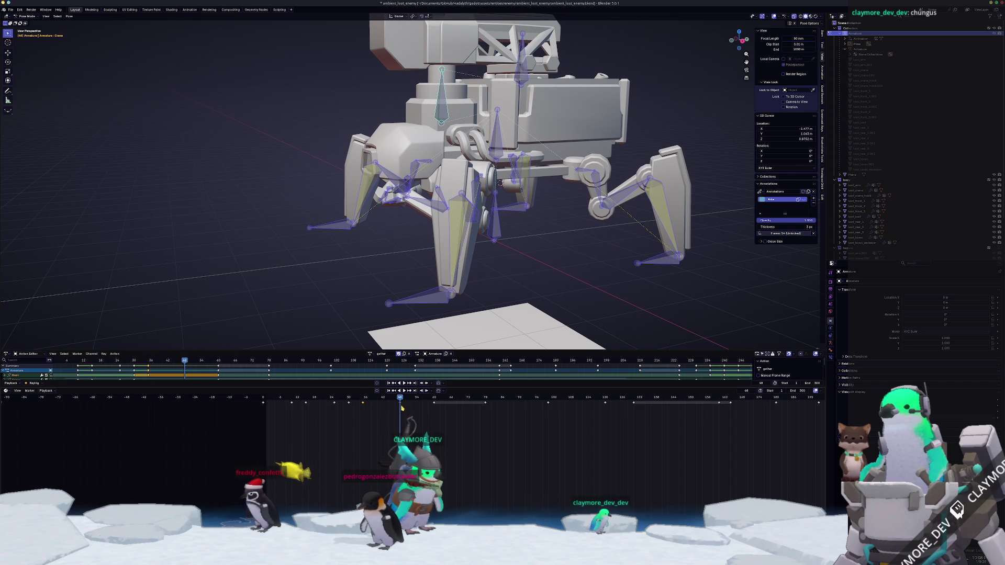
key("space")
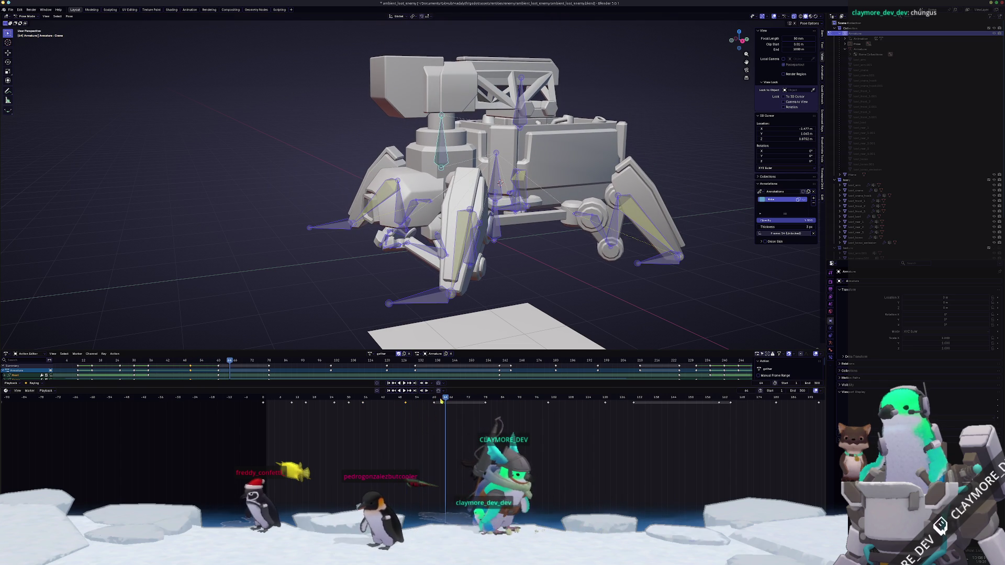
- Select all gather keyframes and play through the turret arm rising
key("a")
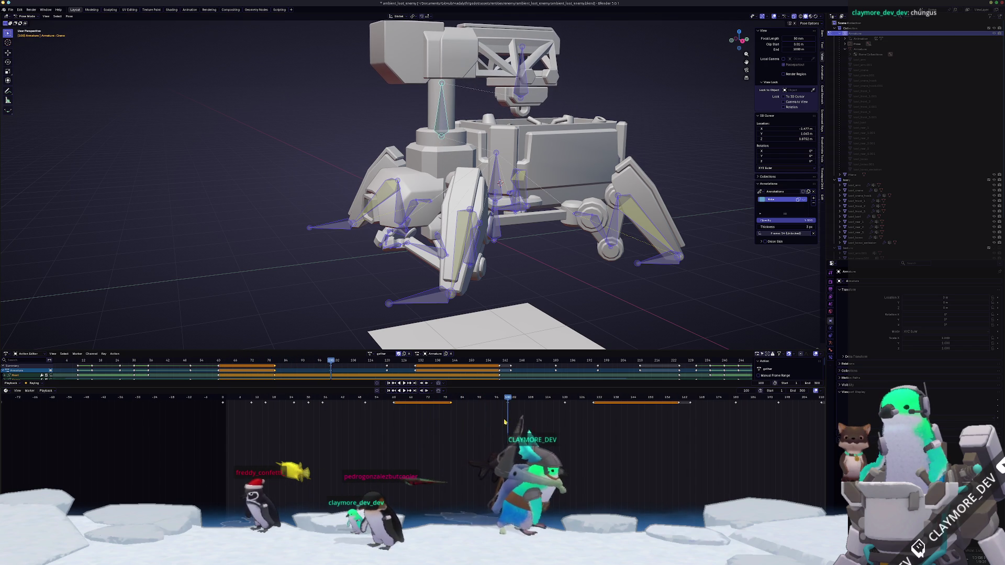
left_click(448, 398)
left_click_drag(449, 398, 505, 401)
middle_click_drag(545, 417, 463, 409)
key("space")
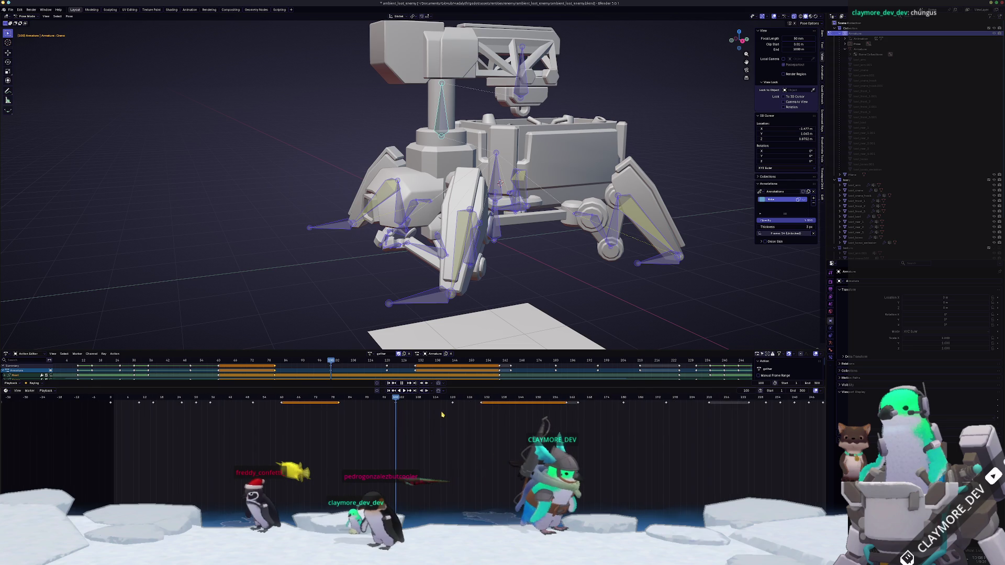
- Scrub the later frames and back to locate the run of keyframes to delete
left_click_drag(452, 399, 484, 403)
middle_click_drag(484, 404, 417, 433)
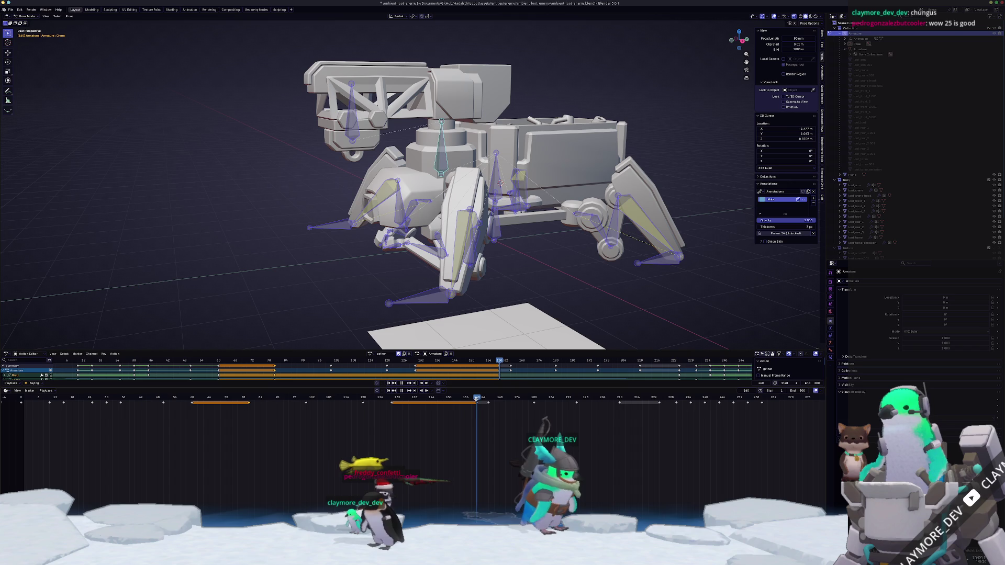
middle_click_drag(467, 416, 446, 415)
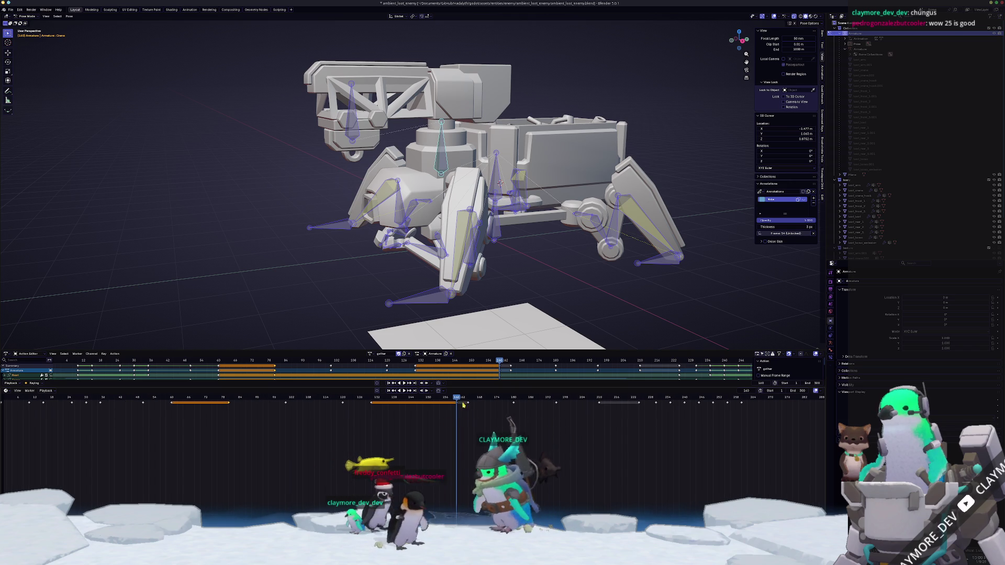
left_click_drag(465, 407, 372, 399)
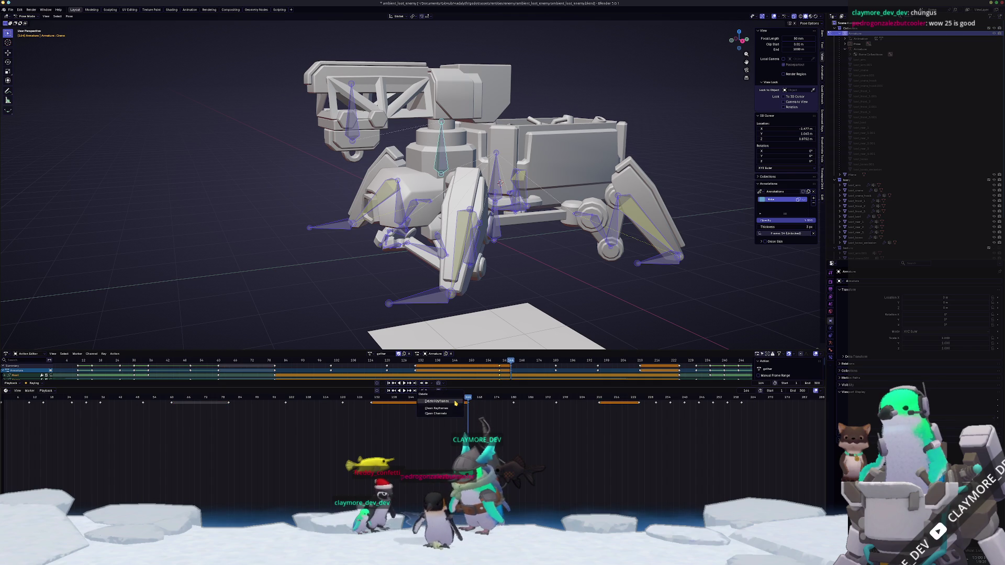
- Delete the selected keyframes and step around nearby frames to check the arm pose
left_click(455, 403)
left_click_drag(462, 404, 454, 410)
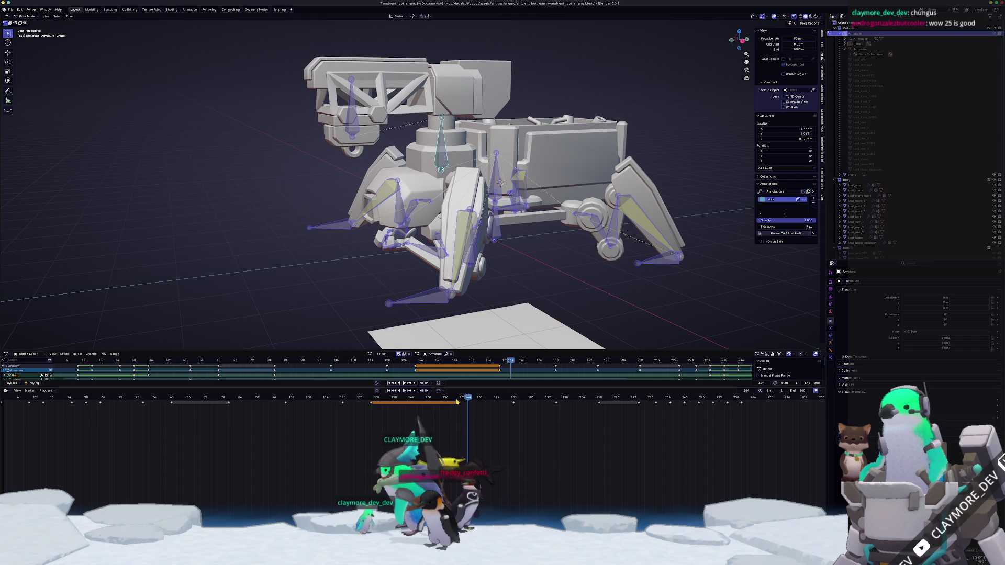
left_click(451, 403)
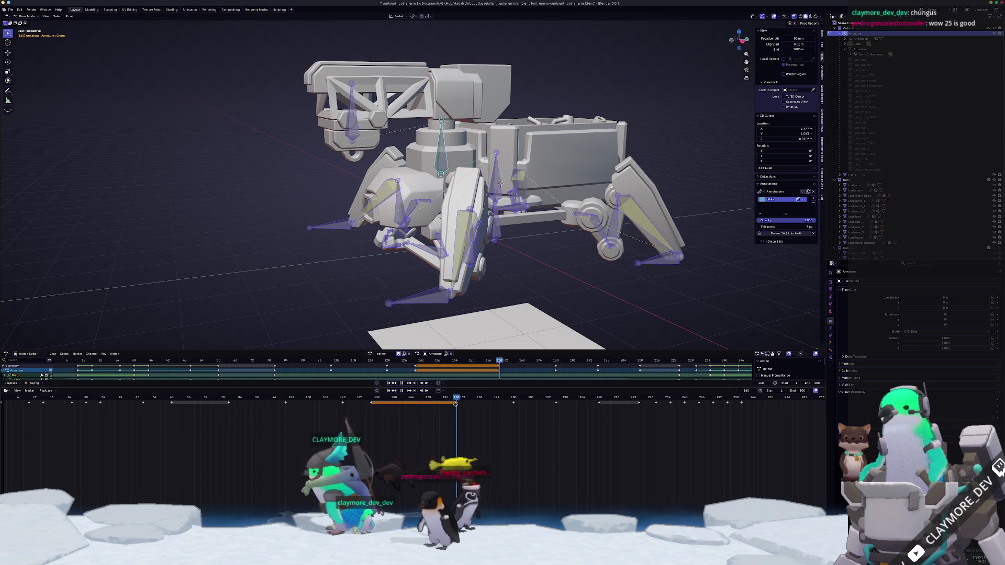
left_click_drag(482, 402, 487, 402)
left_click(482, 416)
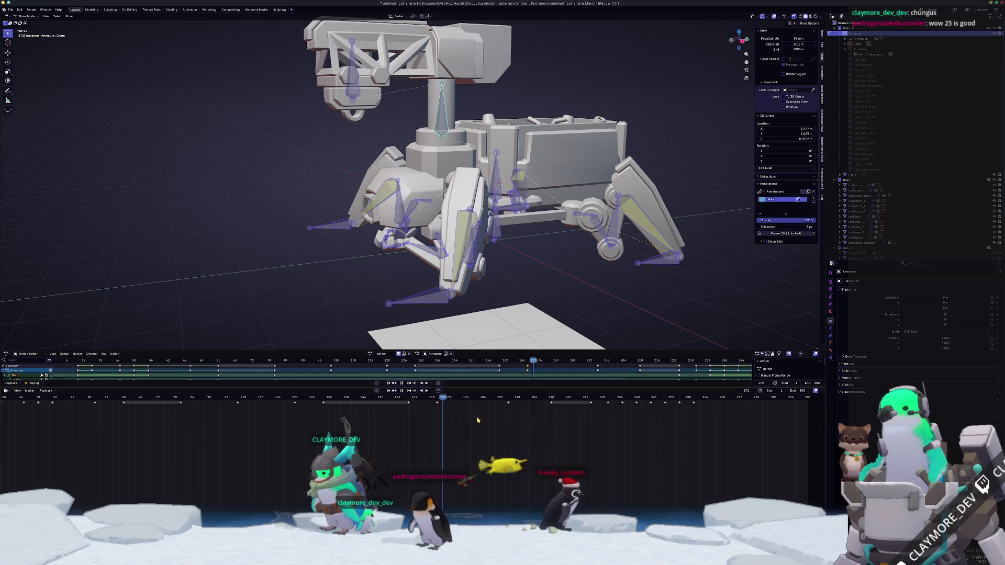
mouse_move(500, 411)
left_mouse_down()
mouse_move(509, 411)
mouse_move(465, 408)
left_mouse_up()
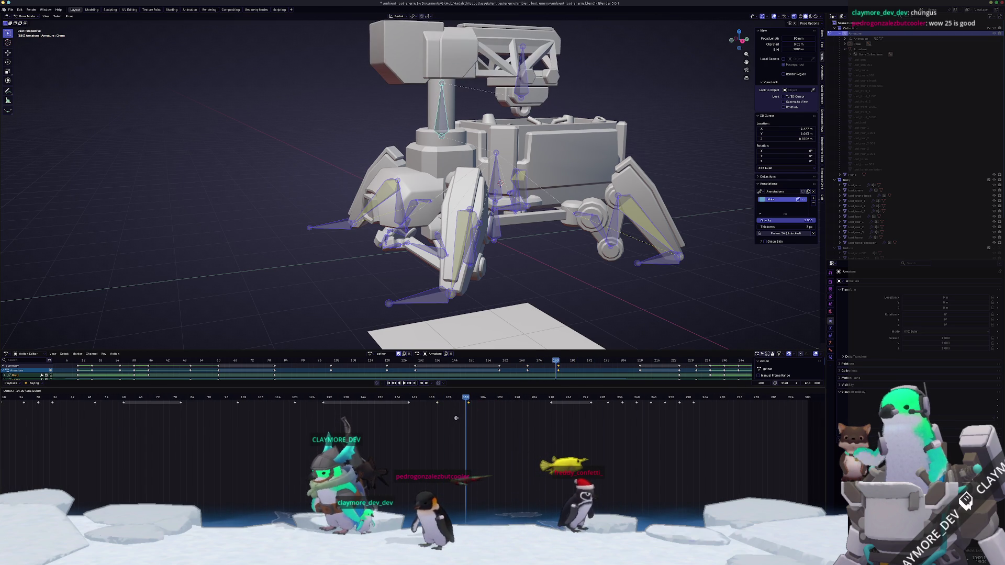
- Scrub from an early frame to about 191 to watch the crane arm swing and head motion
left_click(276, 399)
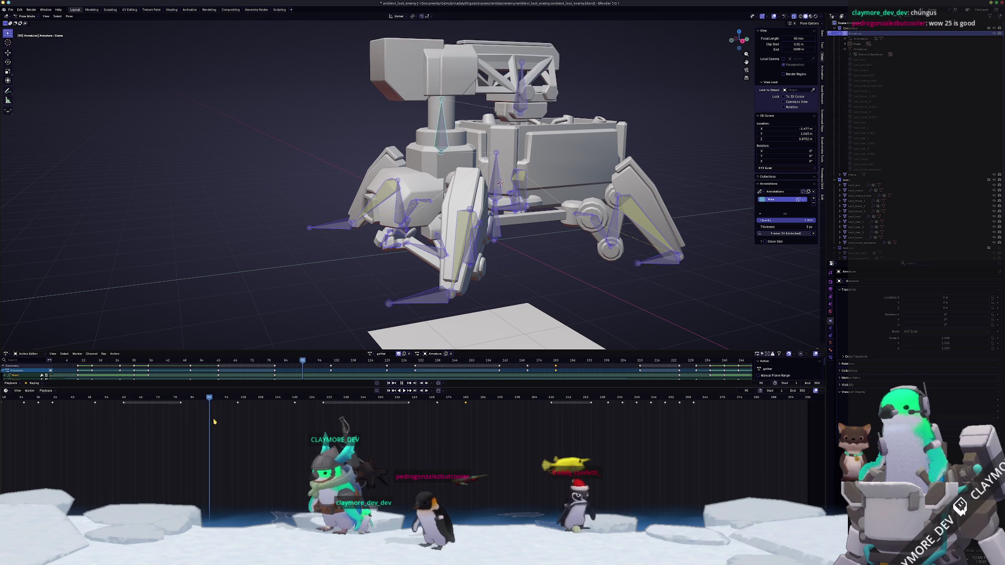
left_click_drag(277, 399, 489, 399)
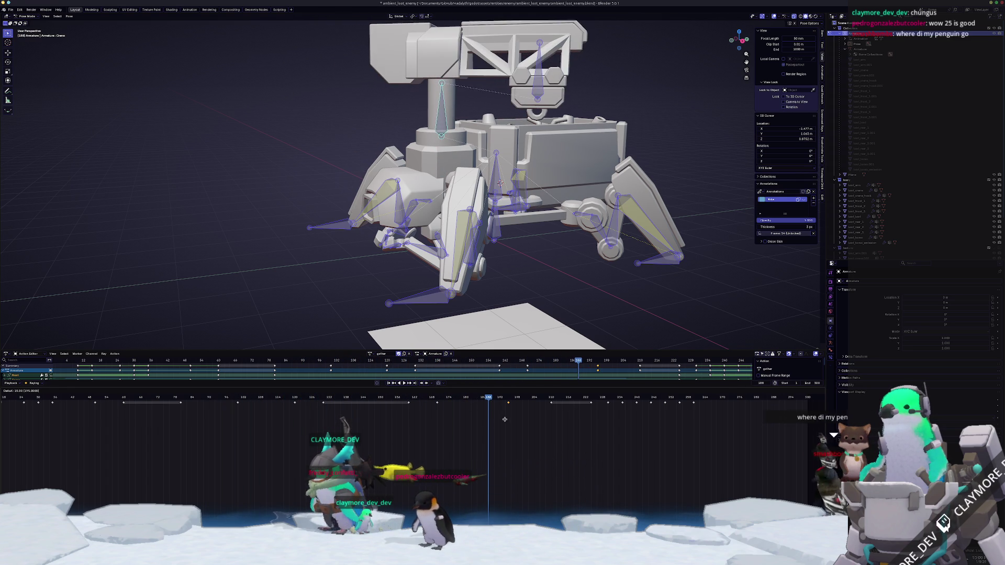
left_click_drag(495, 401, 501, 411)
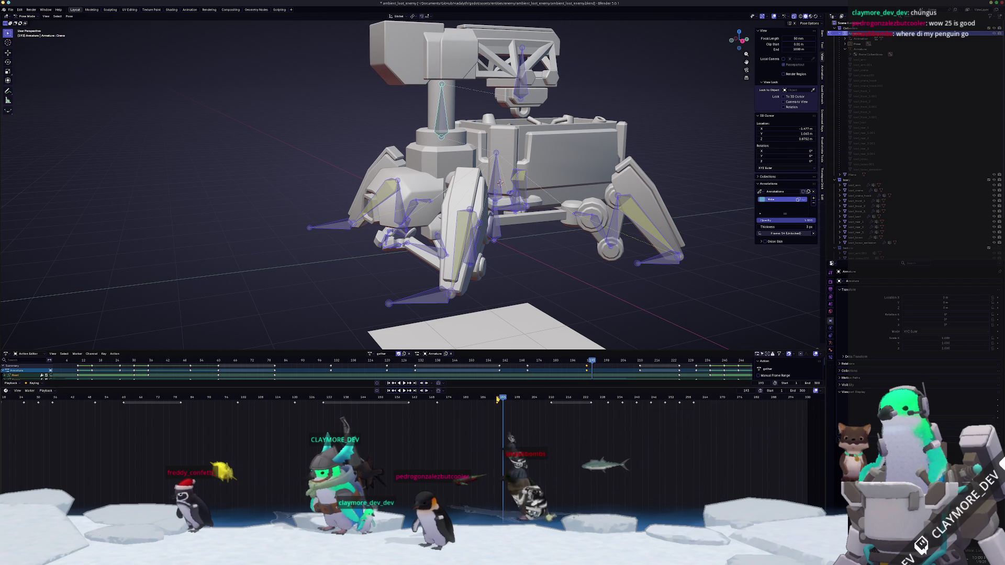
left_click(497, 396)
key("space")
left_click_drag(497, 397, 495, 415)
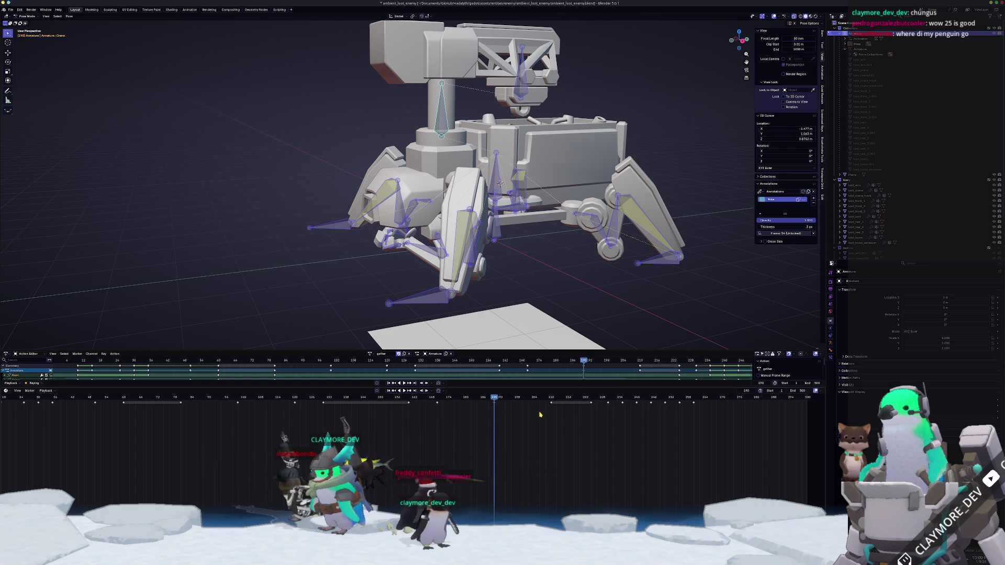
scroll(483, 418, "right", 3)
- Play the action, then delete another keyframe set so the body and legs settle differently
key("space")
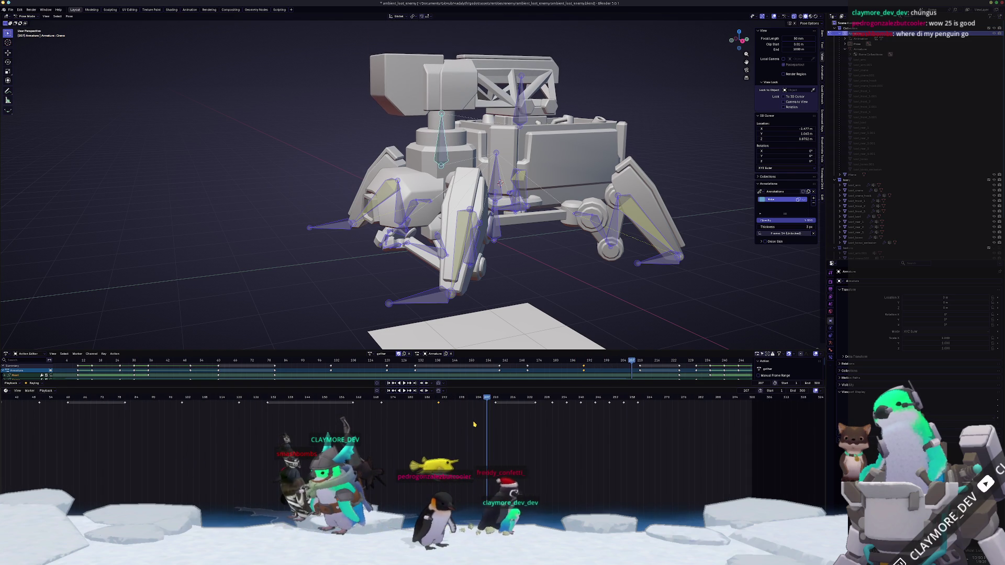
key("Escape")
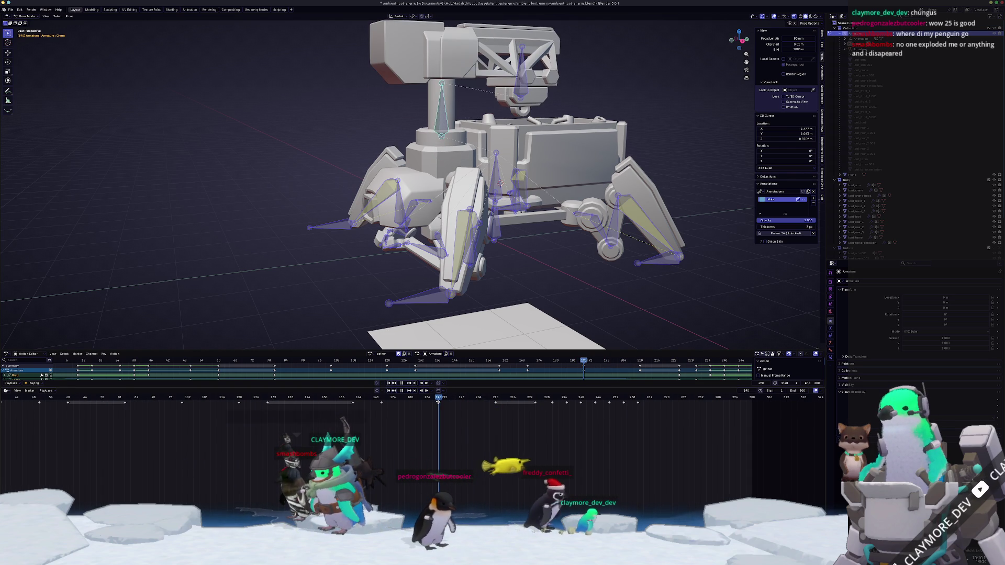
left_click(494, 397)
middle_click_drag(519, 416, 532, 415)
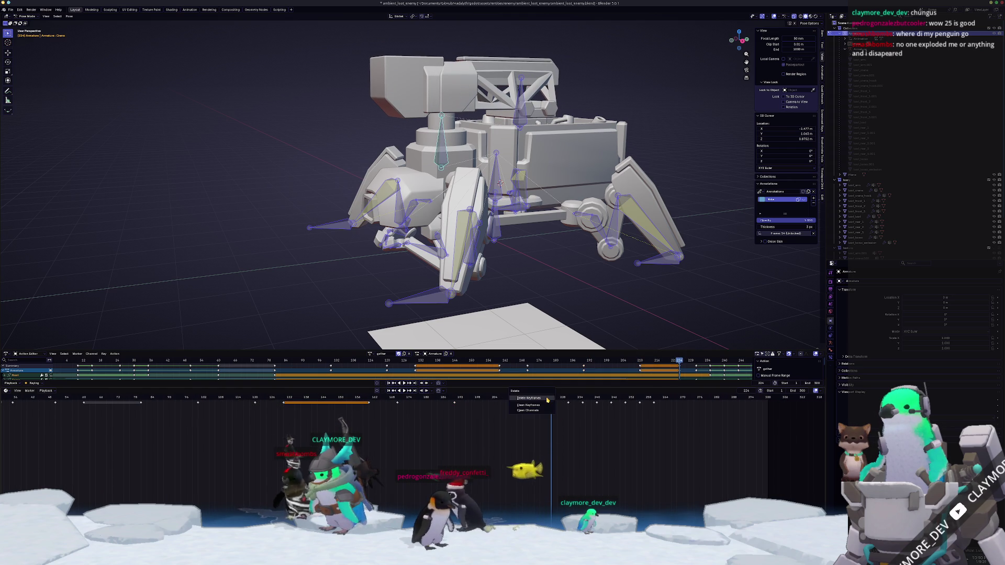
left_click(548, 398)
left_click_drag(548, 398, 565, 399)
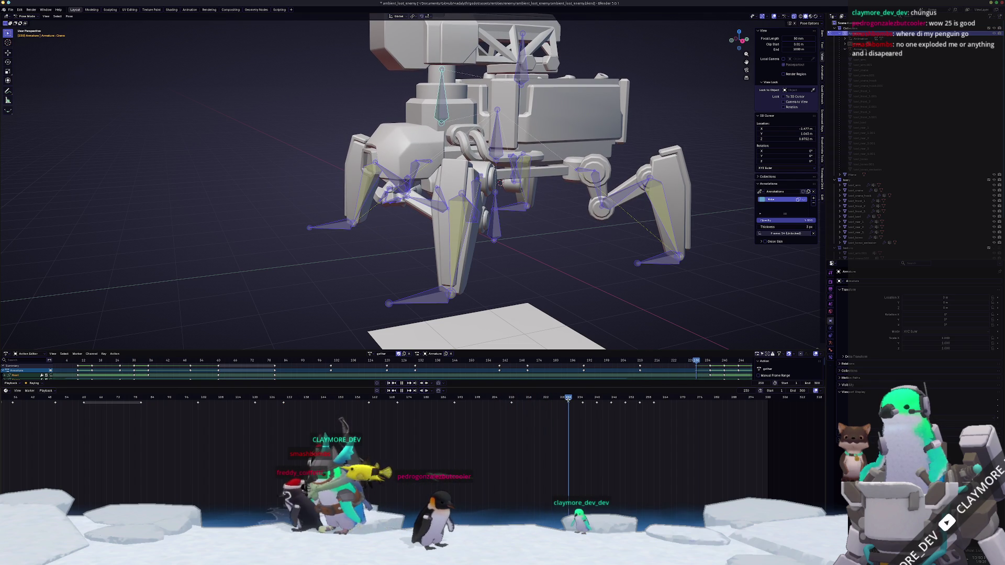
- Scrub the later frames to review the new pose, save, and bring up the interpolation options
middle_click_drag(541, 426, 513, 422)
left_click(487, 397)
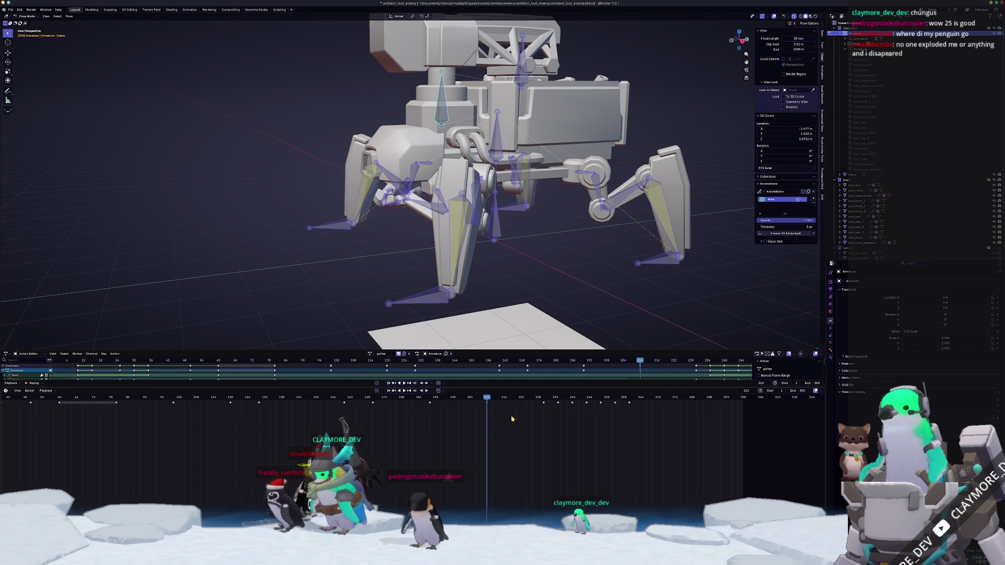
left_click_drag(507, 400, 518, 398)
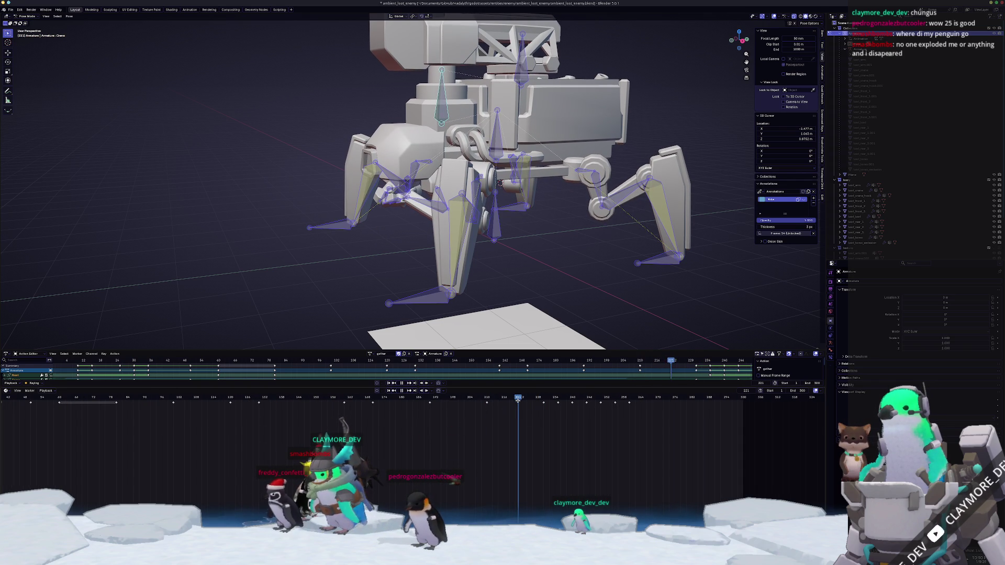
key("ctrl+s")
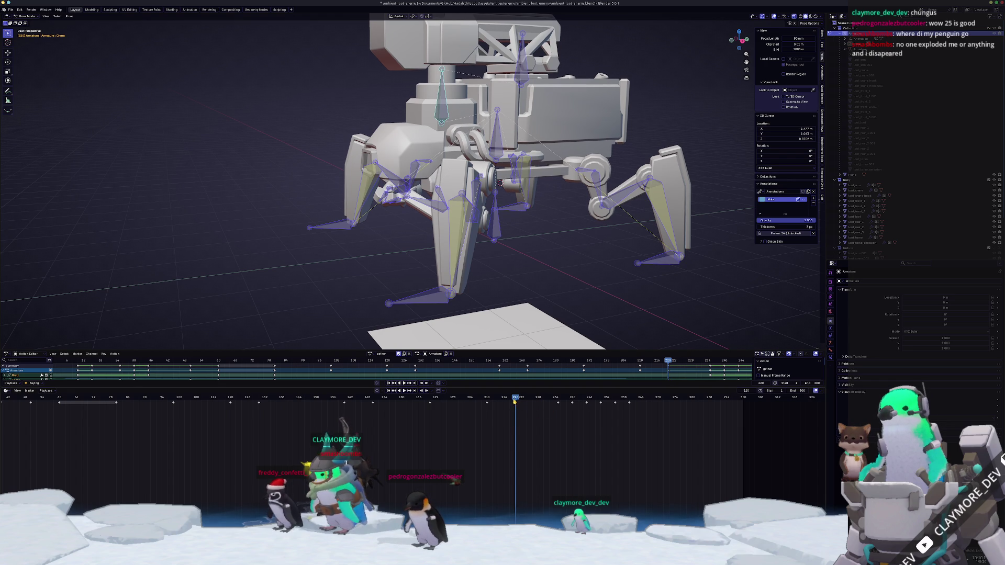
left_click_drag(515, 398, 557, 398)
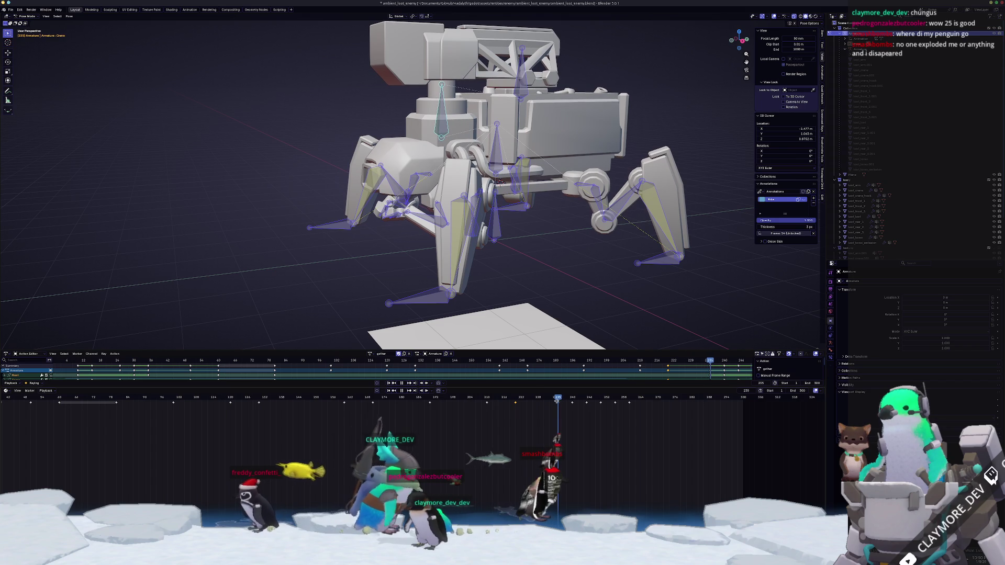
left_click_drag(556, 397, 532, 398)
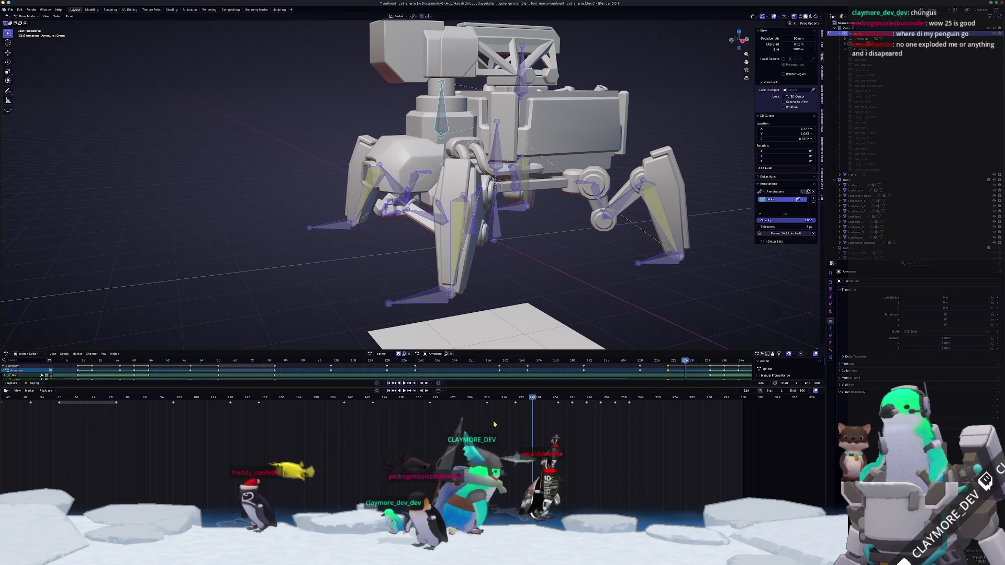
right_click(490, 416)
mouse_move(474, 414)
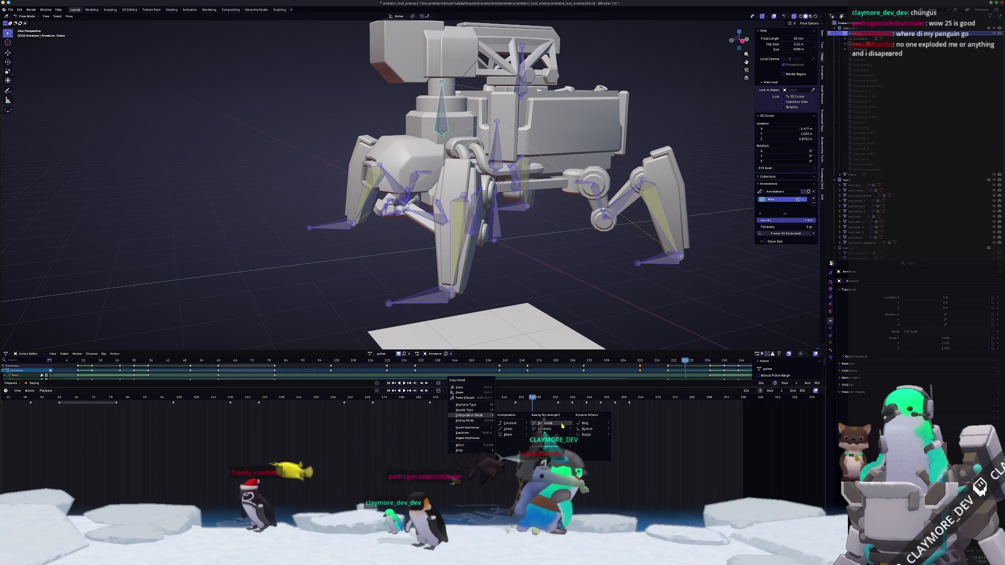
- Scrub back to an earlier frame of the gather action and preview the playback
left_click(556, 425)
left_click(503, 398)
left_click_drag(477, 429, 452, 429)
left_click_drag(433, 399, 431, 402)
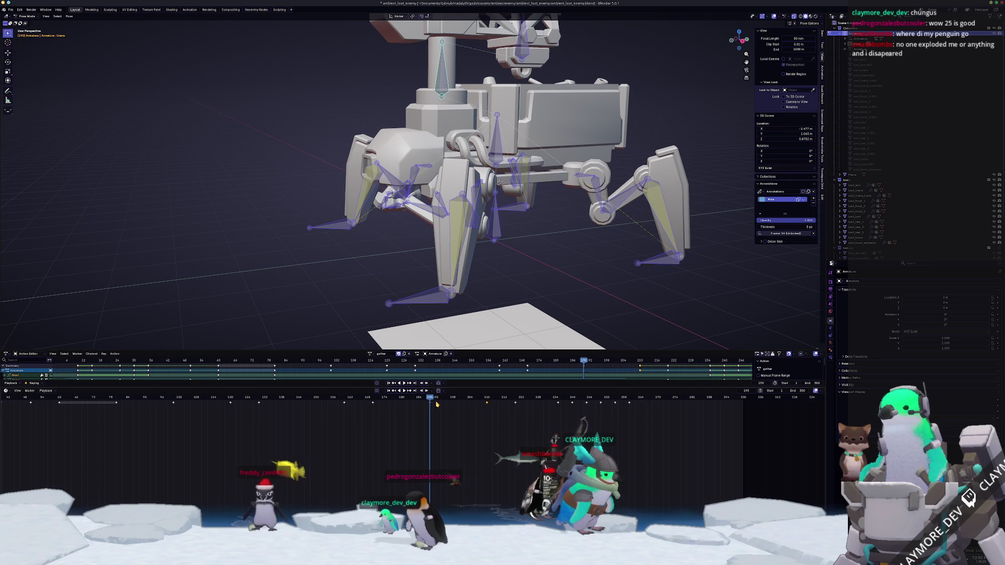
key("space")
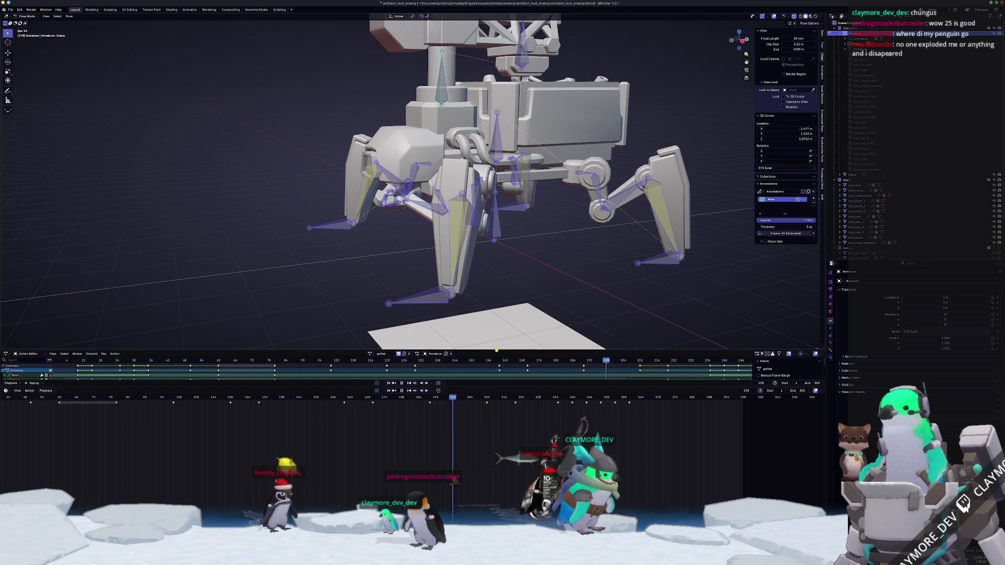
key("Escape")
- Step between keyframes, insert keys for the current pose, and jump back to compare
key("space")
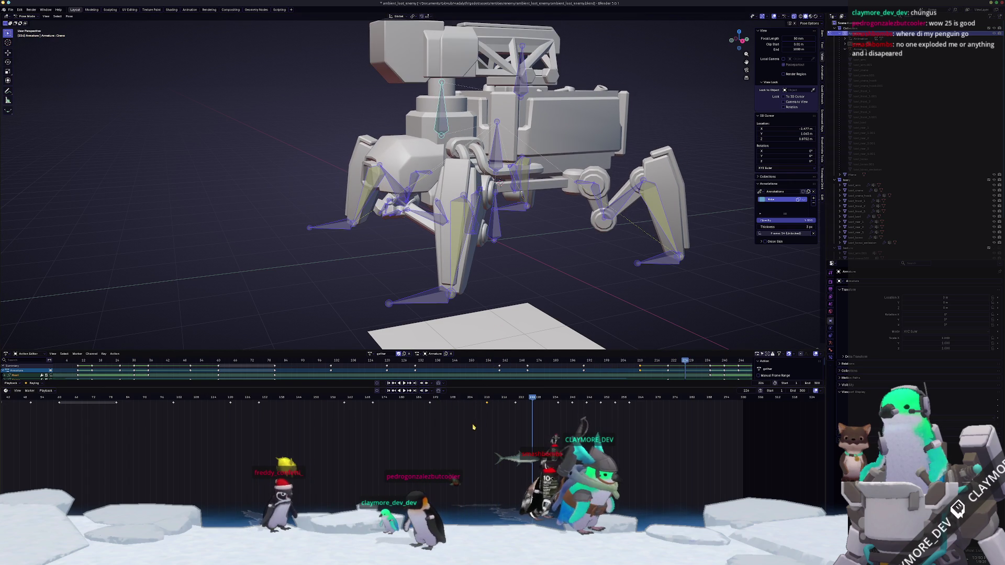
key("Down")
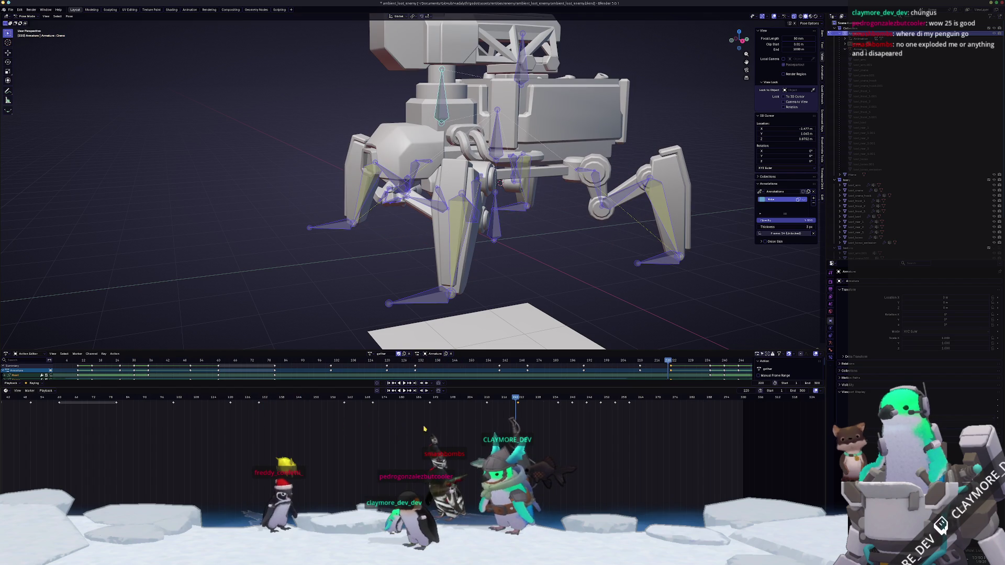
key("Up")
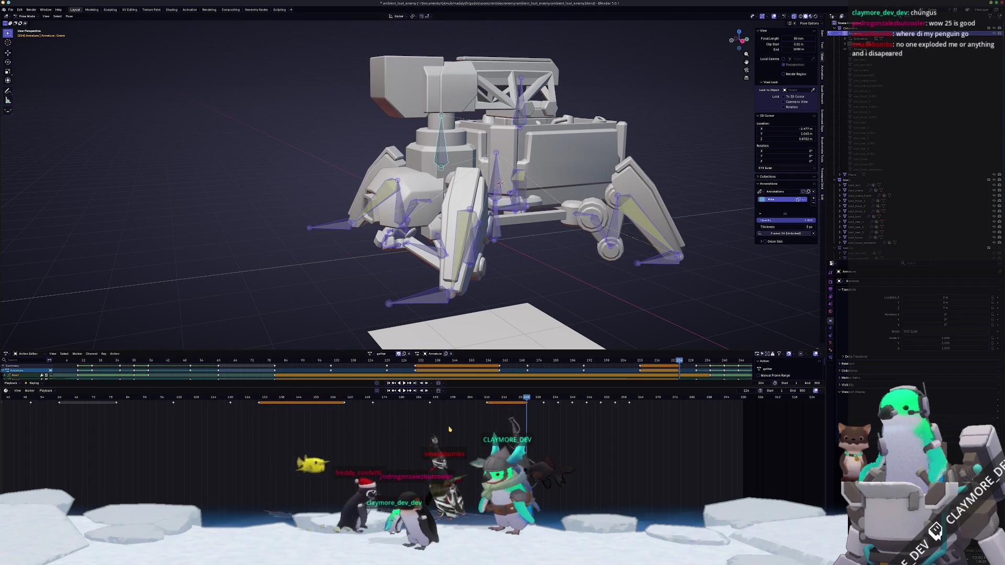
left_click_drag(505, 401, 312, 408)
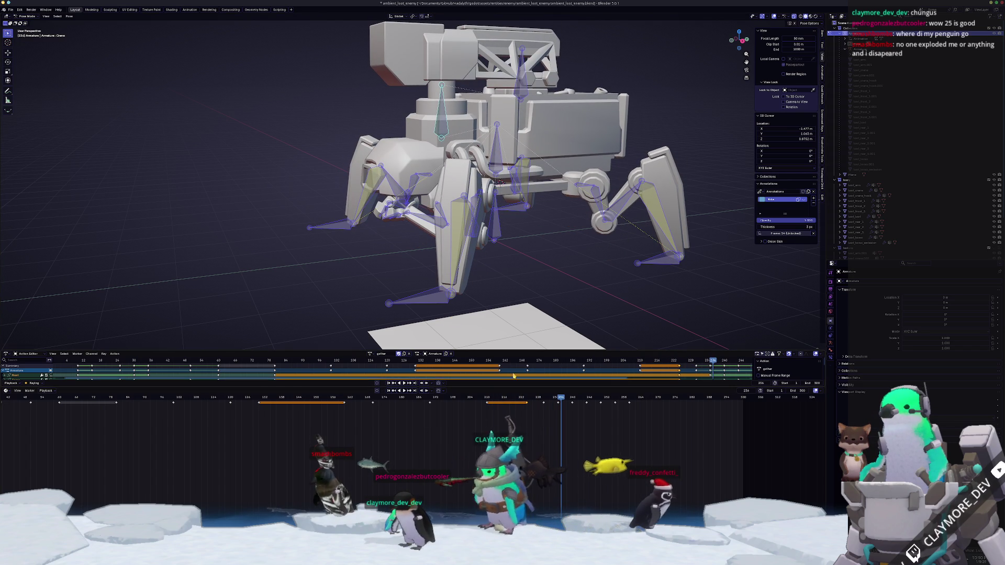
- Scrub back through the gather action and select the block of later keyframes
left_click_drag(550, 398, 491, 398)
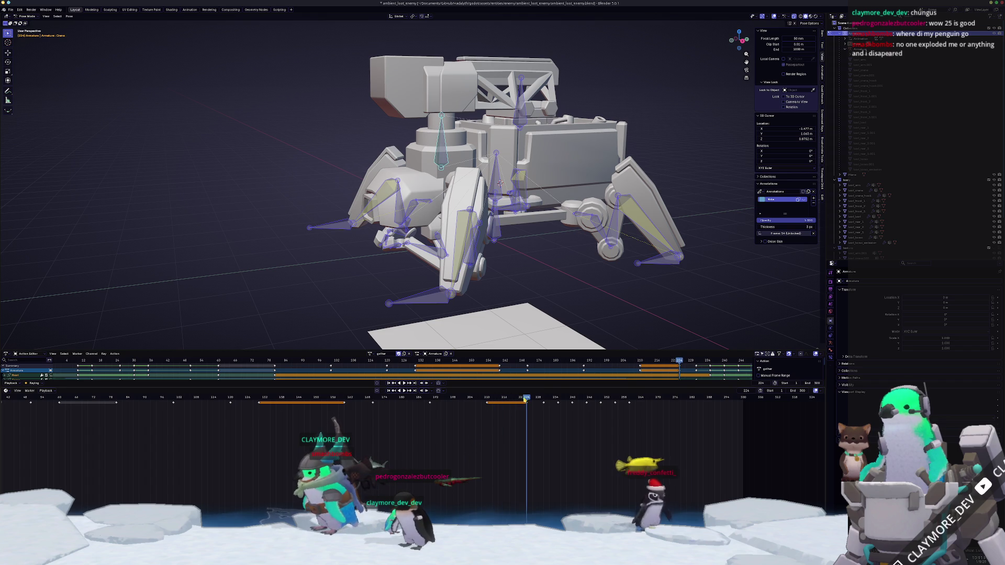
left_click_drag(491, 399, 393, 398)
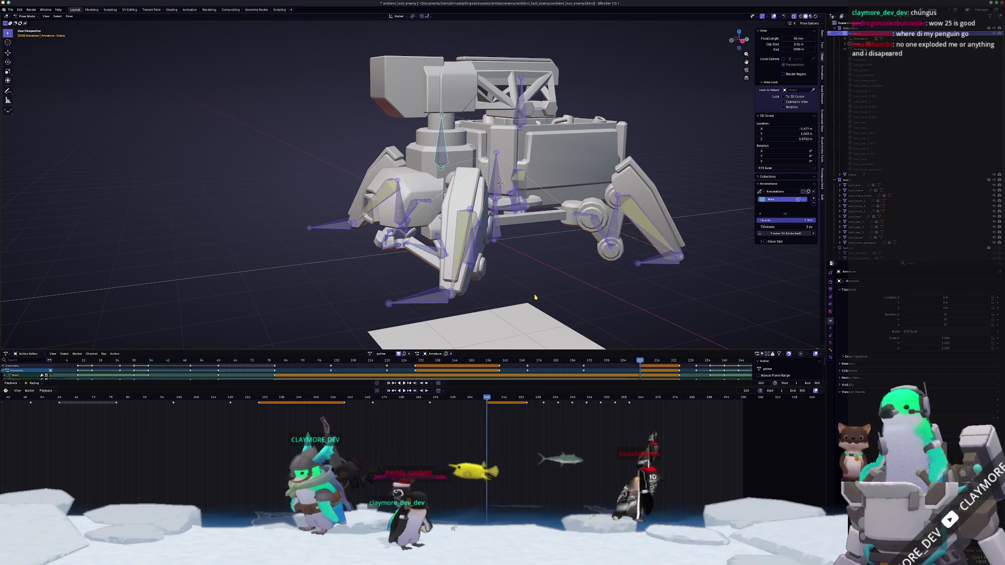
left_click(525, 399, "ctrl")
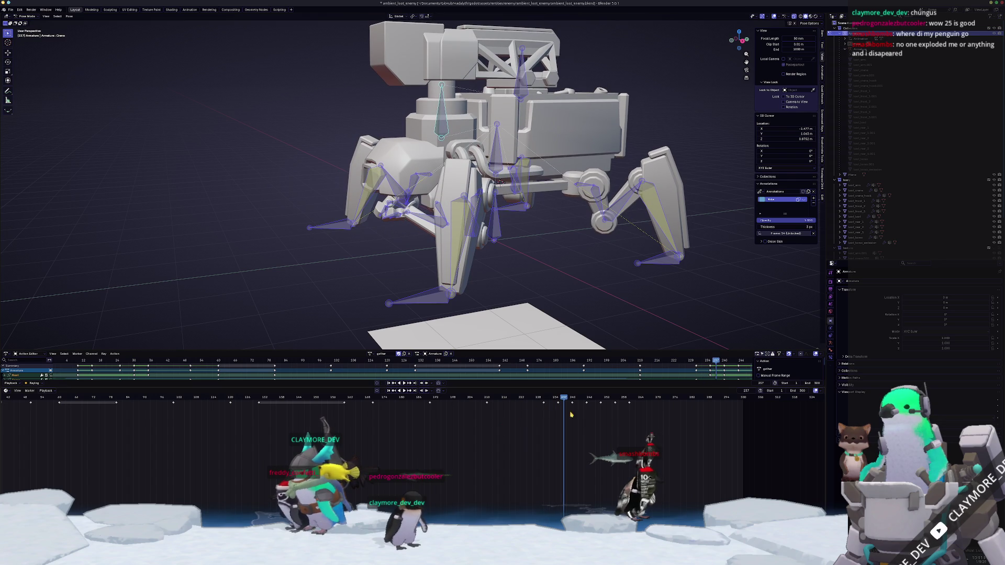
left_click_drag(565, 400, 563, 400)
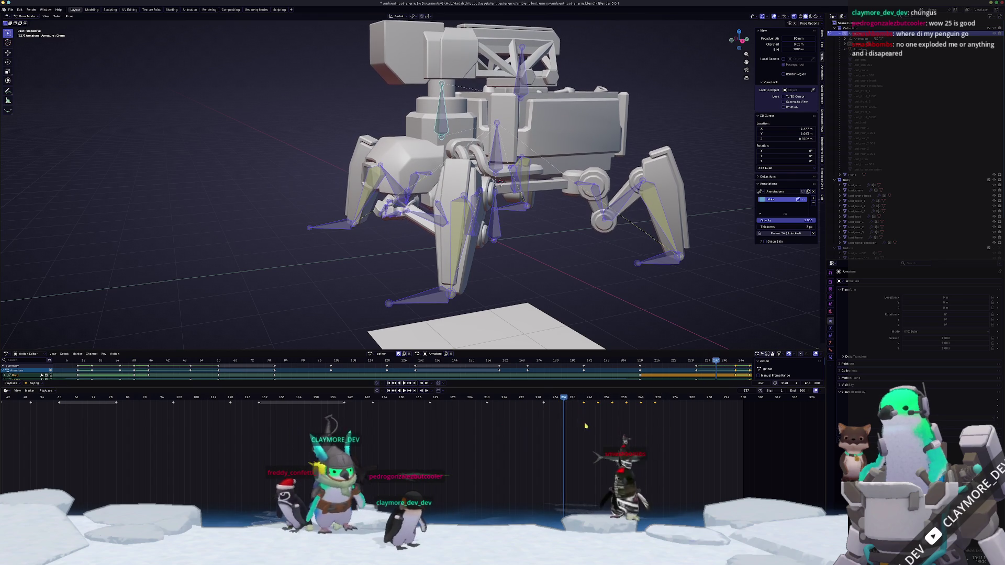
key("Up")
key("Up")
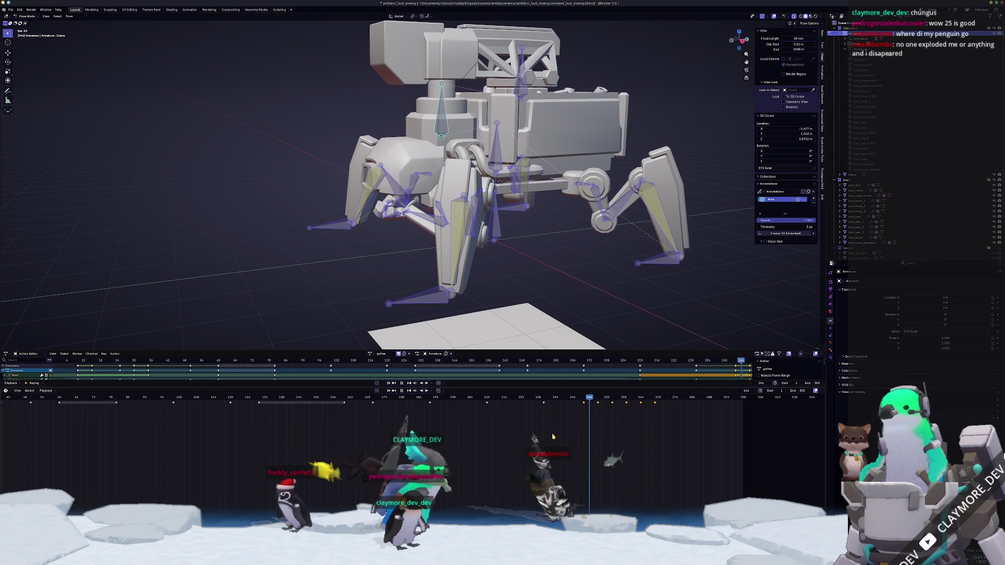
left_click(484, 398)
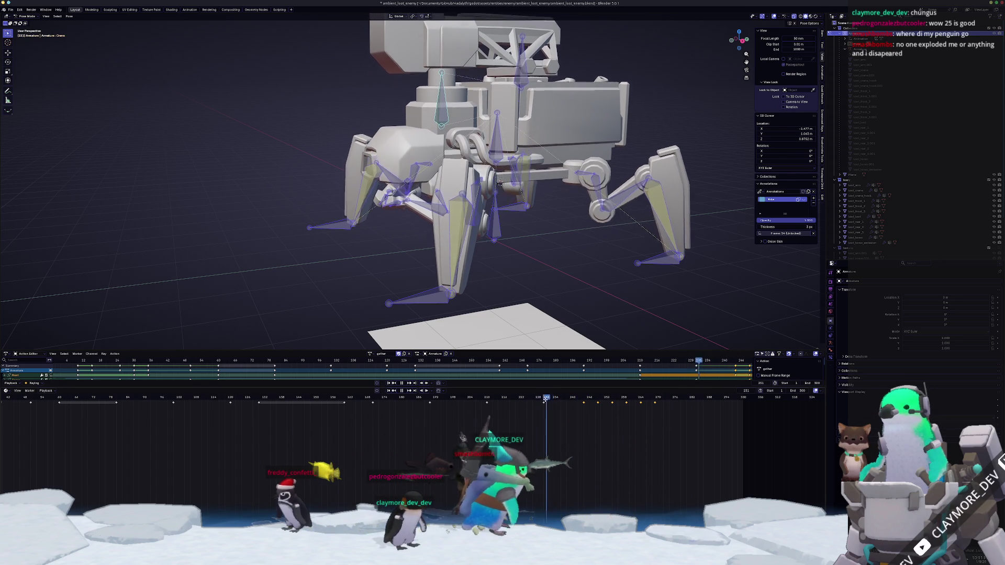
- Review the motion by scrubbing and playing, then undo a change at an earlier frame
left_click_drag(484, 399, 544, 404)
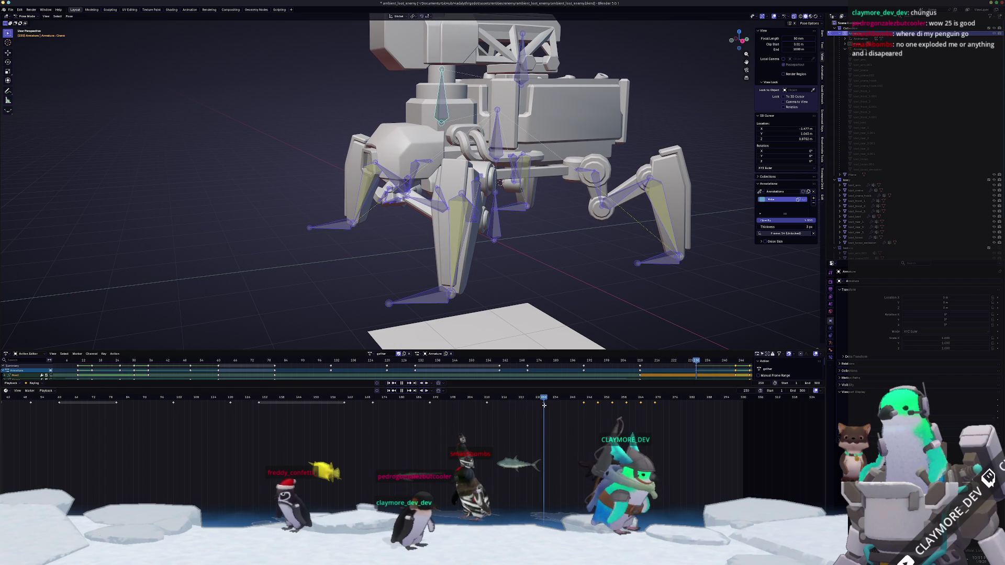
middle_click_drag(541, 411, 491, 417)
key("space")
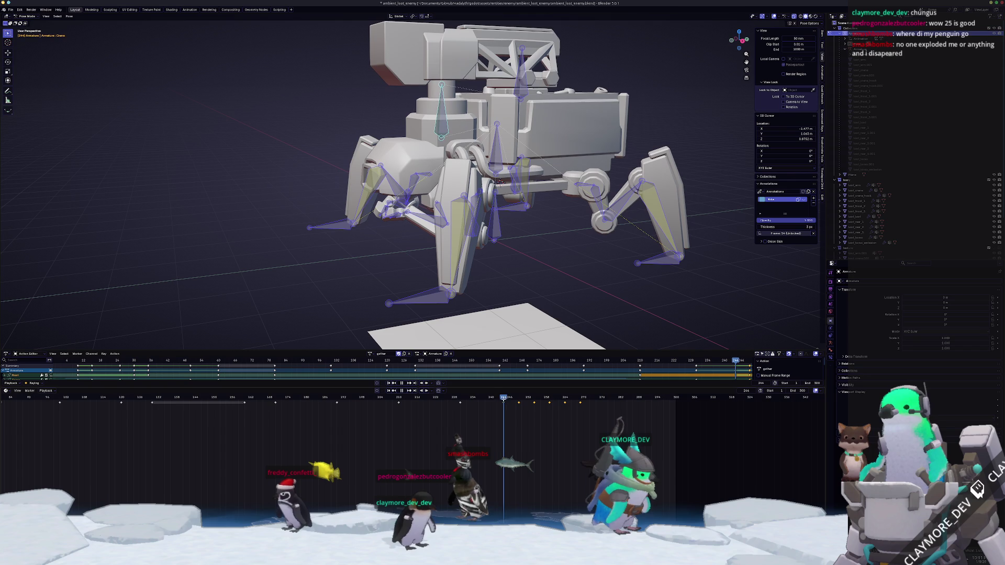
left_click(457, 398)
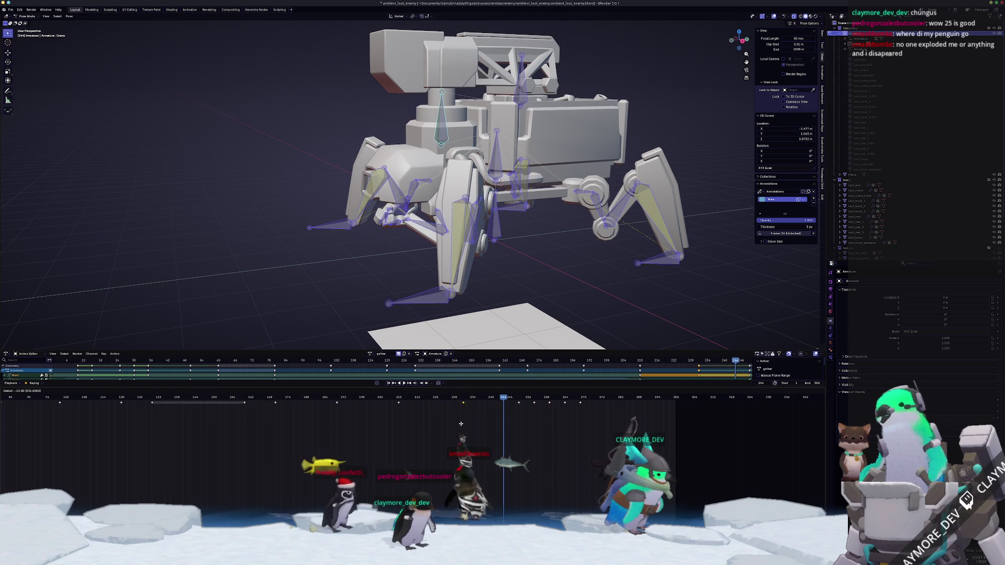
left_click(465, 398)
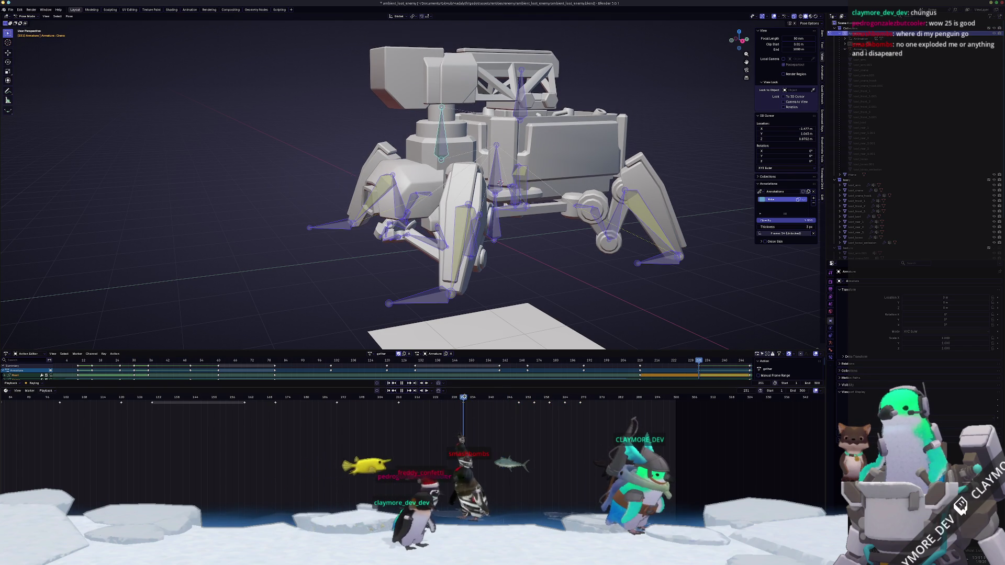
mouse_move(461, 438)
left_mouse_down()
mouse_move(449, 438)
mouse_move(518, 396)
left_mouse_up()
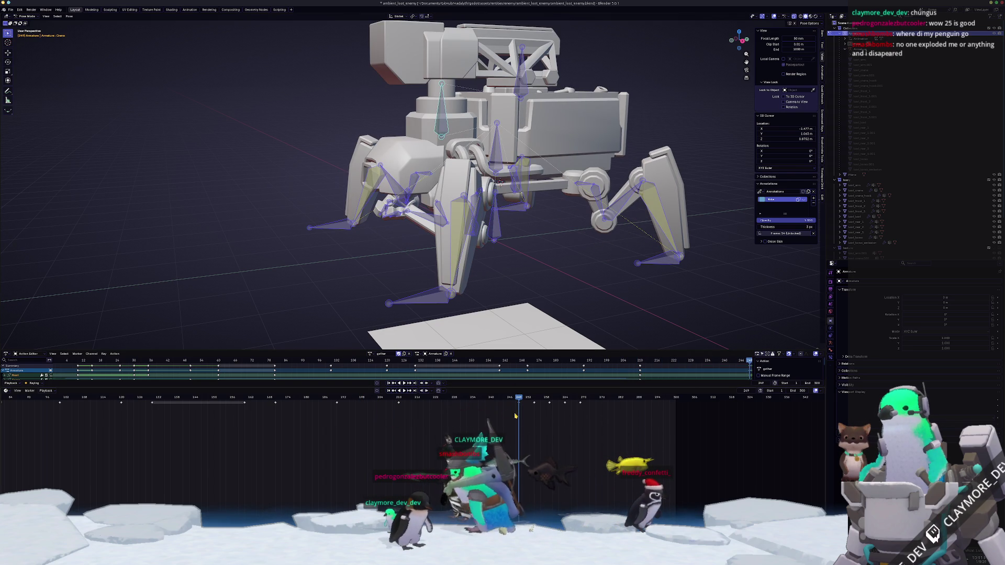
key("ctrl+z")
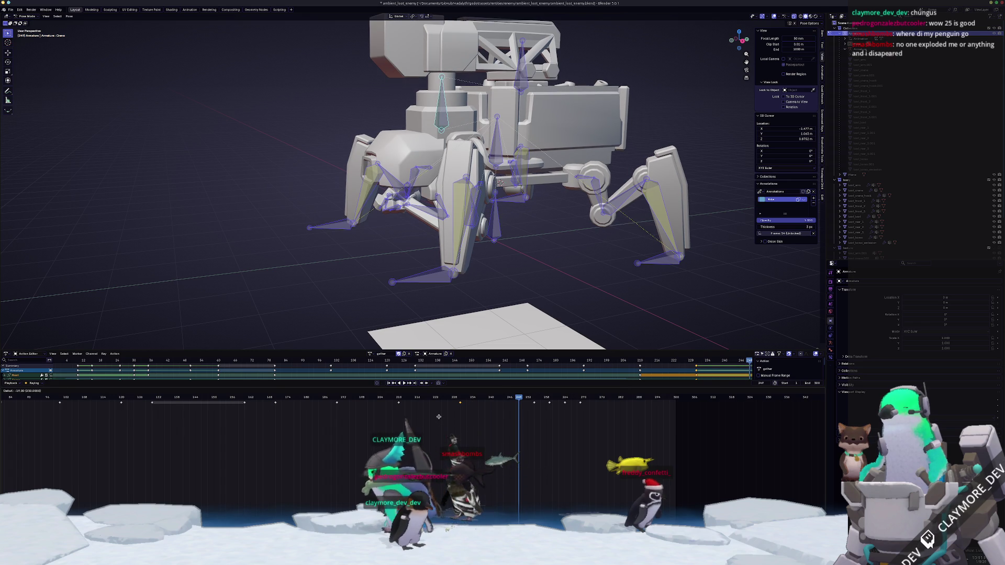
- Move the mech's legs and body into a crouched pose at the later frames, comparing adjacent frames
left_click(460, 396)
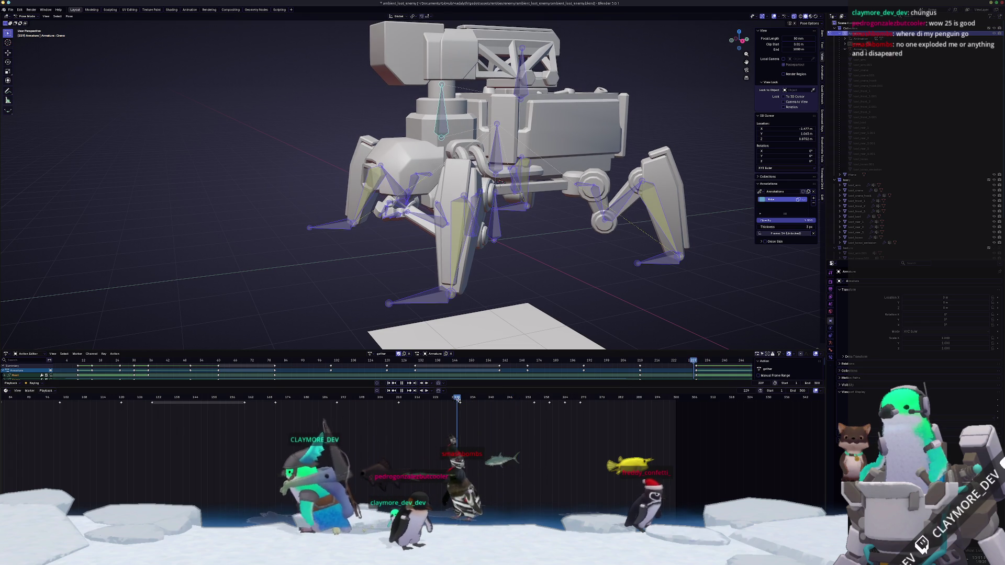
left_click(519, 396)
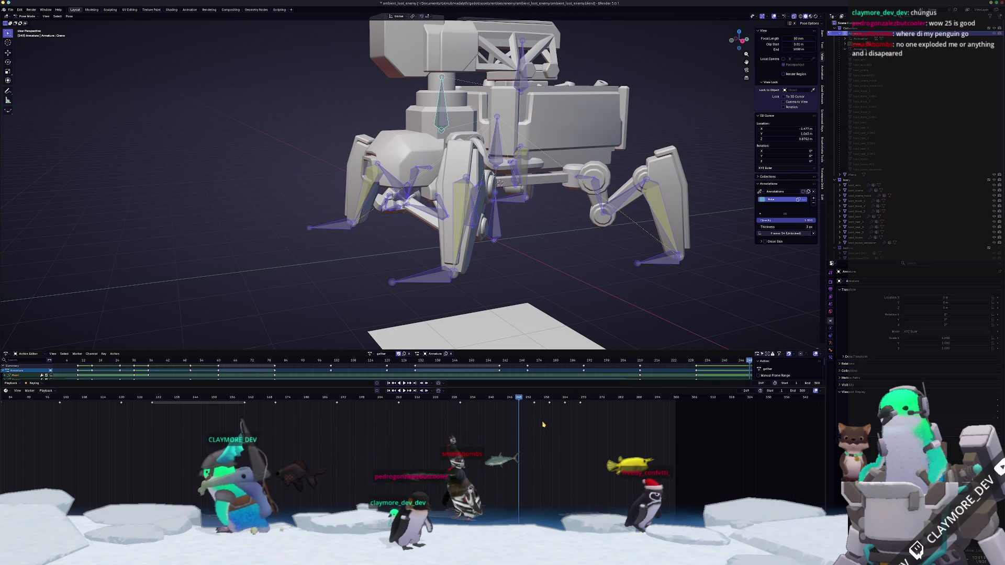
key("ctrl+z")
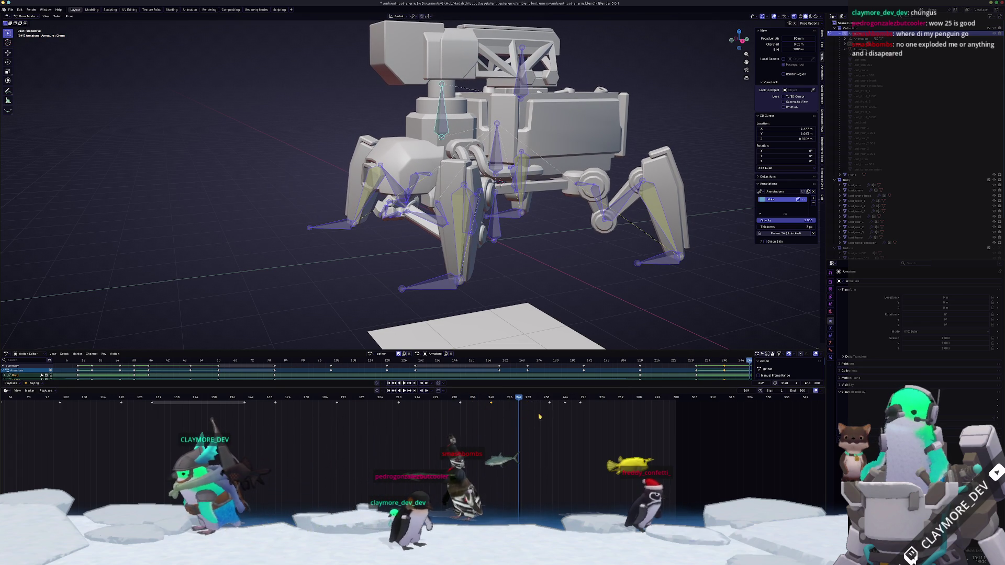
key("ctrl+z")
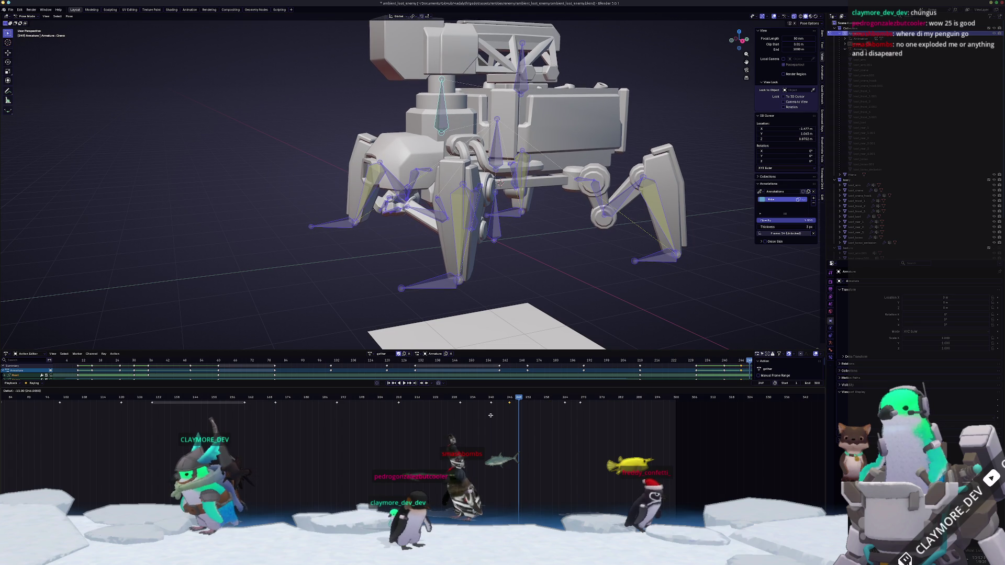
key("space")
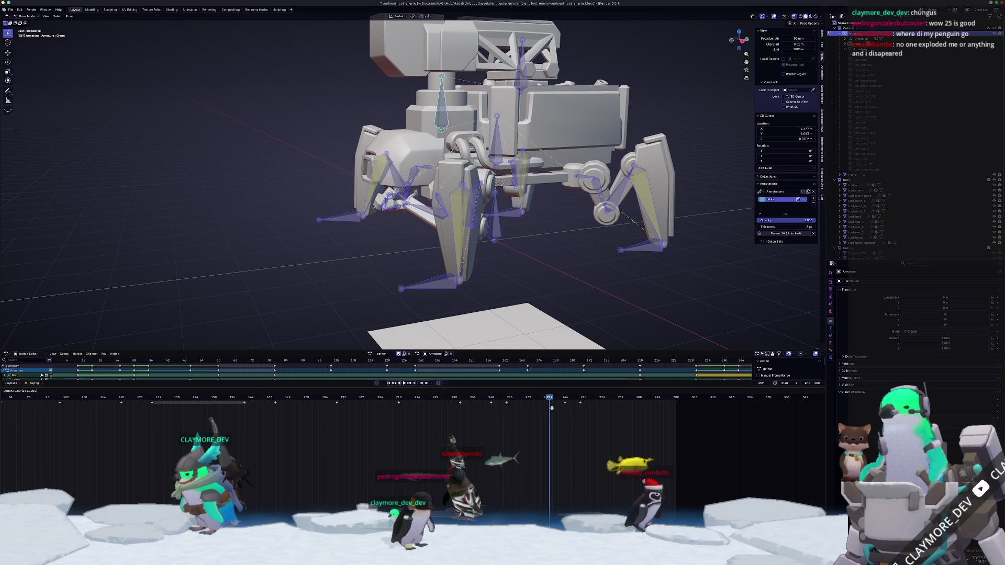
key("g")
key("Left")
key("Left")
key("Left")
key("Left")
key("Left")
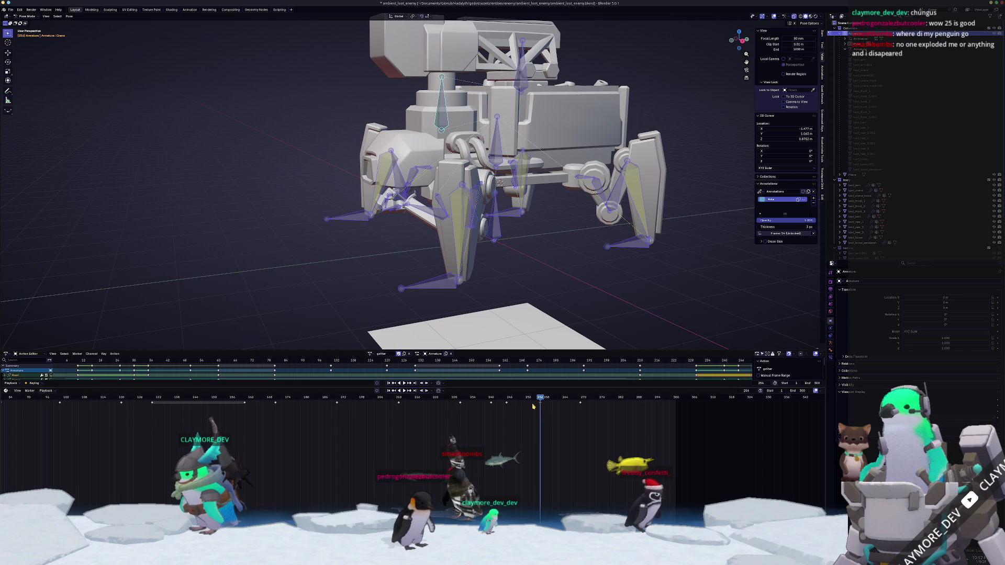
key("g")
key("g")
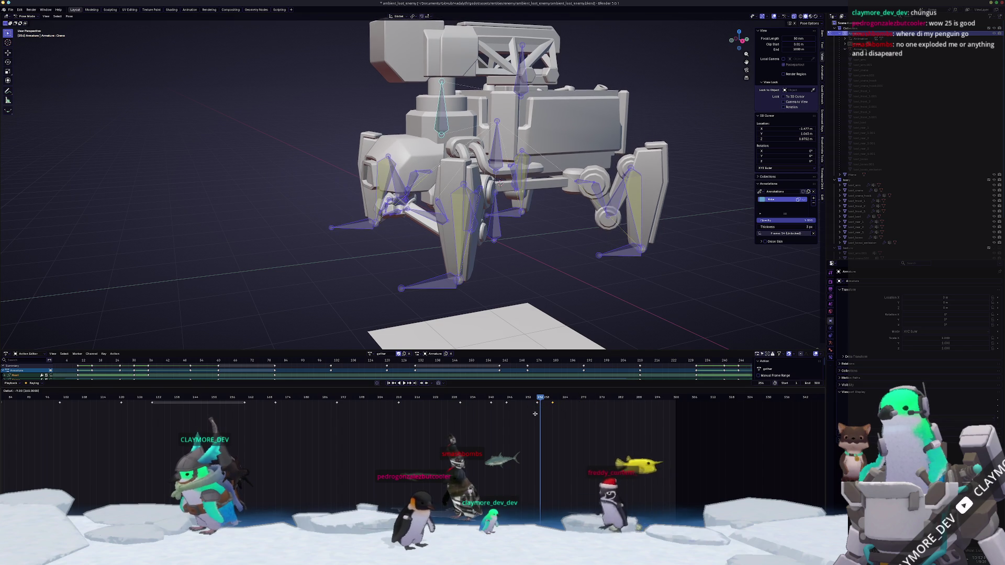
left_click_drag(538, 415, 111, 413)
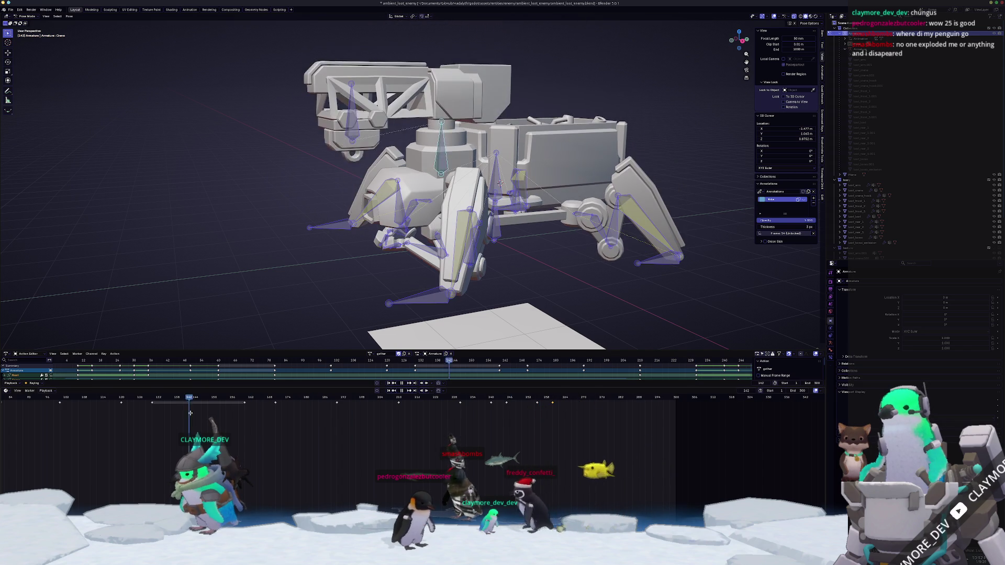
- Play the gather action from an earlier frame and box-select a block of its keyframes
middle_click_drag(188, 420, 416, 428)
left_click_drag(327, 401, 145, 404)
scroll(363, 428, "down", 5)
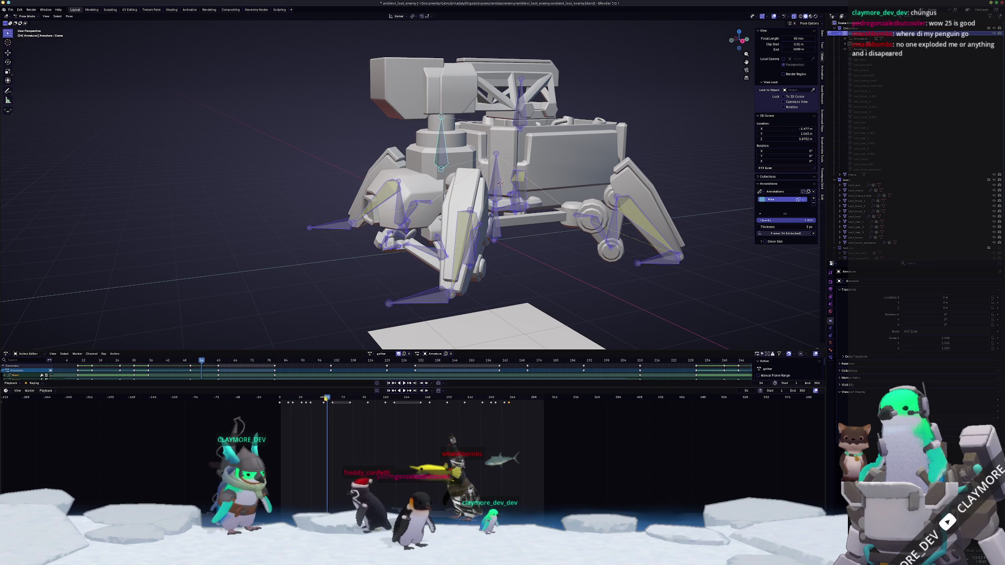
key("space")
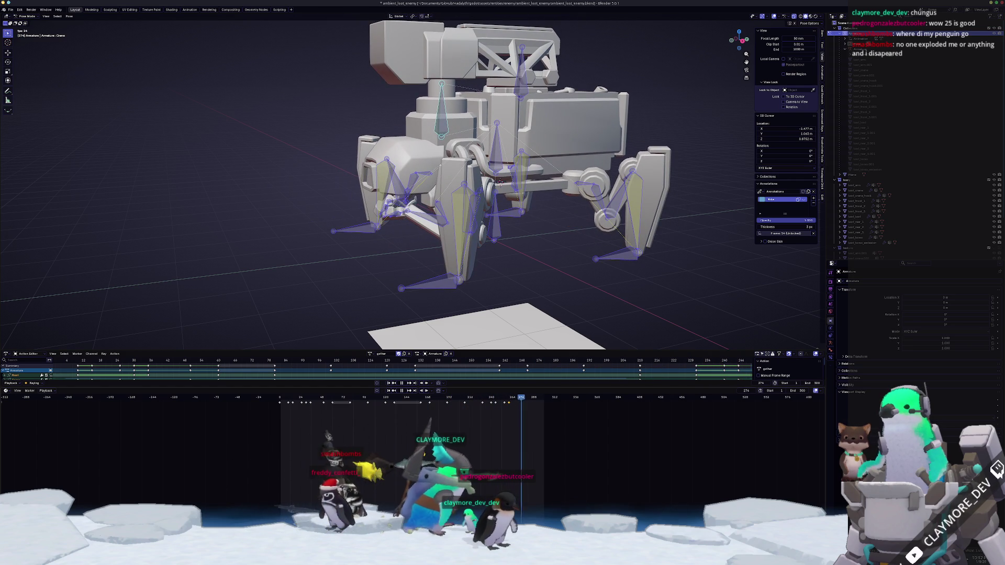
scroll(432, 444, "up", 4)
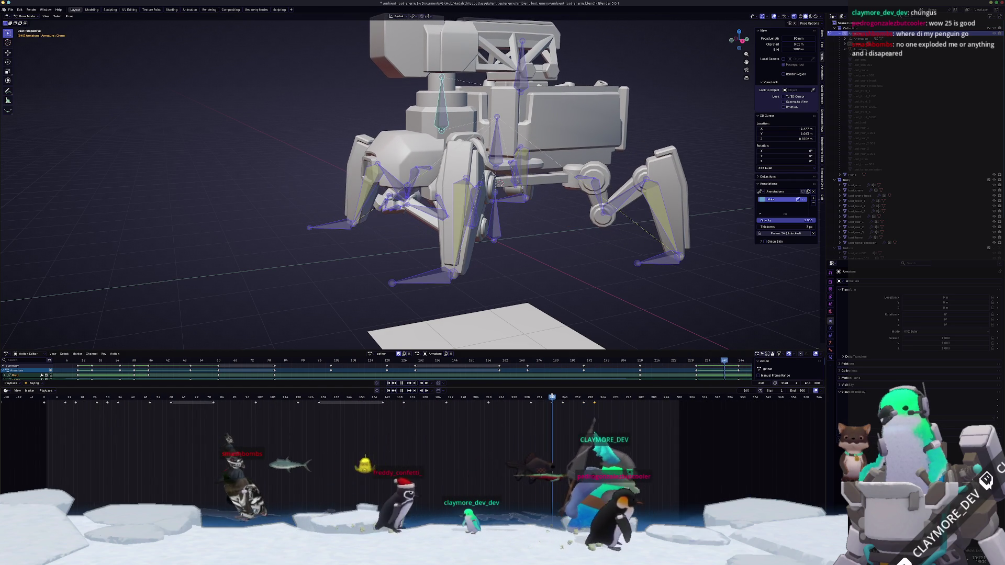
mouse_move(629, 434)
left_mouse_down()
mouse_move(521, 399)
mouse_move(555, 407)
left_mouse_up()
- Give the selected keyframes a new interpolation mode and set the action end frame to 260
right_click(555, 407)
mouse_move(576, 438)
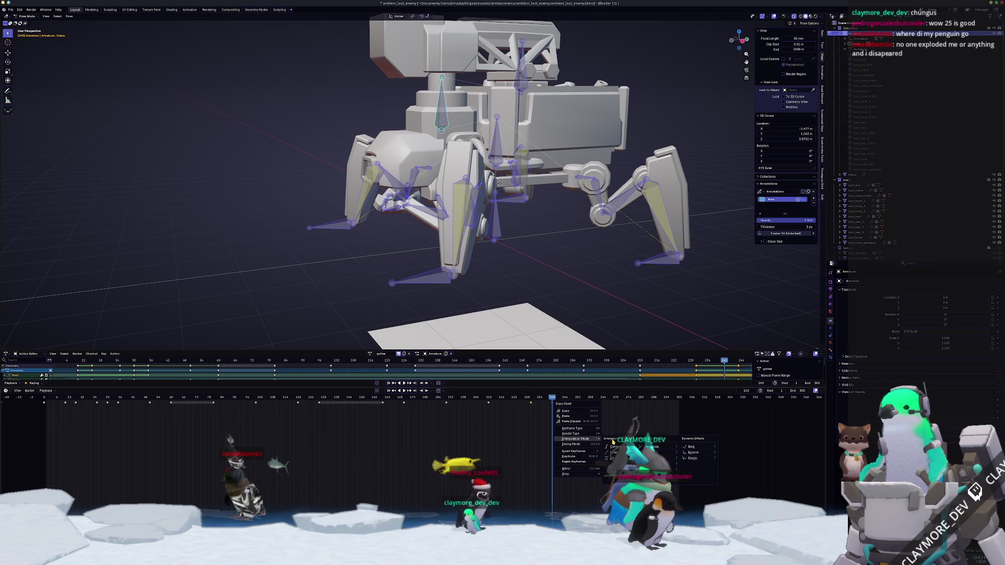
left_click(616, 449)
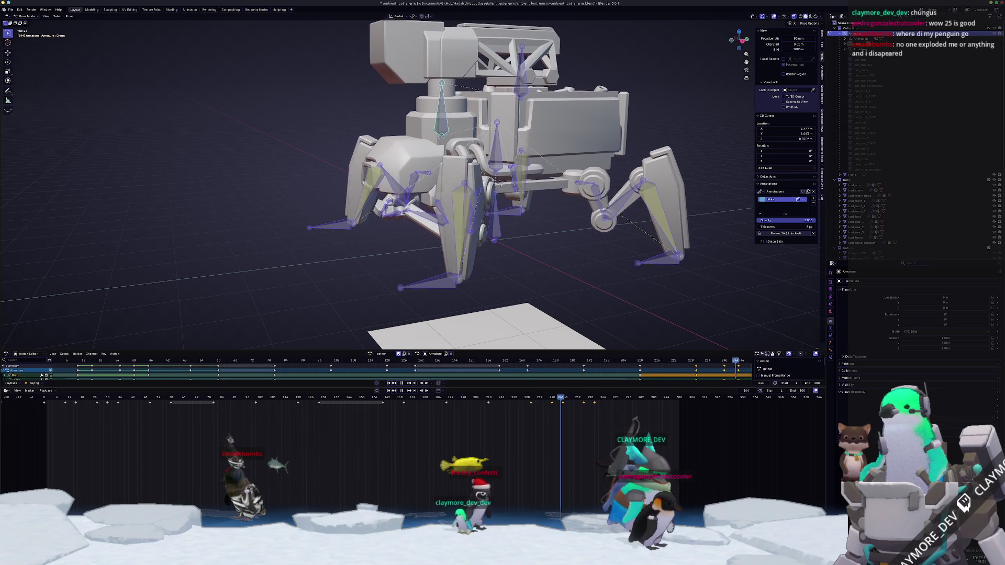
left_click(595, 398)
type("360")
key("Return")
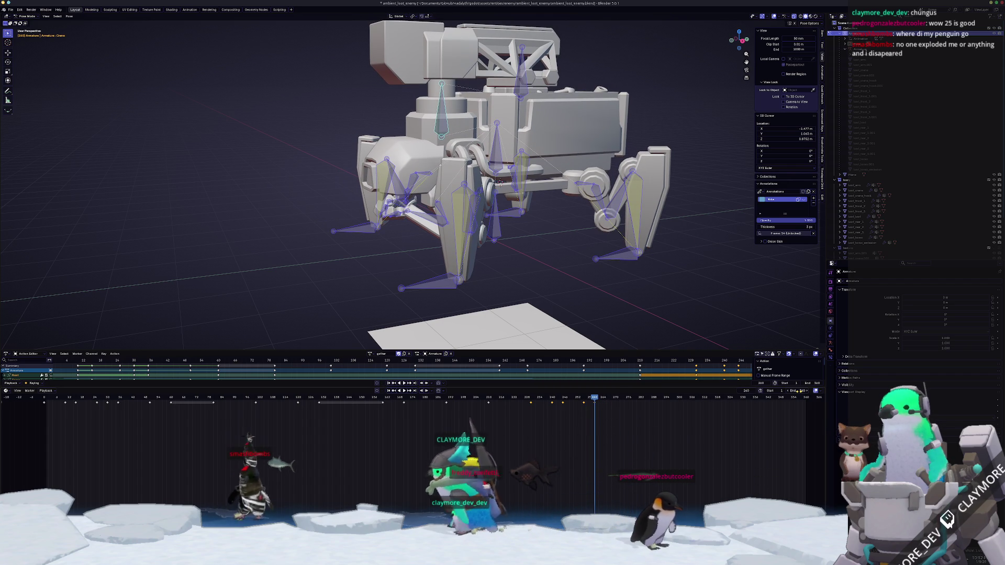
- Set the playback end frame to 260, replay the gather action, and browse the armature's actions
left_click(796, 390)
key("Return")
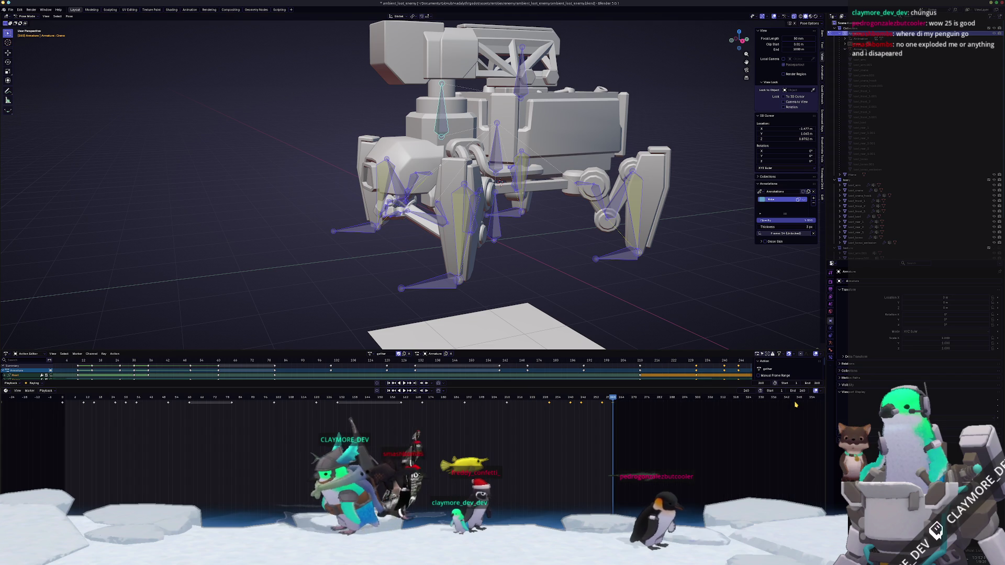
key("space")
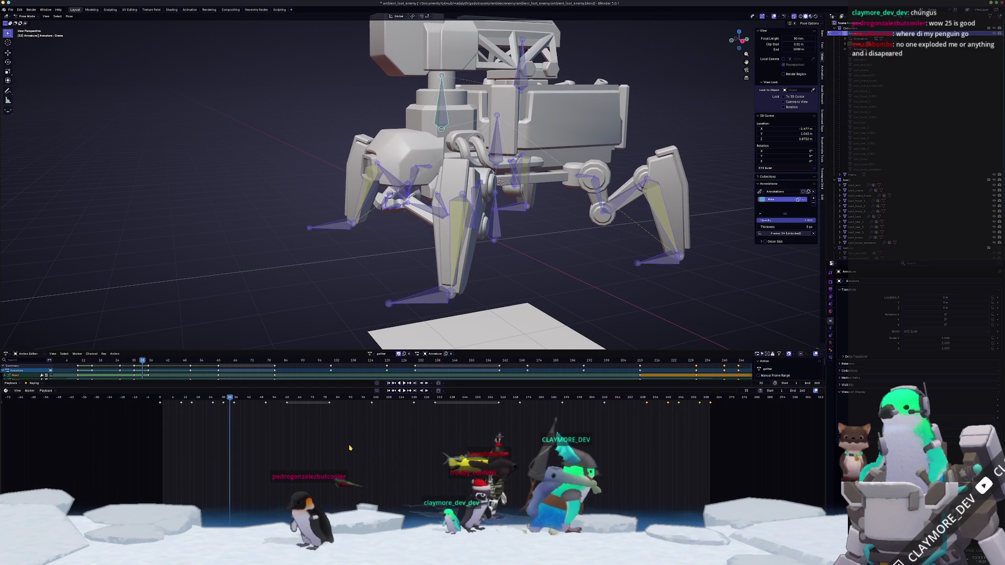
left_click(371, 353)
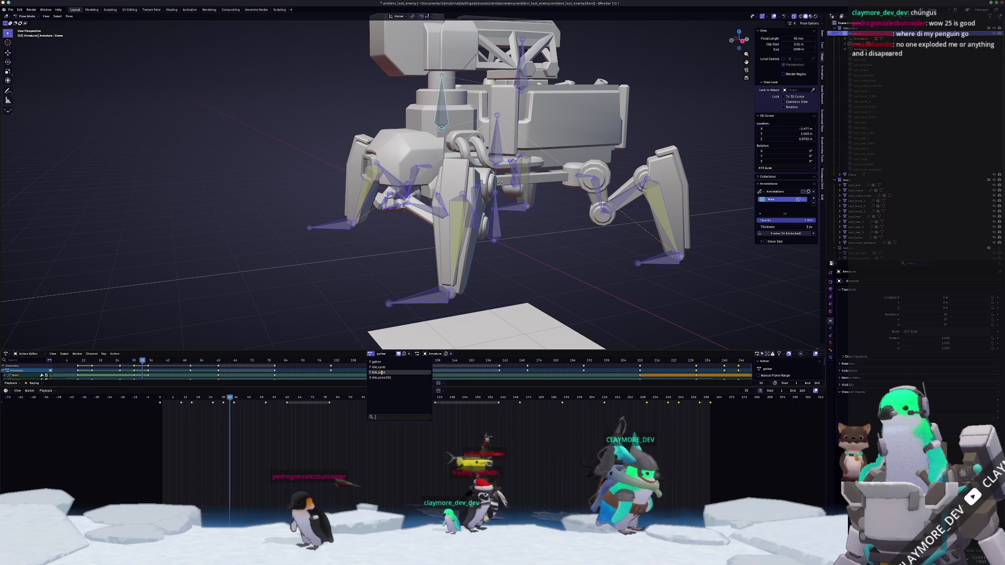
- Lower the turret bone along Z, key it, and load the idle_cycle action onto the armature
left_click(380, 372)
scroll(333, 268, "down", 3)
middle_click_drag(333, 279, 333, 241)
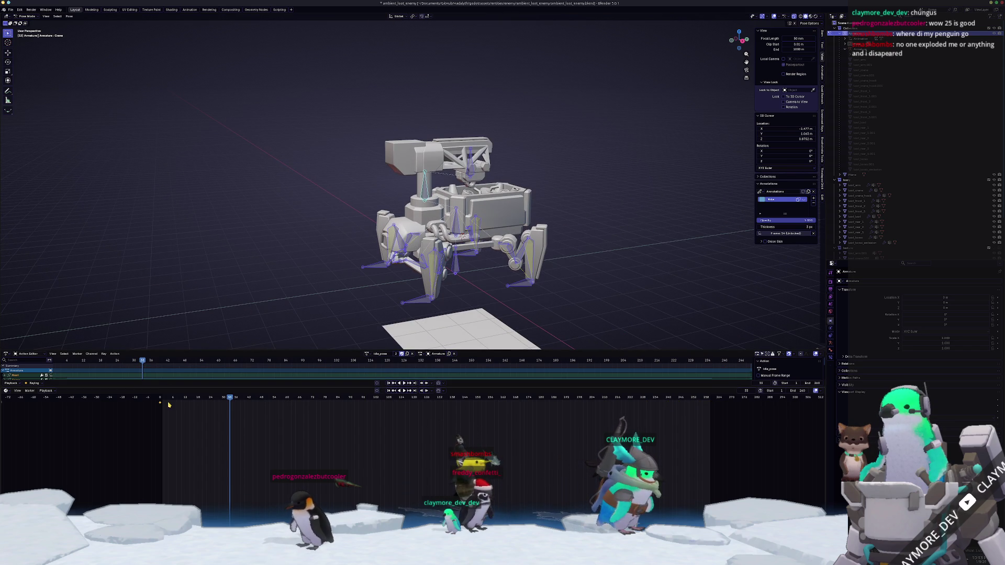
scroll(406, 177, "up", 2)
key("g")
key("z")
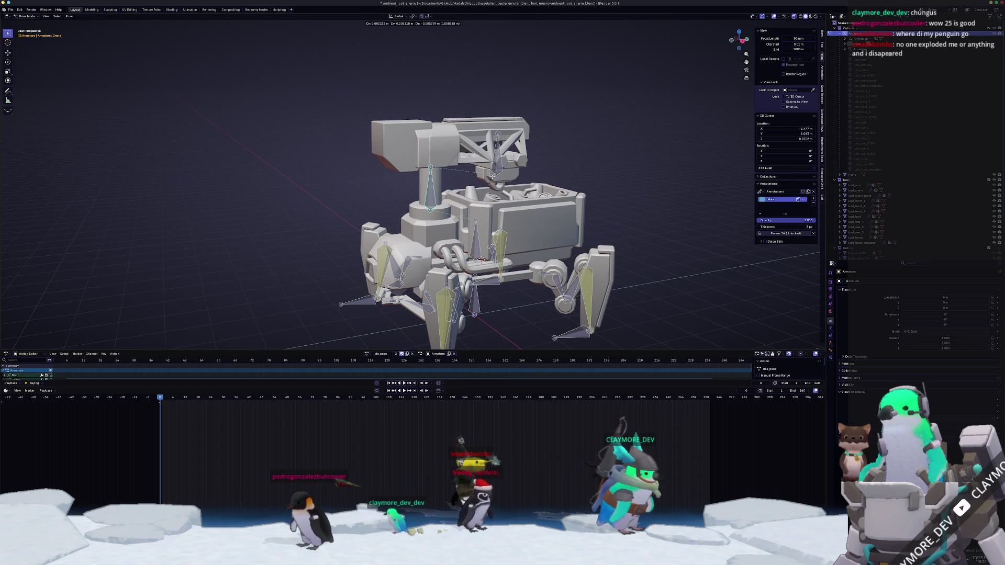
left_click(496, 204)
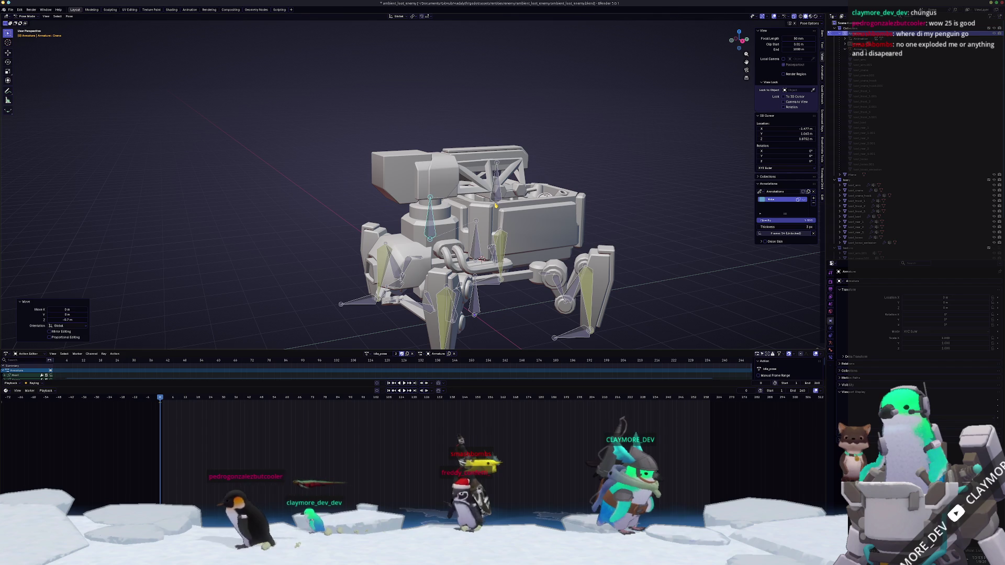
key("i")
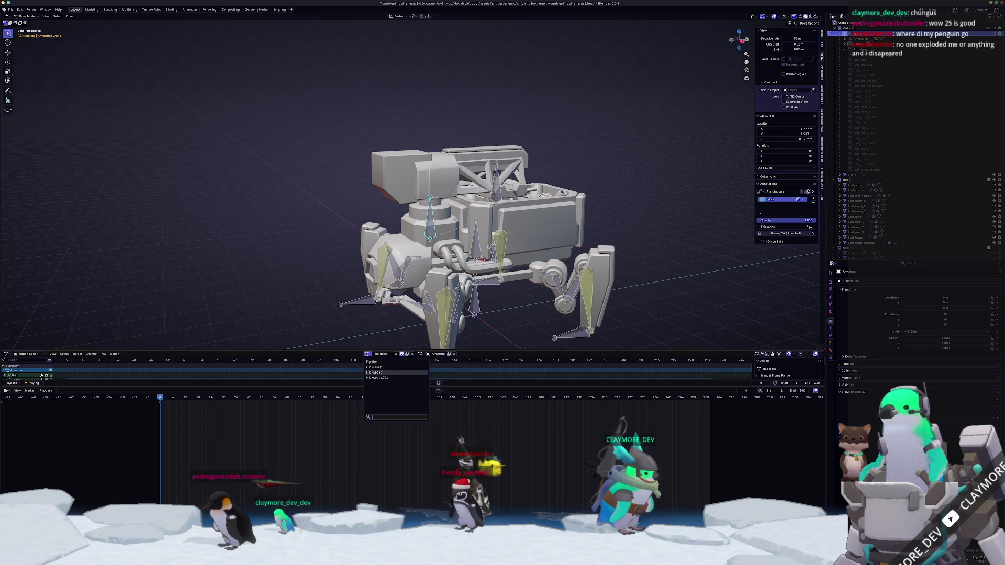
left_click(372, 367)
- At an earlier idle_cycle frame reset then lower the turret column, and step to the next keyframe
middle_click_drag(354, 285, 340, 281)
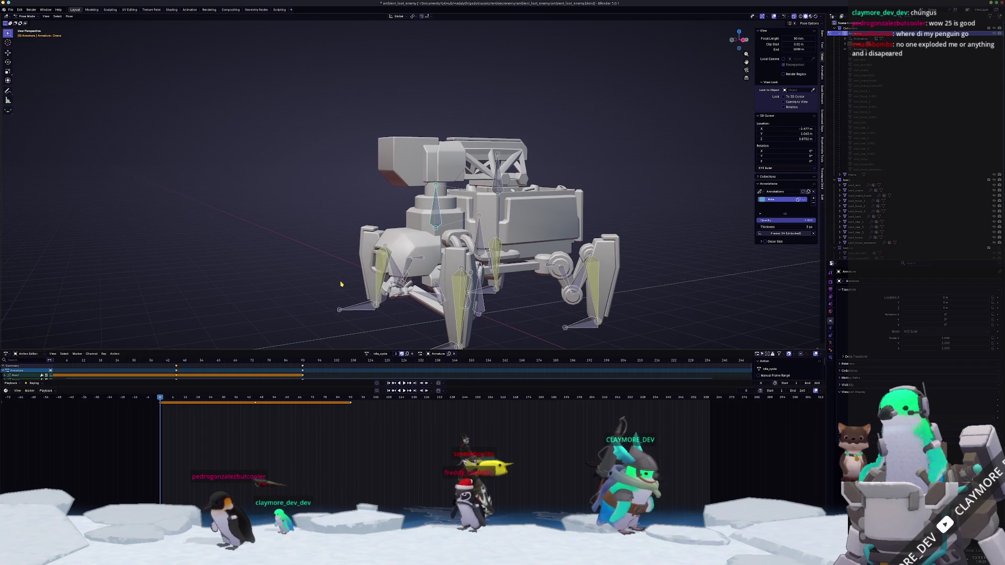
key("space")
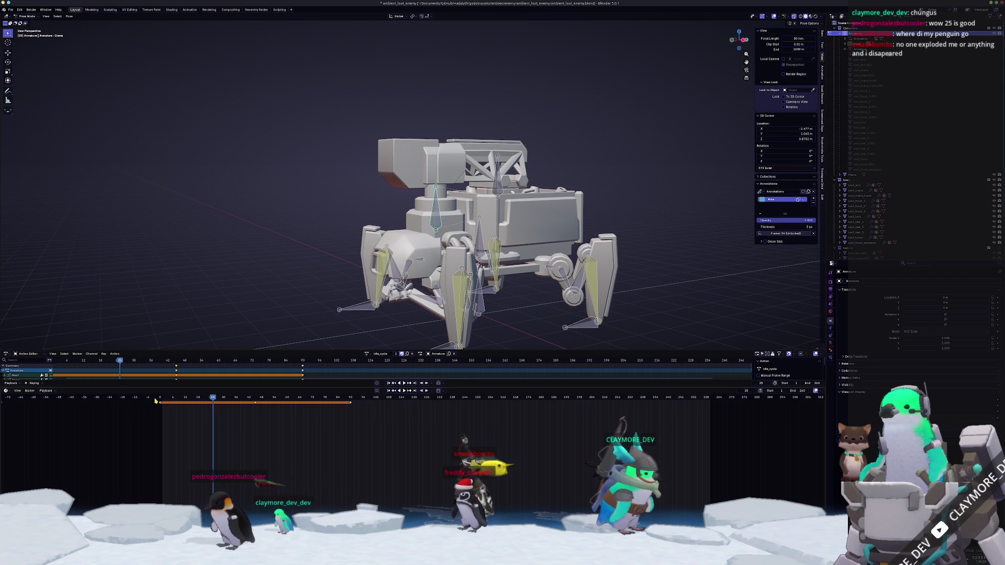
left_click(159, 398)
key("alt+g")
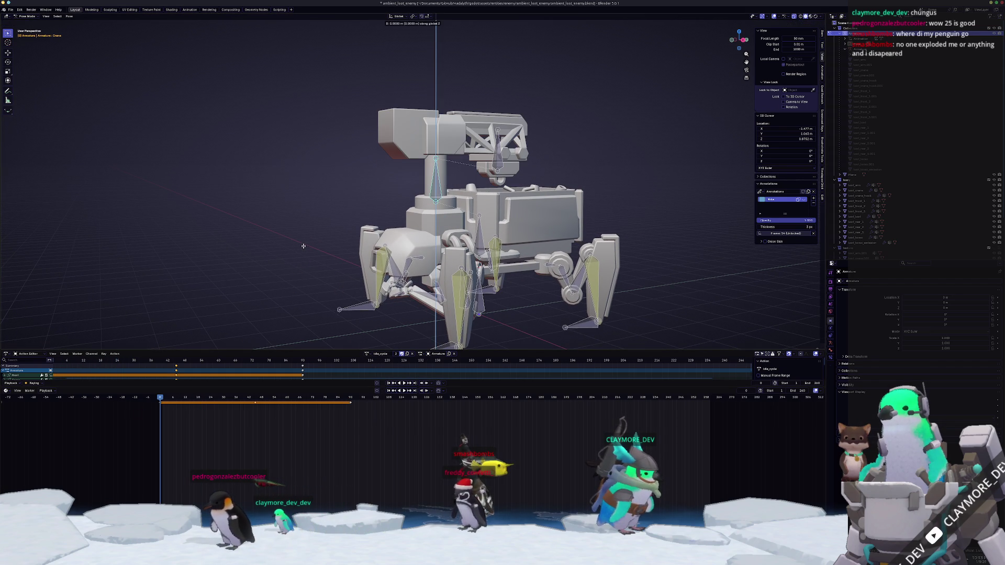
key("g")
left_click(299, 275)
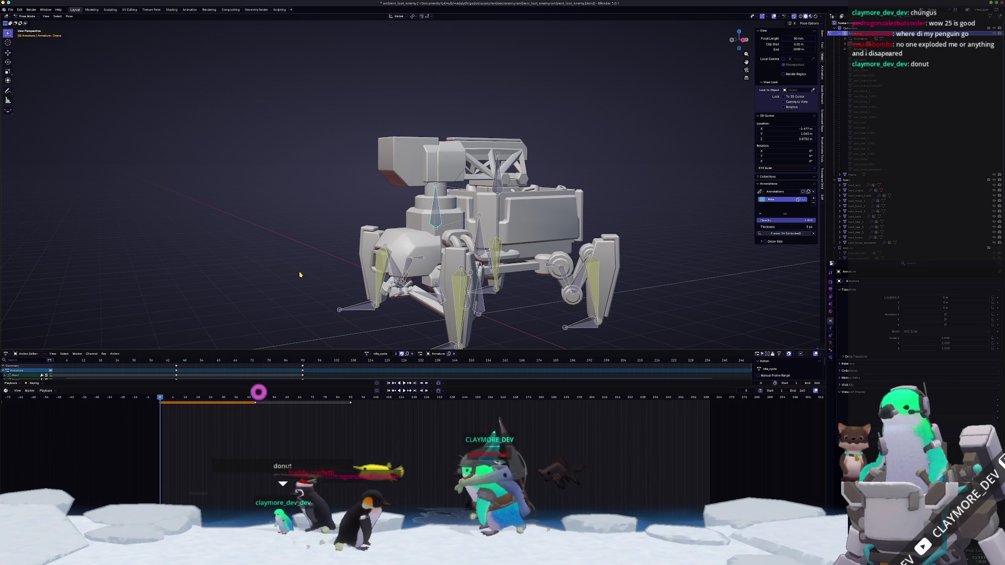
left_click(259, 377)
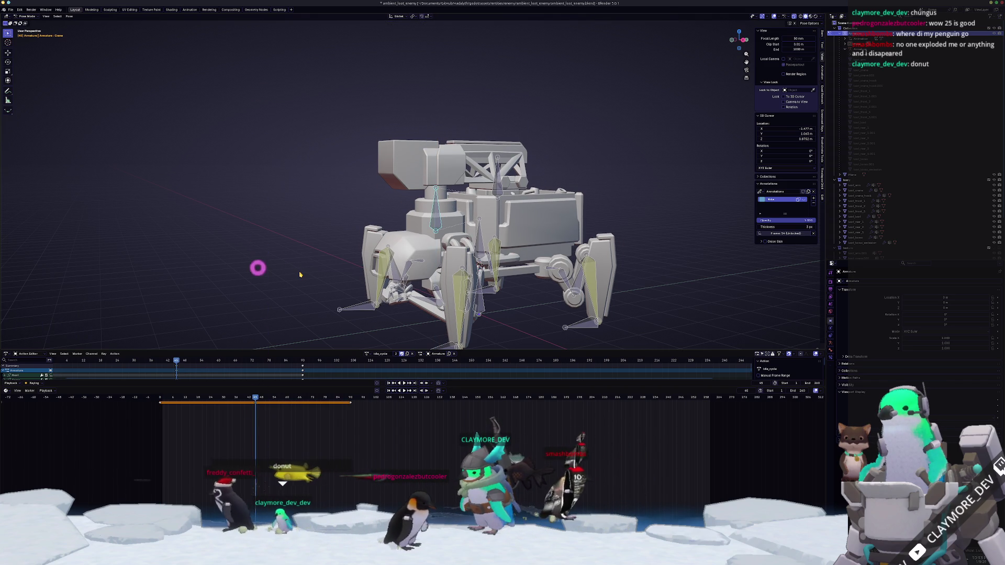
key("Up")
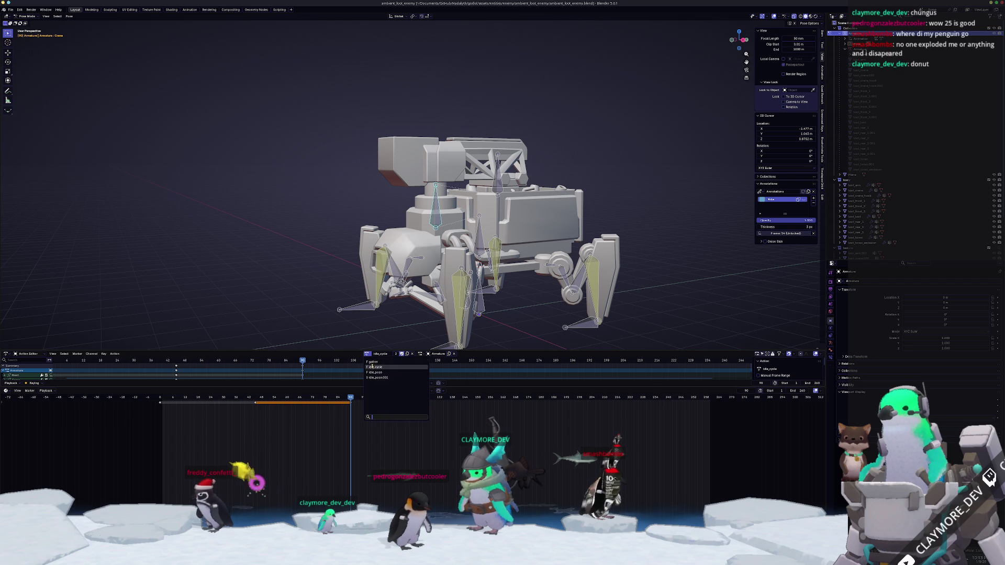
- Play the gather action from its start, paste the copied pose, then switch back to idle_cycle
left_click(374, 362)
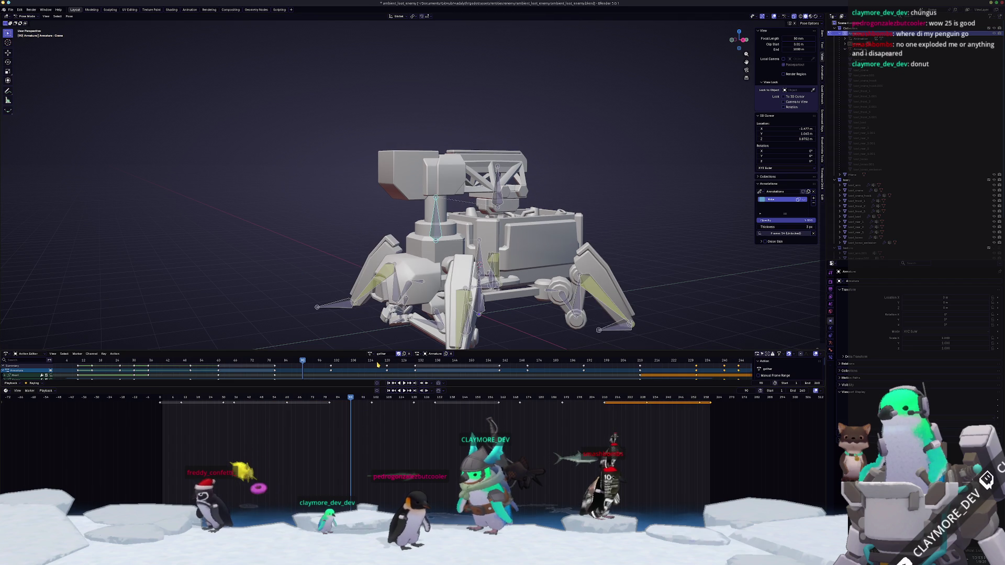
left_click(161, 397)
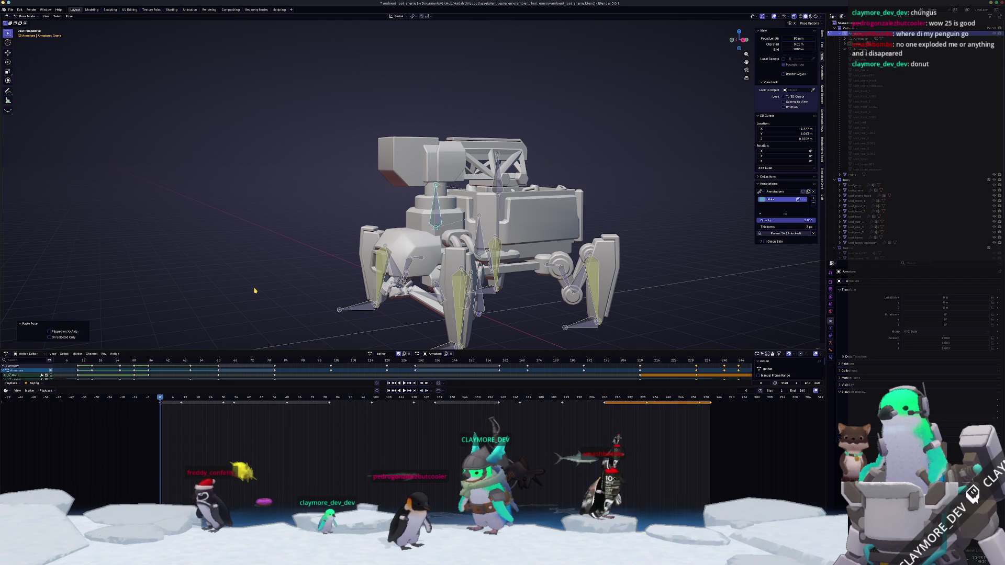
key("space")
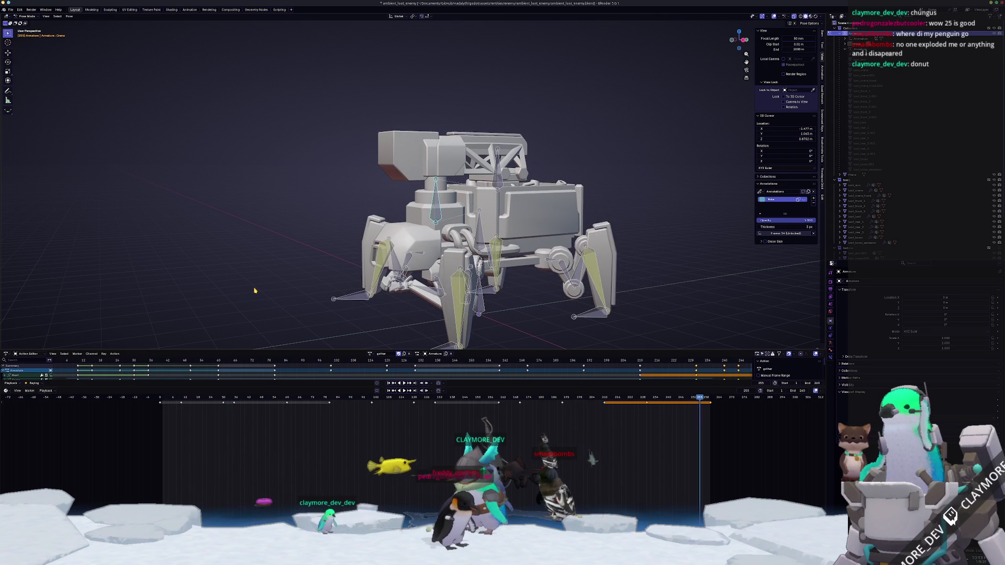
key("ctrl+v")
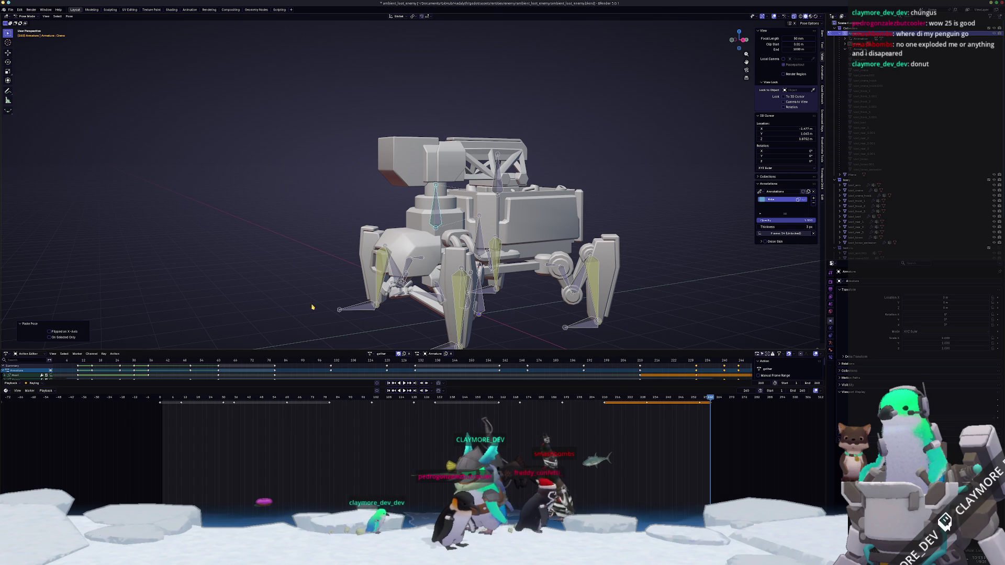
left_click(370, 354)
left_click(385, 367)
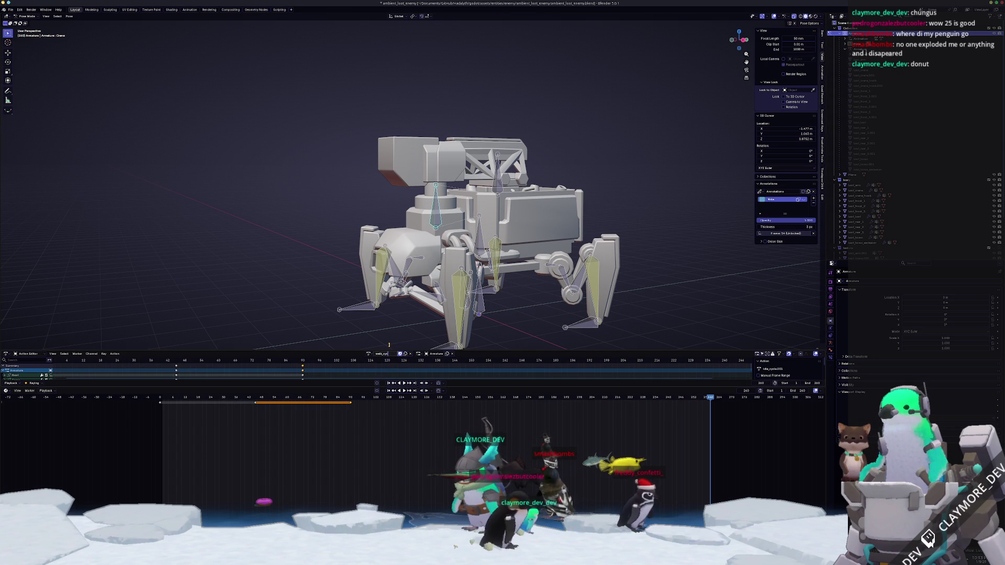
- In side view at an earlier frame, rotate the leg bones outward into a stepping pose
key("KP_3")
scroll(377, 271, "up", 3)
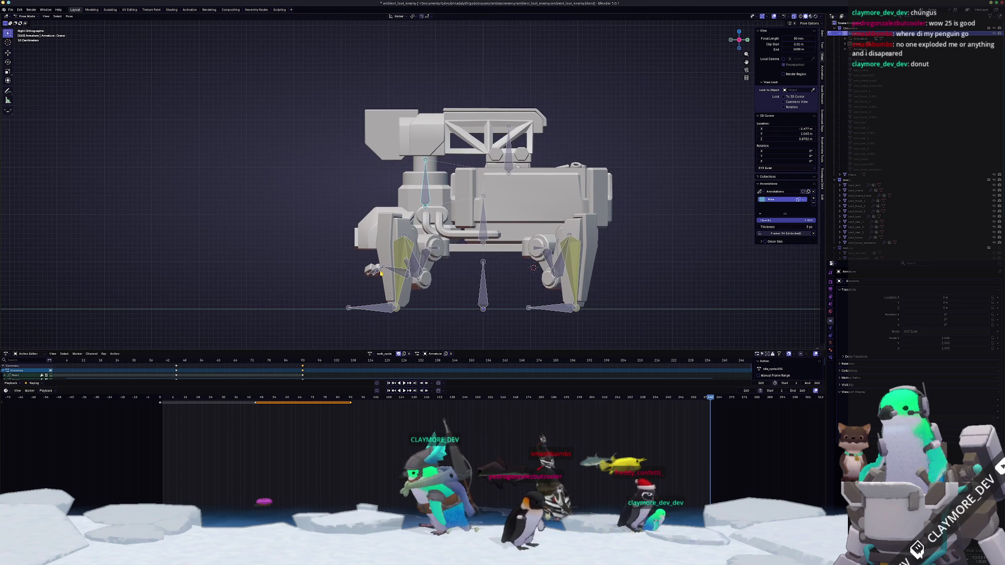
middle_click_drag(379, 272, 382, 269, "shift")
left_click_drag(350, 398, 251, 406)
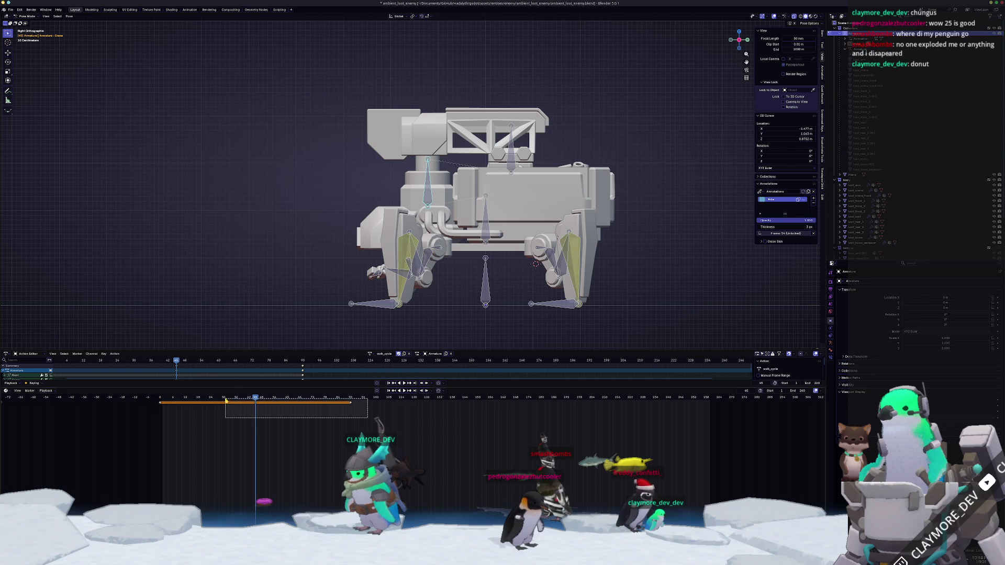
middle_click_drag(363, 306, 555, 271)
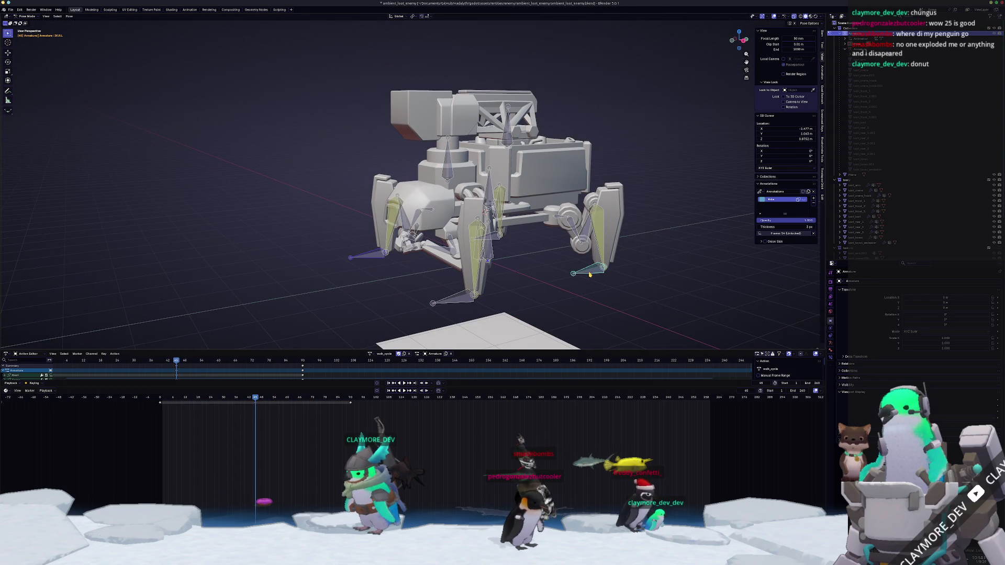
key("KP_3")
key("r")
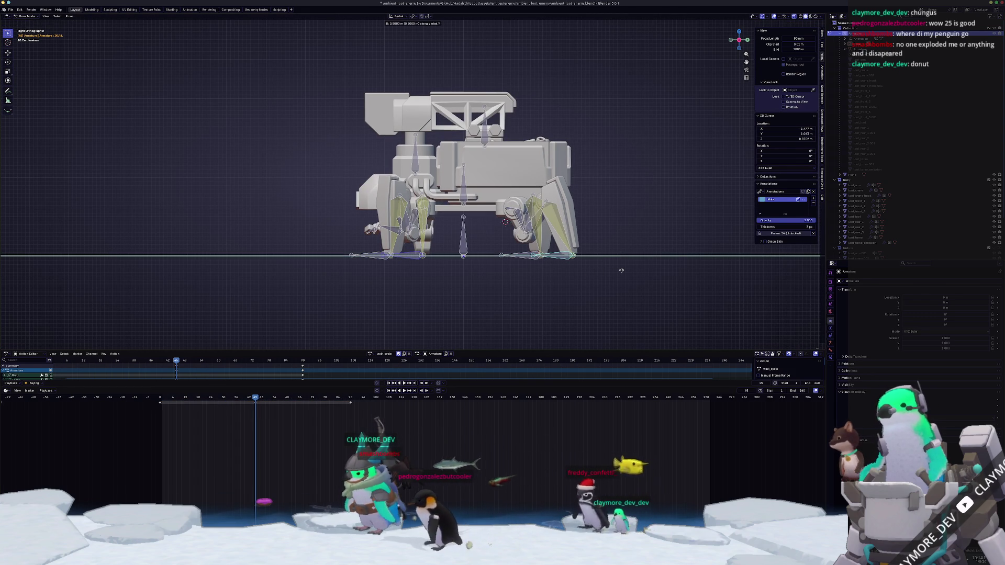
left_click(621, 270)
mouse_move(620, 270)
middle_mouse_down()
mouse_move(568, 297)
mouse_move(420, 327)
middle_mouse_up()
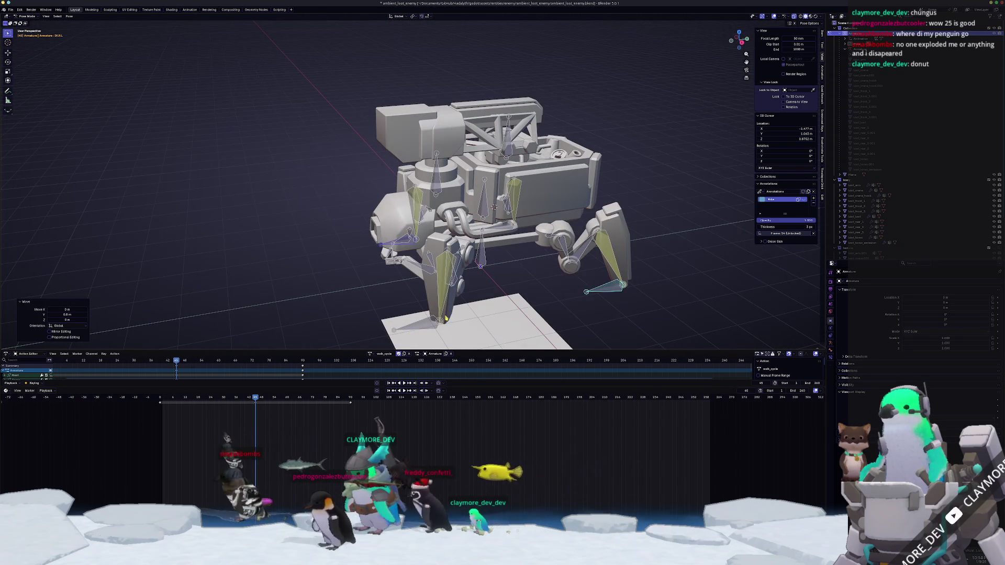
- Slide the leg bones along Y into alternating stride positions, checking in perspective
key("KP_3")
key("g")
key("y")
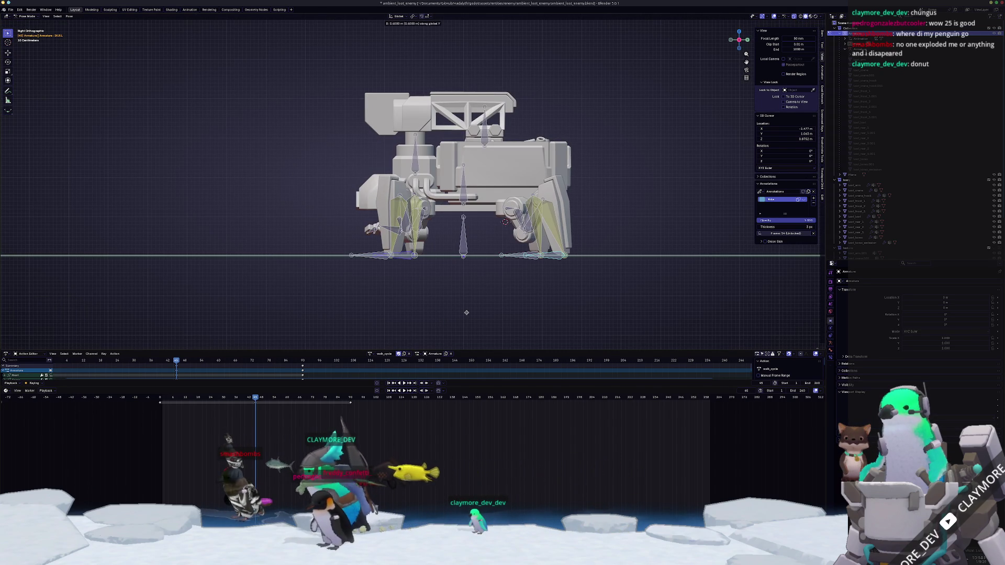
left_click(485, 307)
scroll(480, 289, "up", 1)
key("g")
key("y")
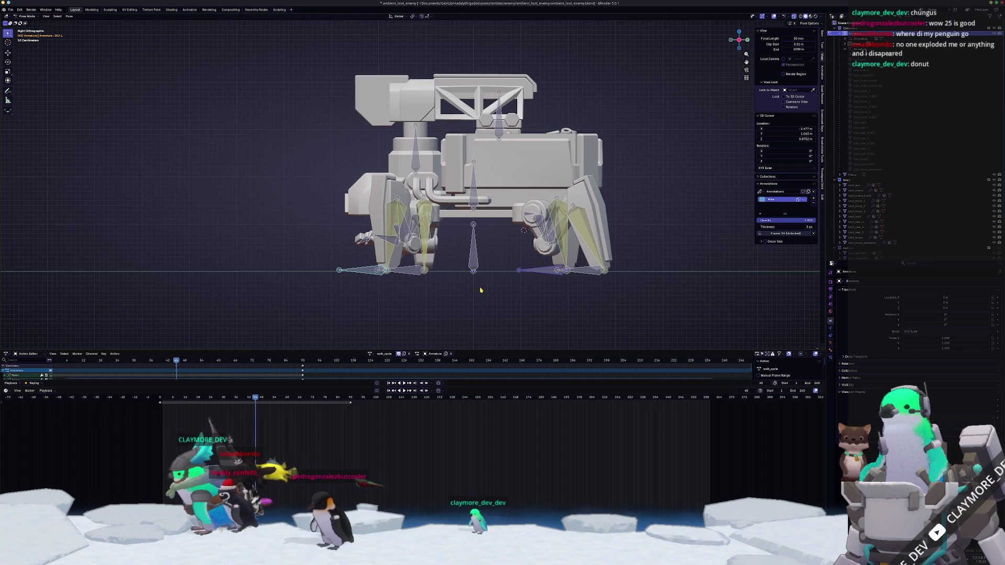
left_click(444, 290)
mouse_move(444, 290)
middle_mouse_down()
mouse_move(503, 317)
mouse_move(488, 301)
mouse_move(503, 290)
middle_mouse_up()
- Delete the unwanted keyframes and play the walk cycle from the start frame
left_click(504, 290)
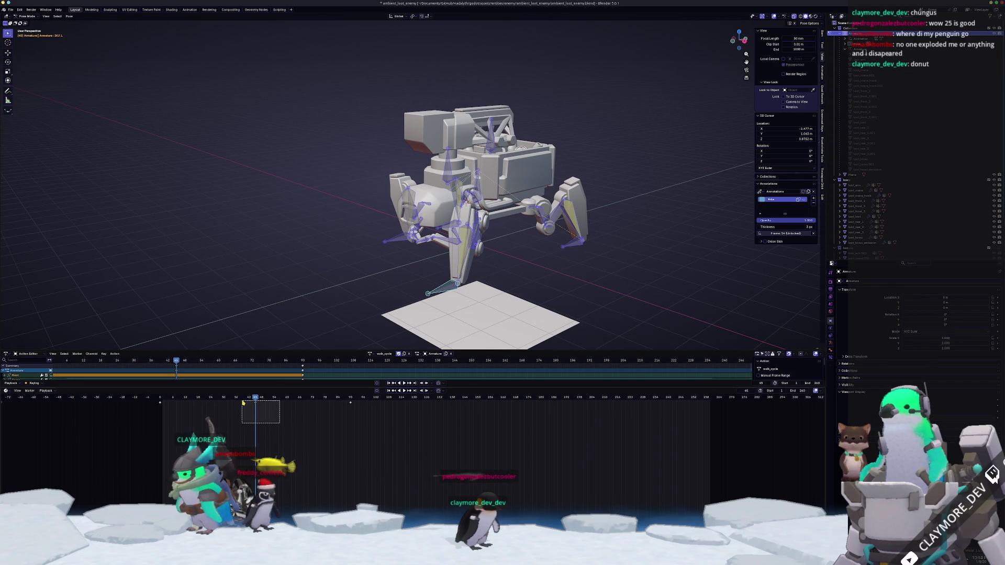
left_click(160, 403)
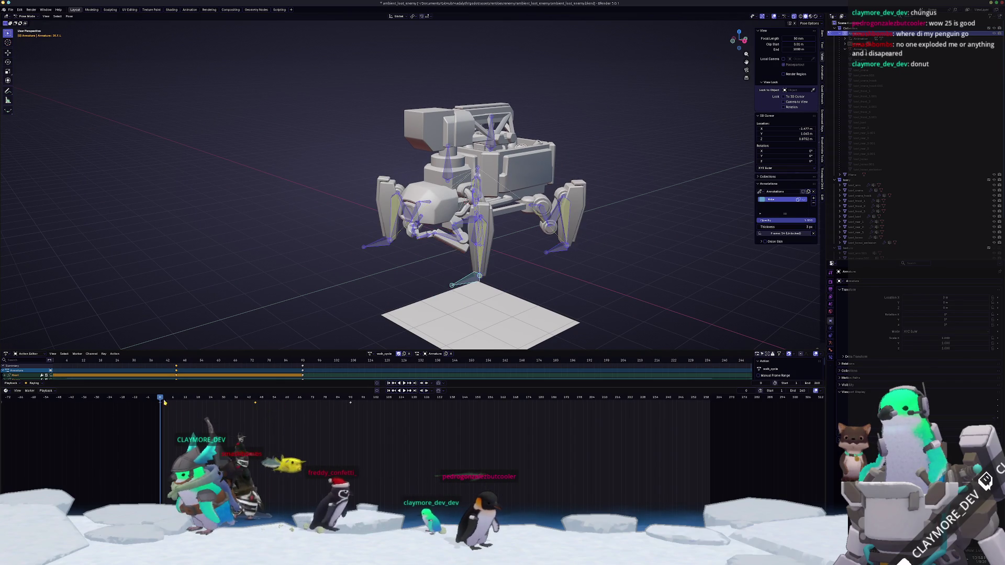
left_click(241, 400)
key("space")
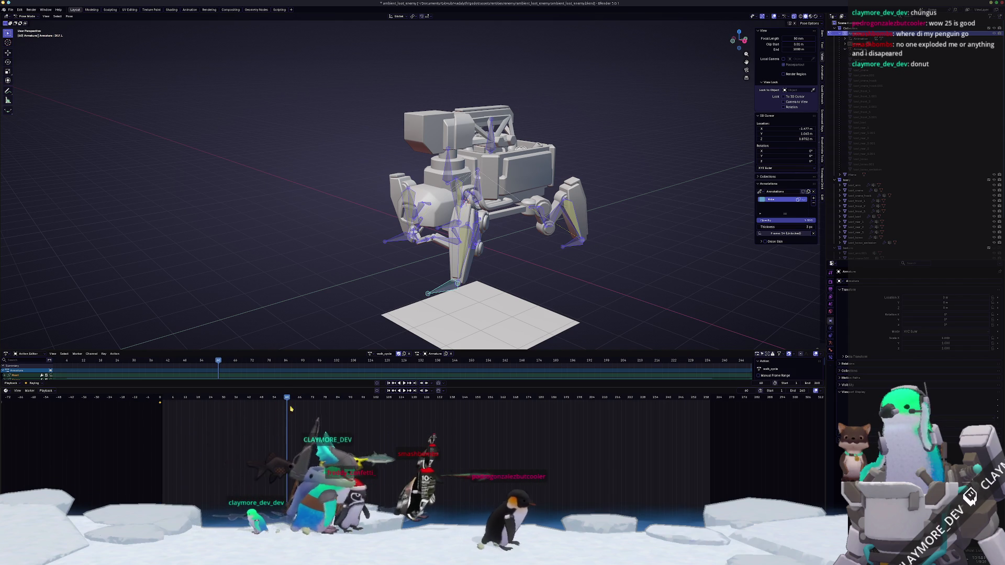
key("space")
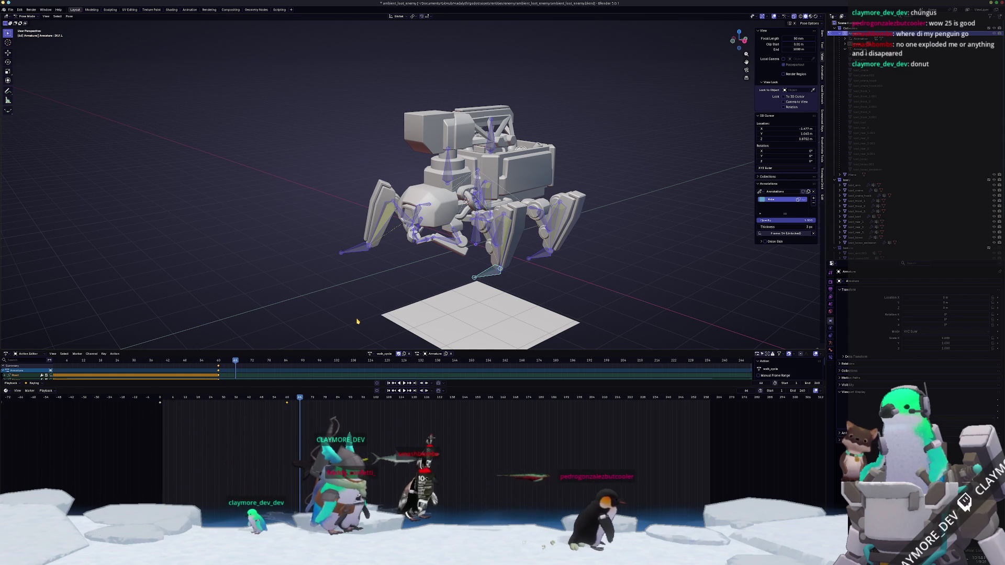
key("shift+Left")
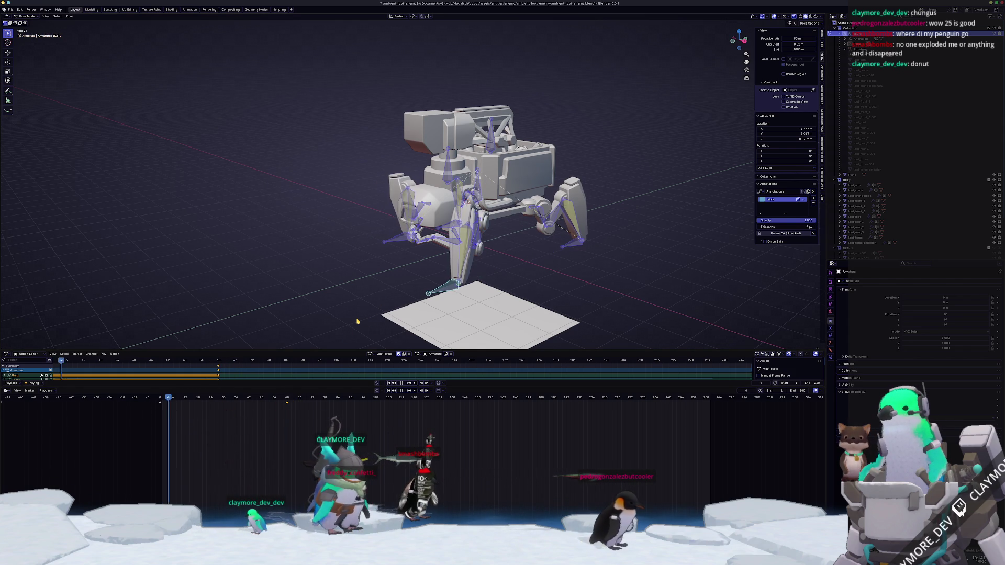
key("space")
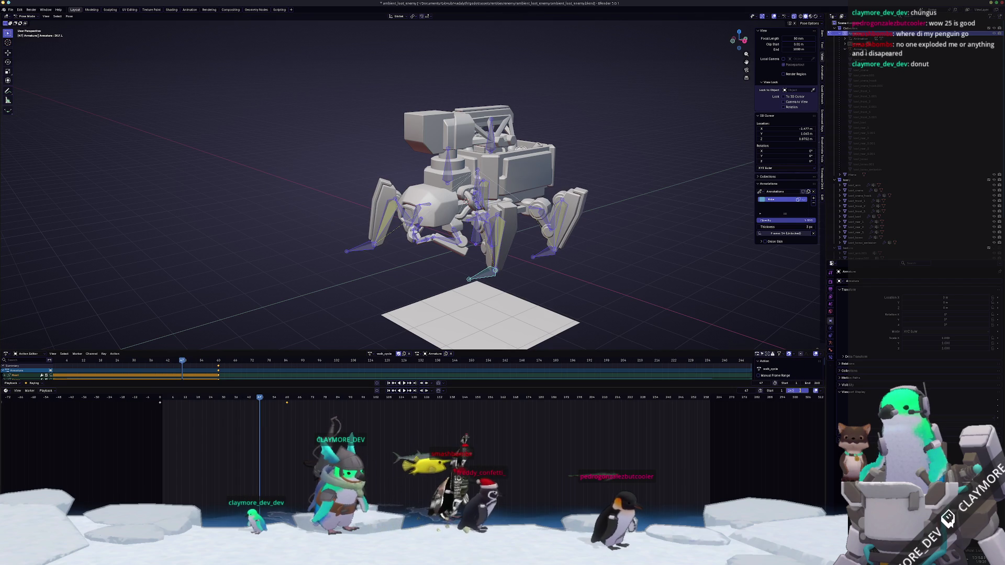
- Replay the walk cycle from side and perspective views, undoing a stray leg key
key("KP_3")
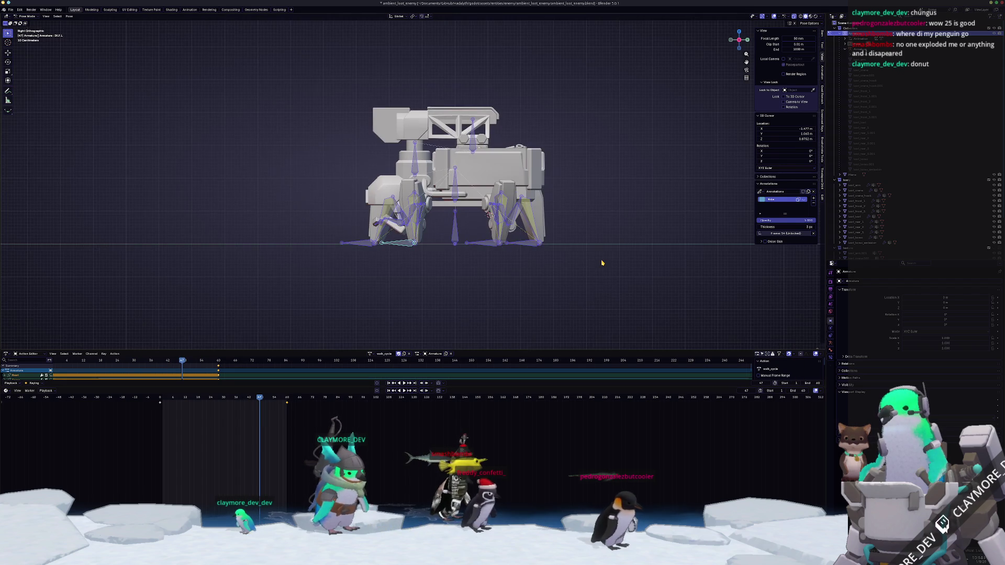
scroll(530, 235, "up", 5)
key("shift+Left")
key("space")
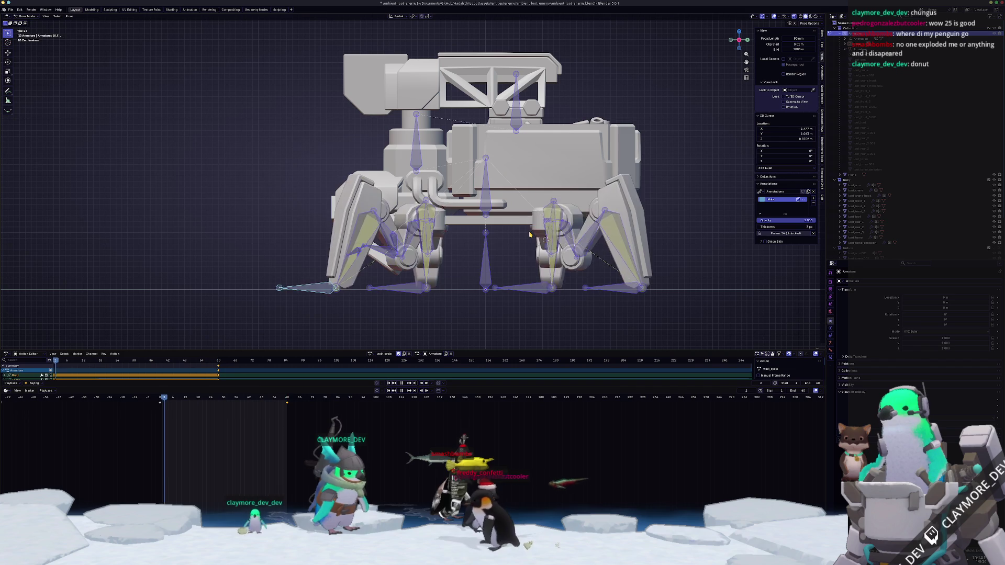
key("space")
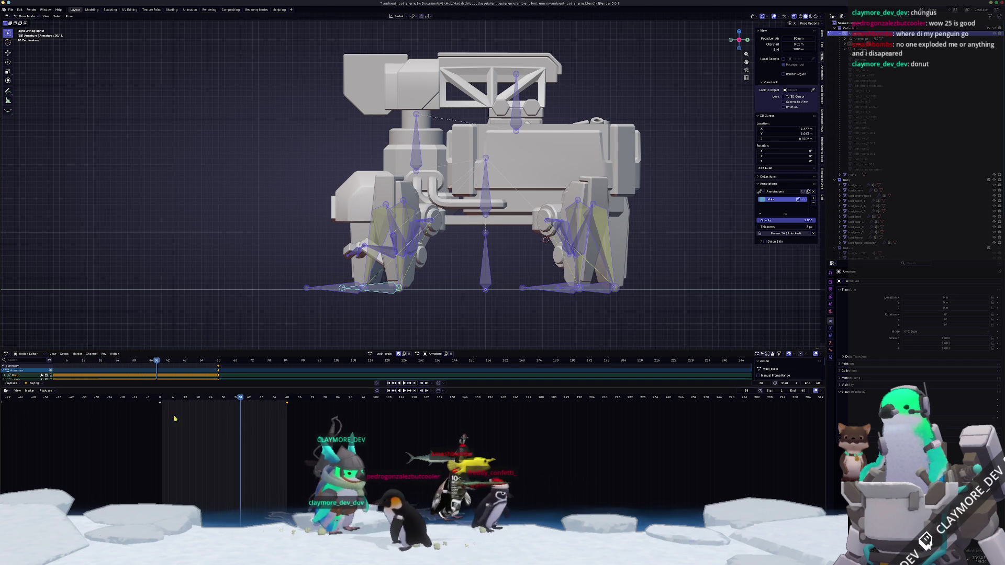
key("ctrl+z")
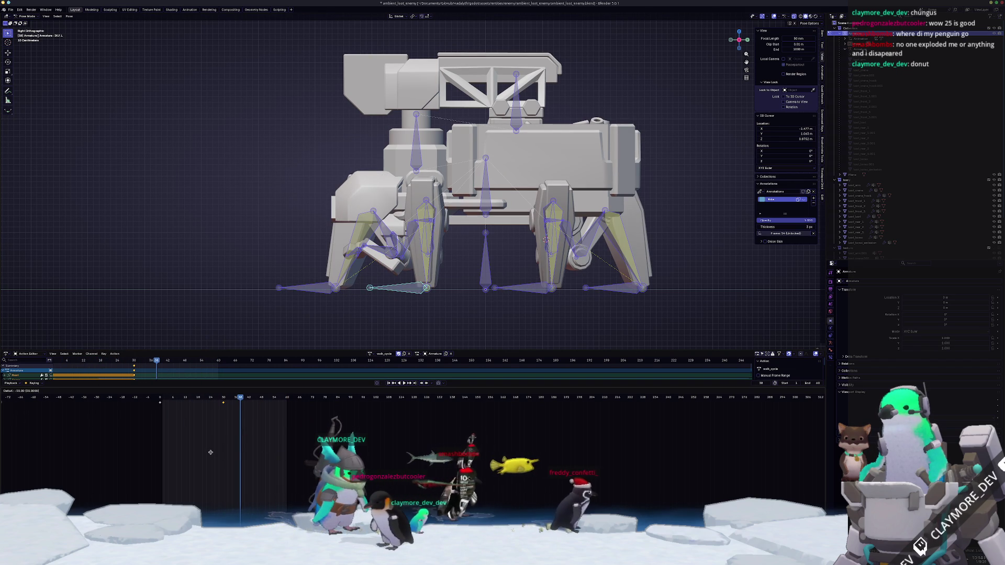
key("space")
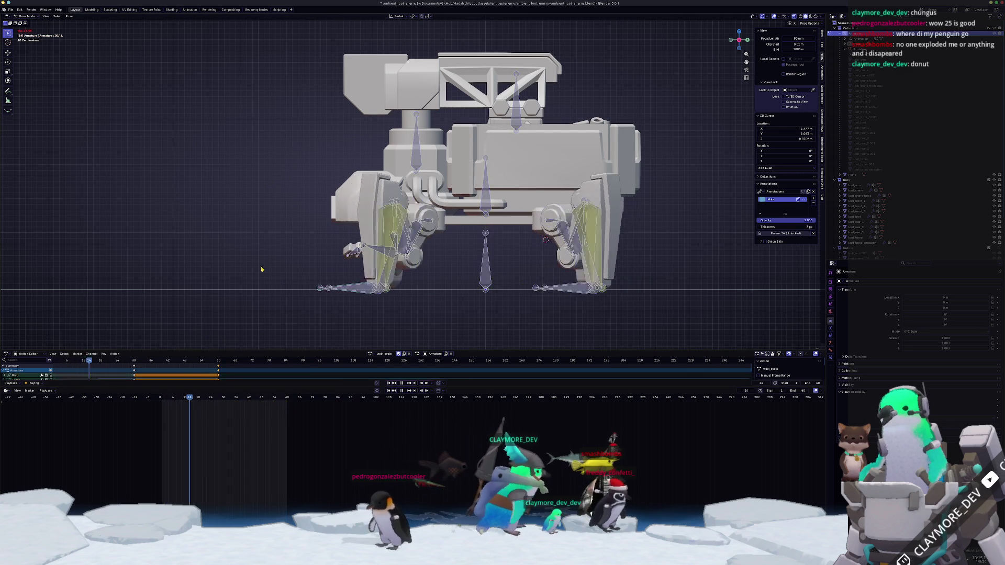
middle_click_drag(261, 269, 341, 288)
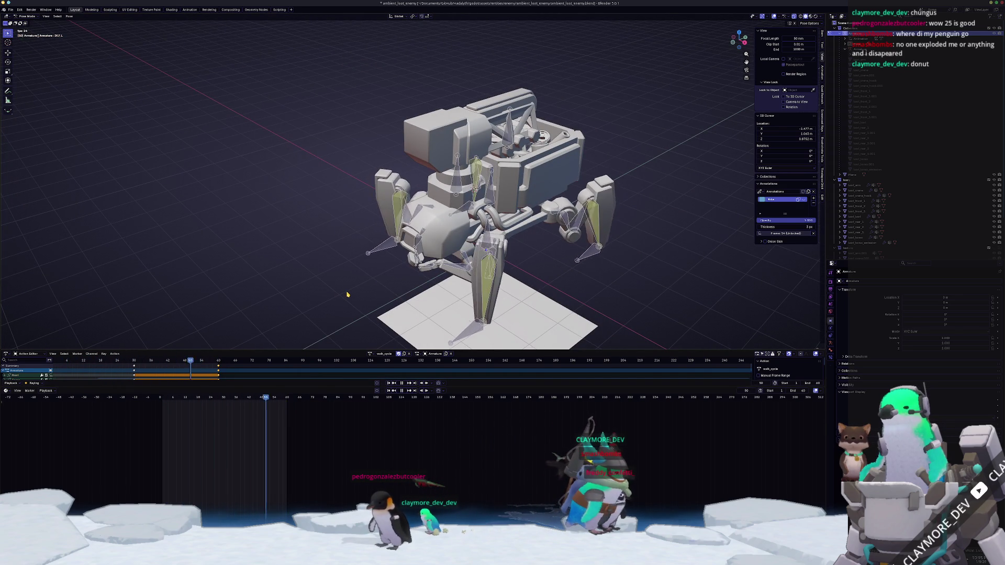
key("KP_3")
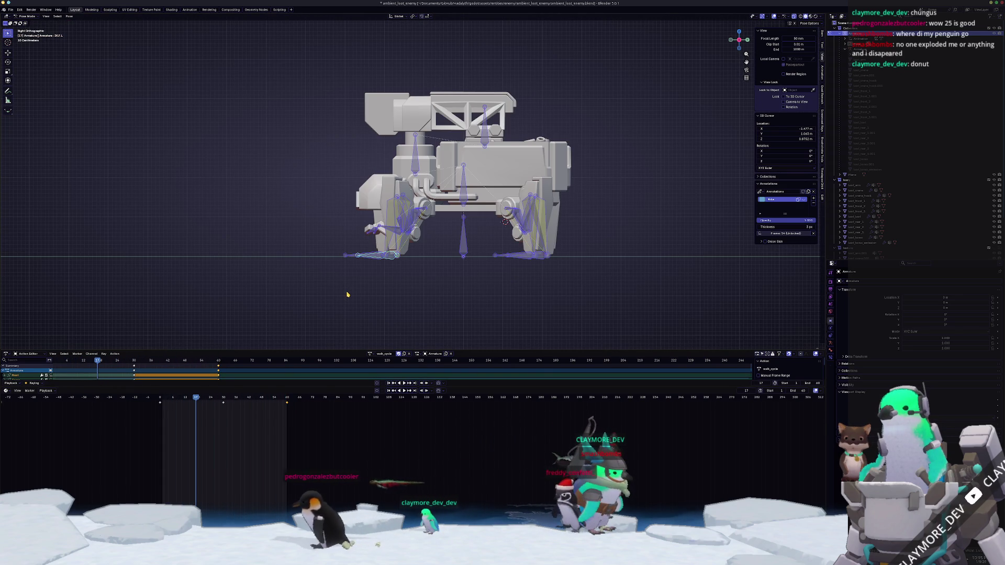
scroll(348, 294, "up", 1)
scroll(347, 295, "up", 1)
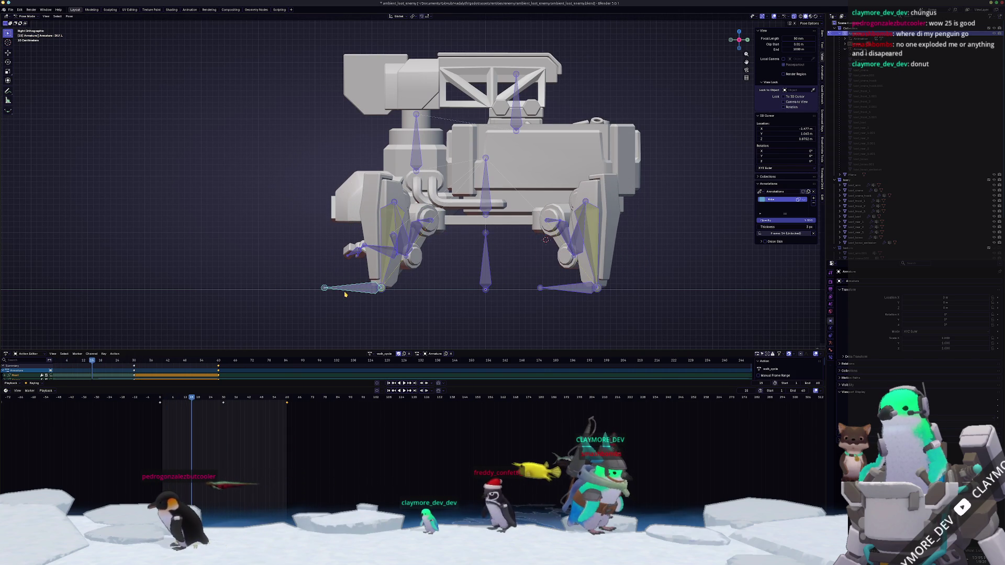
middle_click_drag(463, 288, 197, 399)
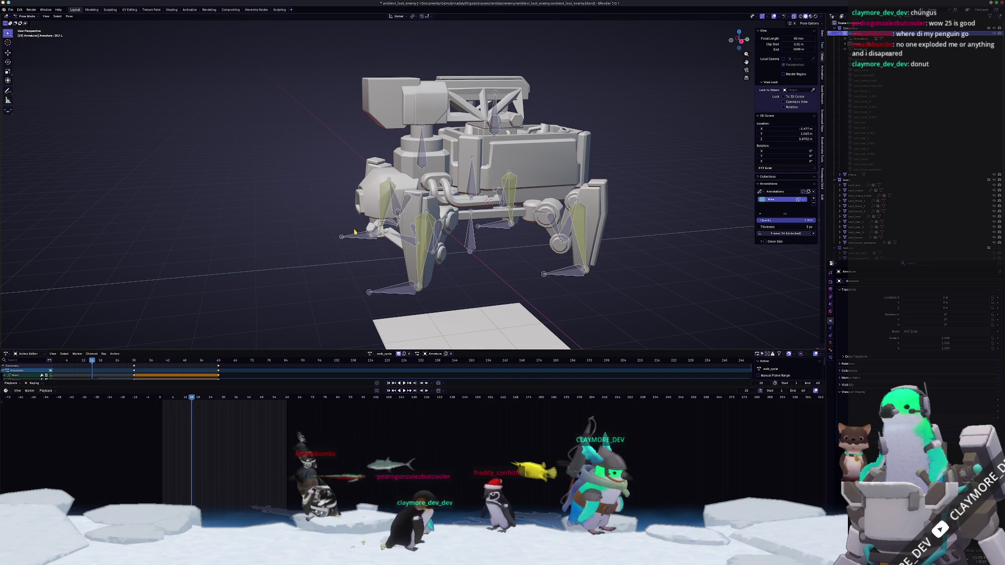
- Move the selected leg bones vertically and scale them along X to adjust the stride
middle_click_drag(368, 243, 570, 276)
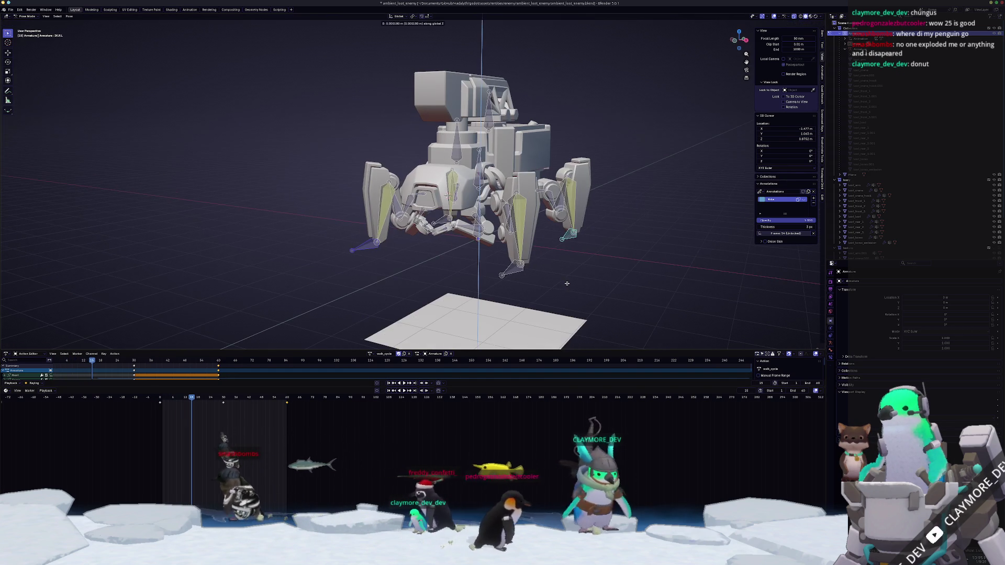
key("g")
key("z")
left_click(570, 276)
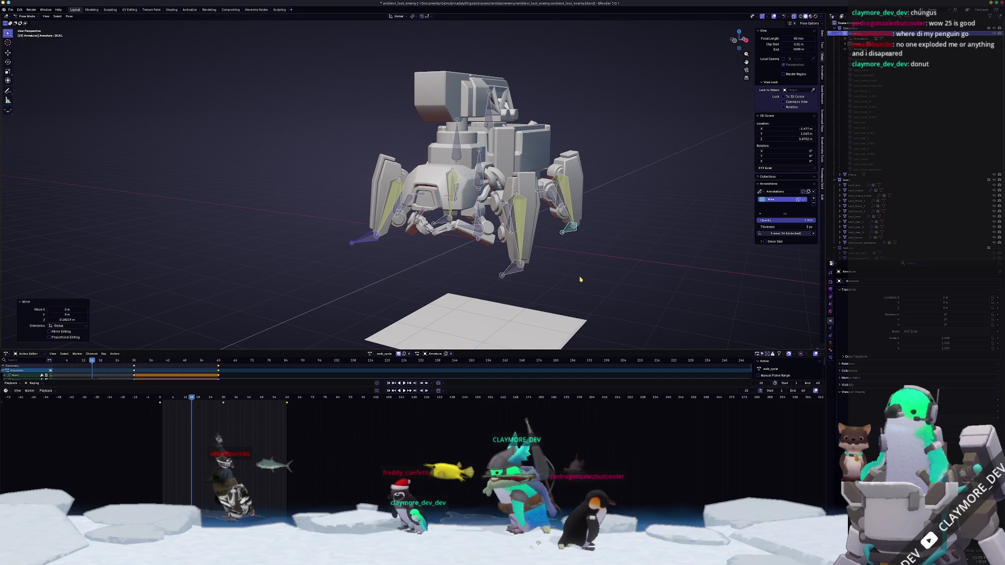
middle_click_drag(570, 276, 584, 290)
key("s")
key("x")
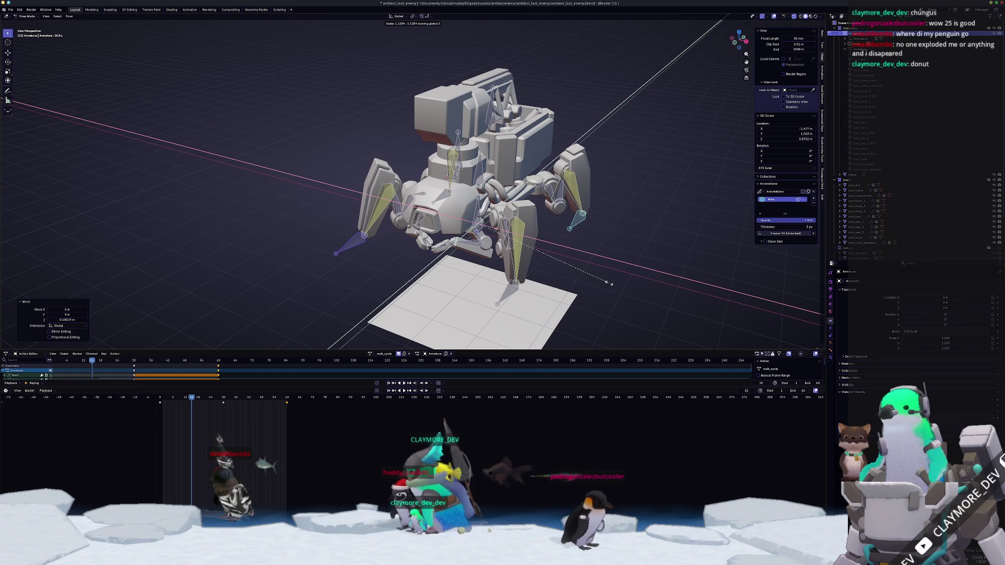
key("Escape")
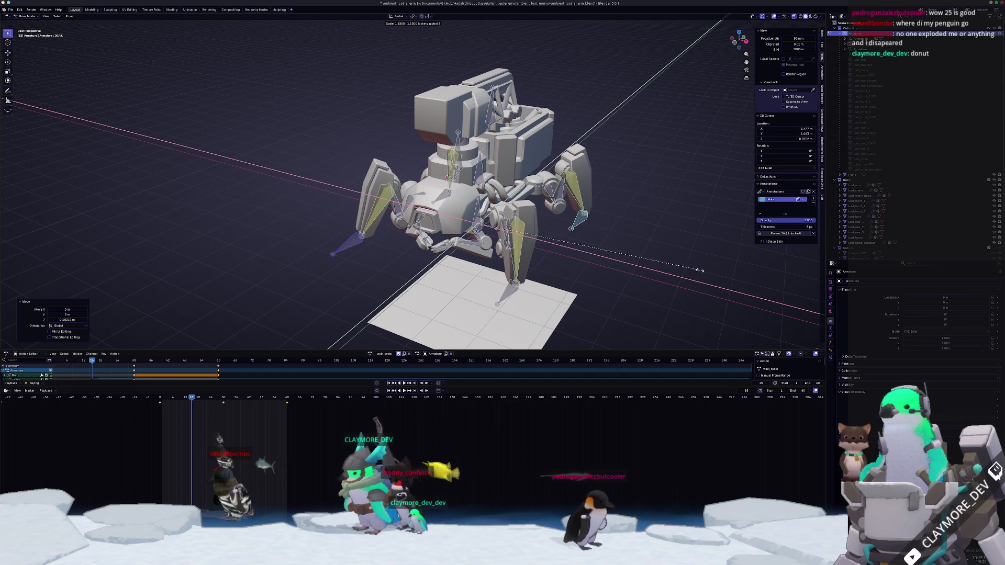
left_click(719, 272)
middle_click_drag(558, 297, 550, 289)
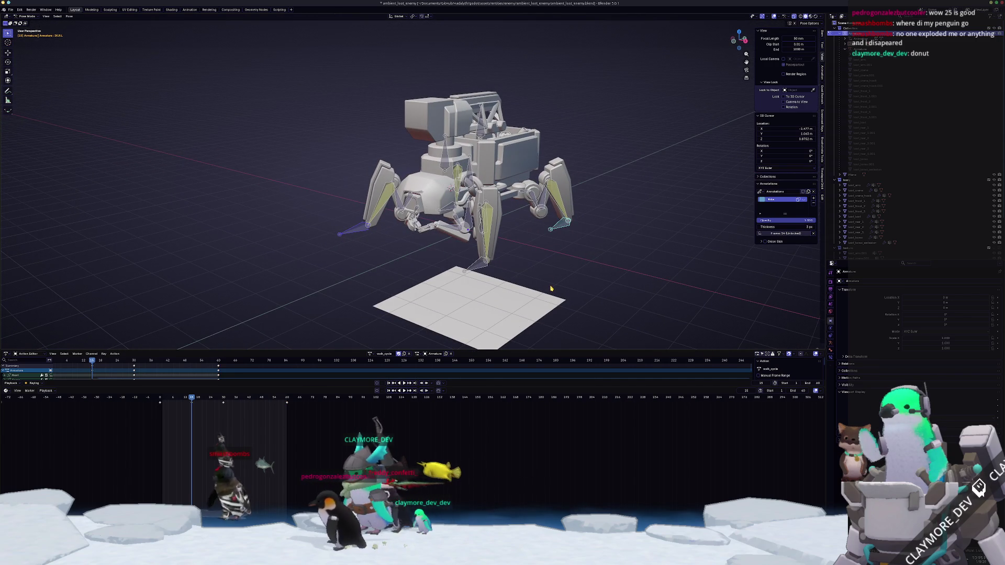
- At frame 45 paste the leg pose mirrored across X and select all bones of the rig
left_click(257, 399)
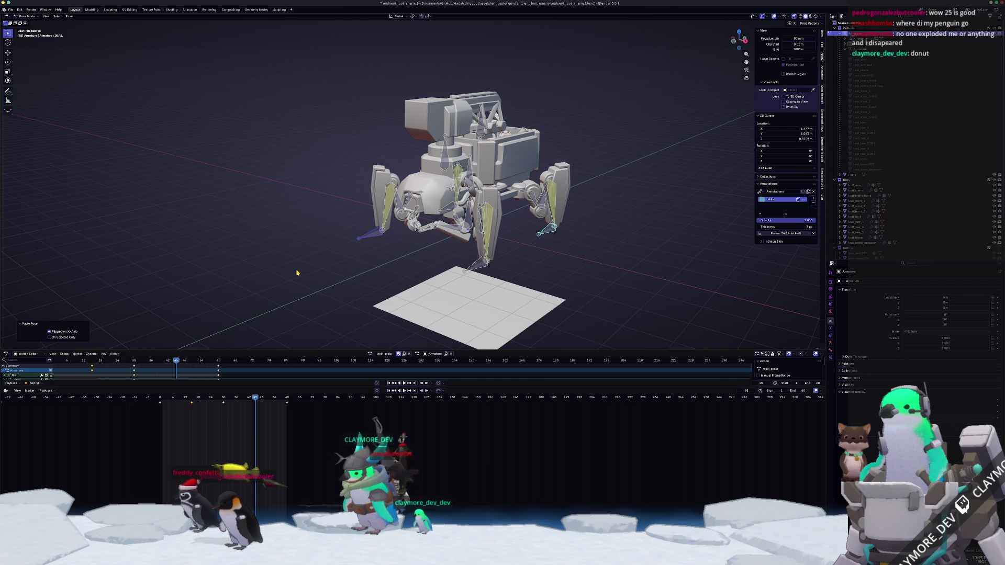
key("ctrl+z")
key("ctrl+z")
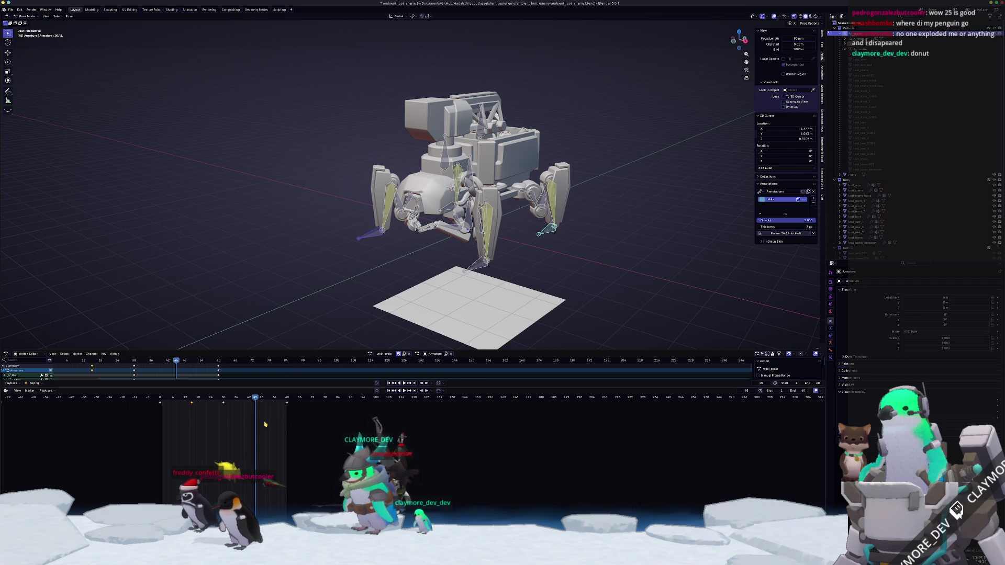
key("a")
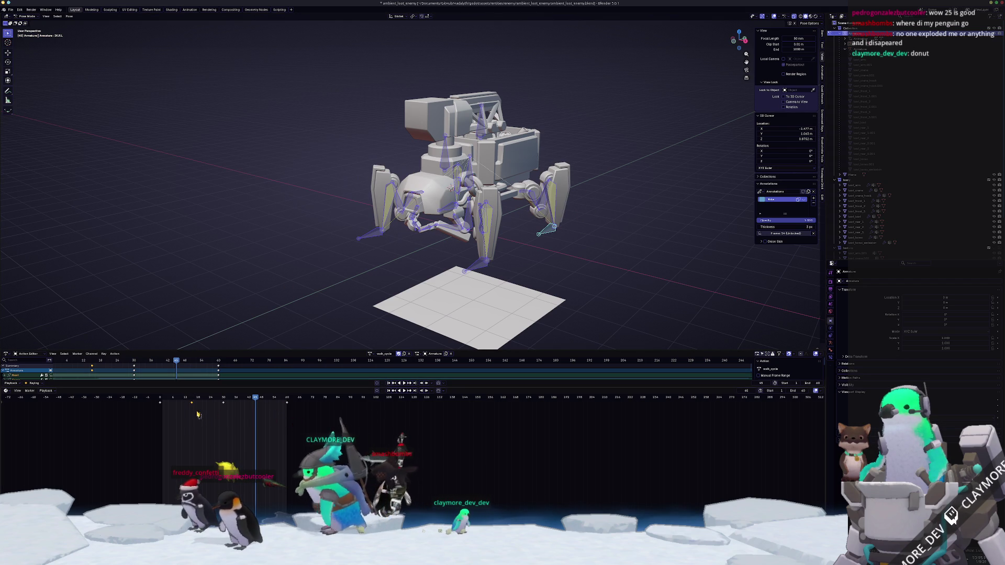
mouse_move(353, 259)
middle_mouse_down()
mouse_move(316, 271)
mouse_move(314, 287)
middle_mouse_up()
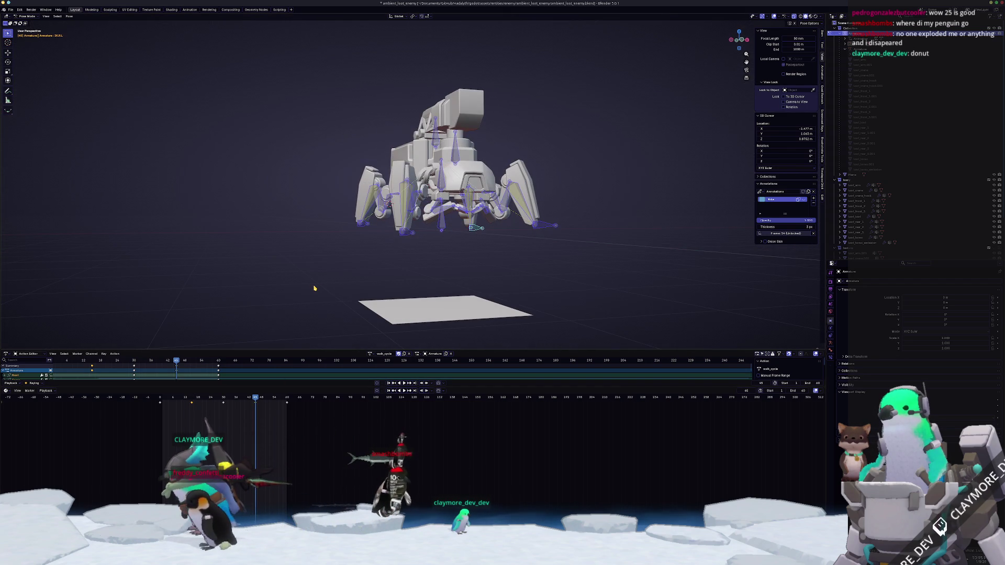
- In front view paste the X-flipped pose twice to spread the legs wider, then inspect from above
key("KP_1")
key("ctrl+shift+v")
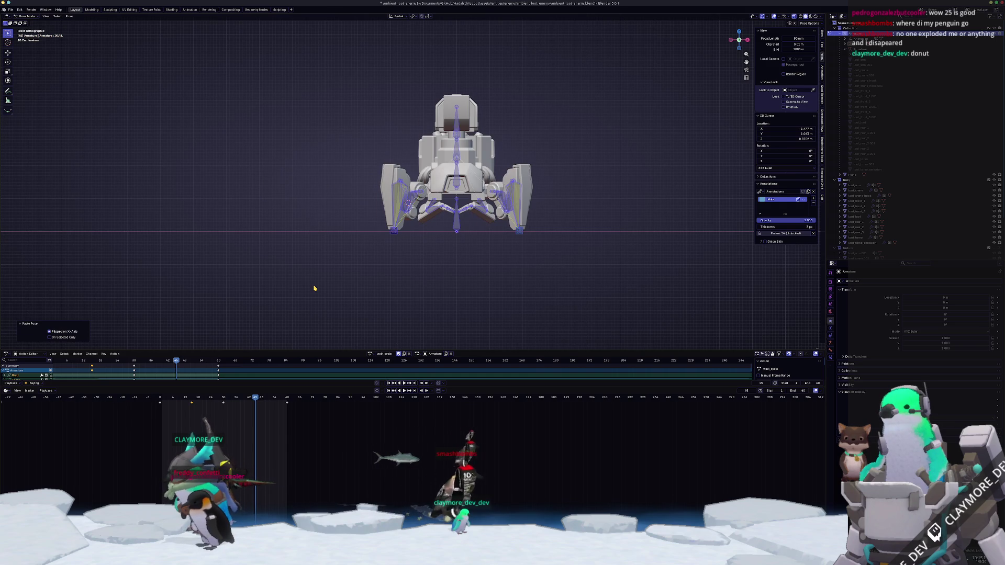
key("ctrl+shift+v")
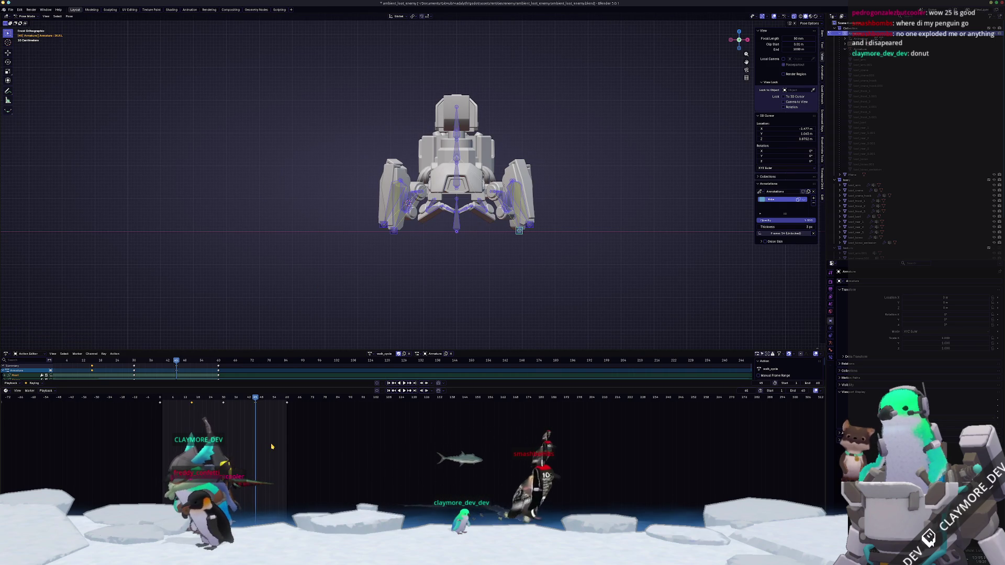
mouse_move(330, 290)
middle_mouse_down()
mouse_move(365, 304)
mouse_move(371, 321)
middle_mouse_up()
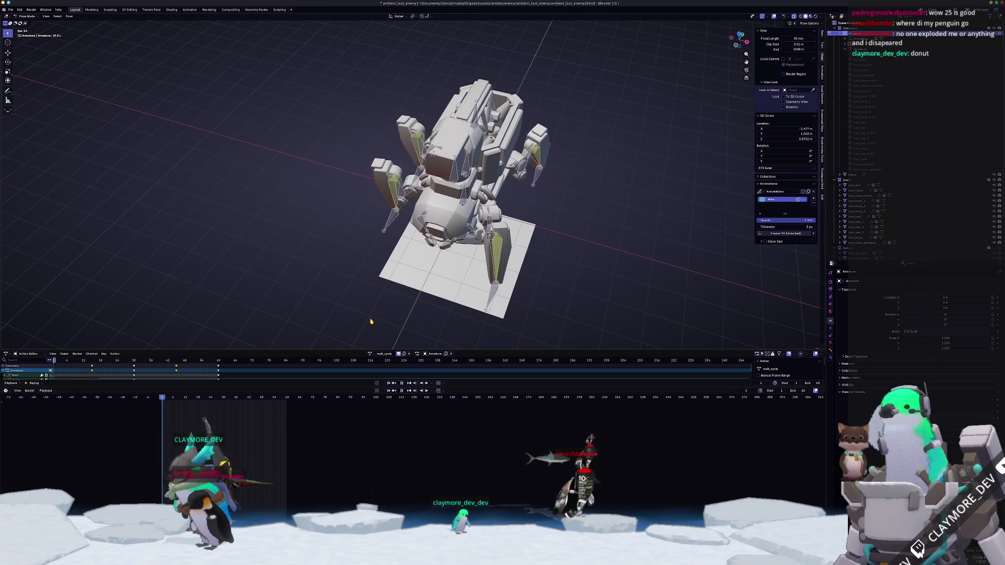
mouse_move(371, 321)
middle_mouse_down()
mouse_move(493, 290)
mouse_move(477, 266)
mouse_move(617, 244)
mouse_move(401, 250)
middle_mouse_up()
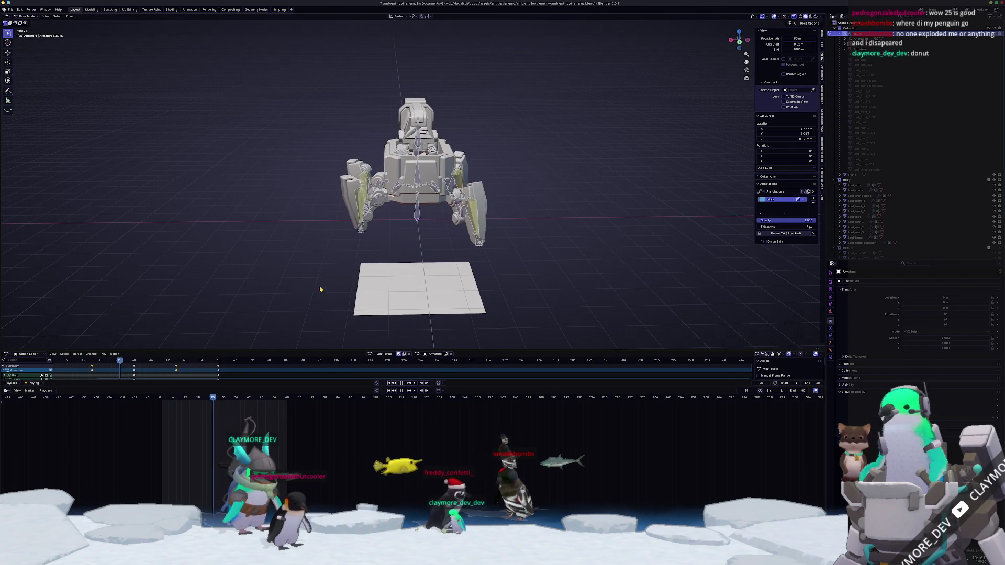
key("KP_7")
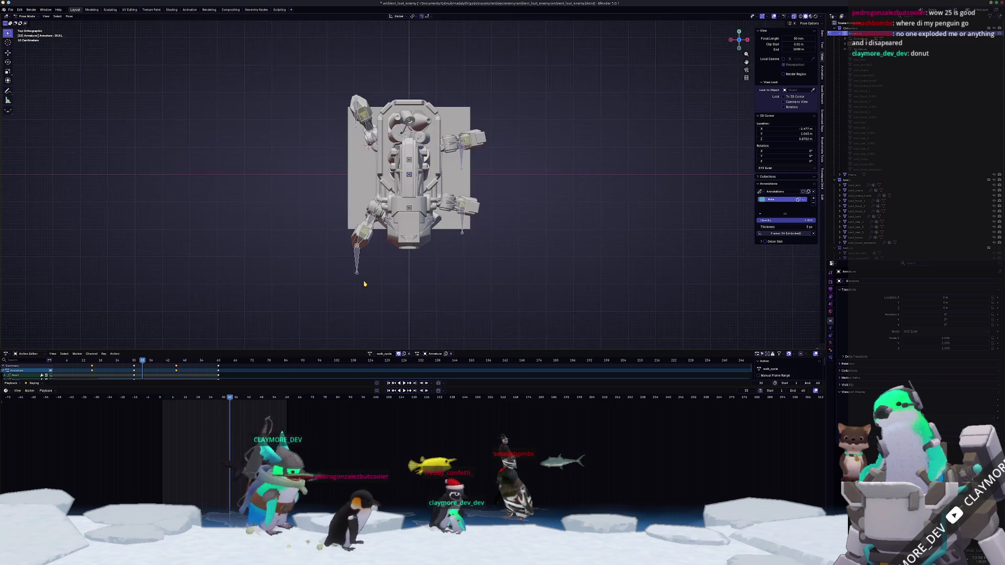
- Scale the arm pieces wider along X at the first walk-cycle keyframes, stepping forward
key("space")
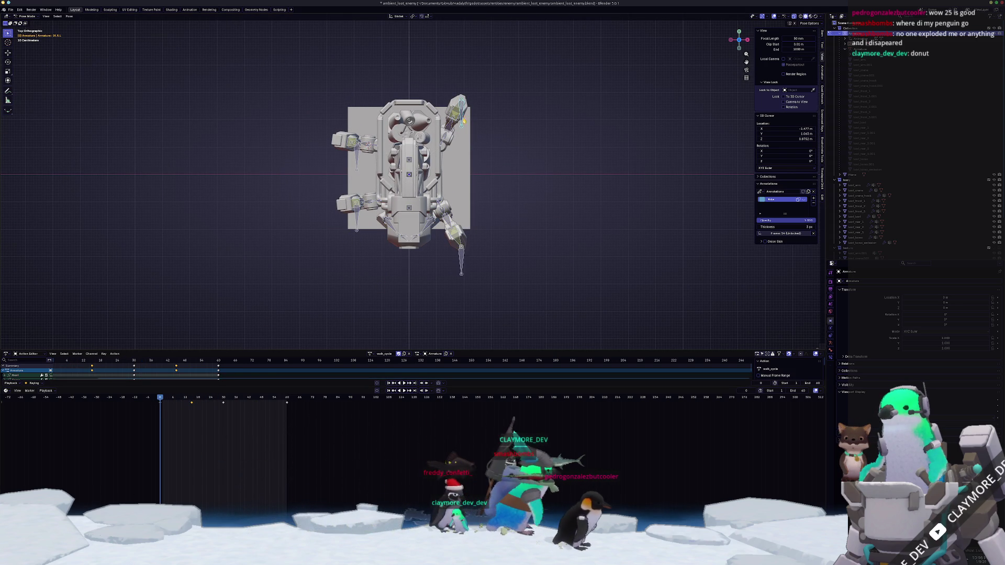
scroll(474, 141, "up", 1)
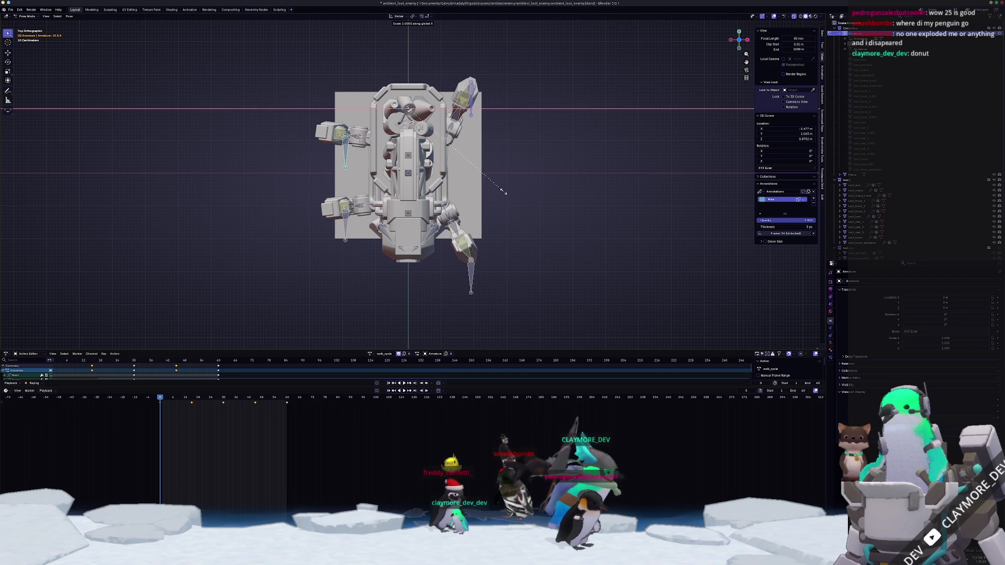
type("0.1")
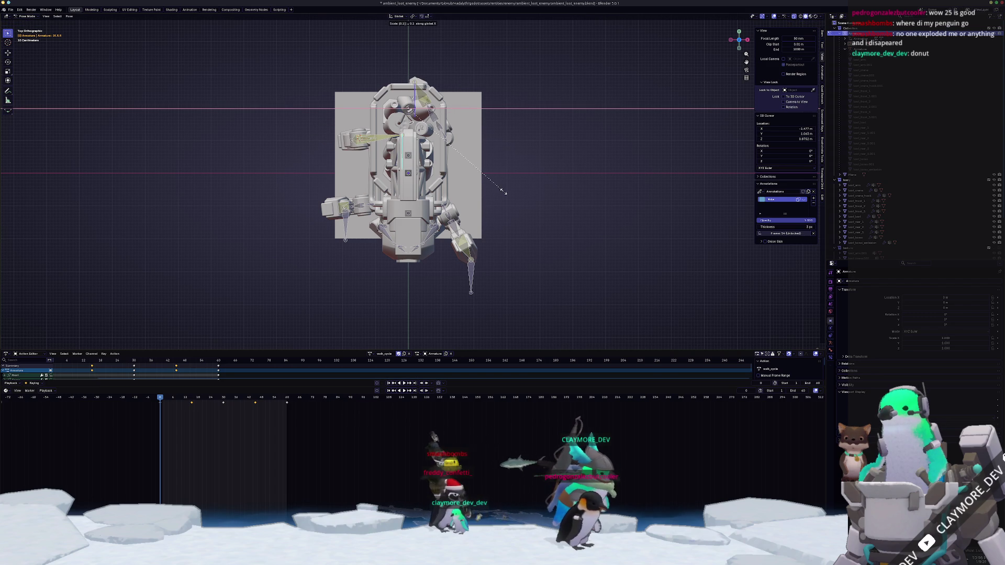
key("Escape")
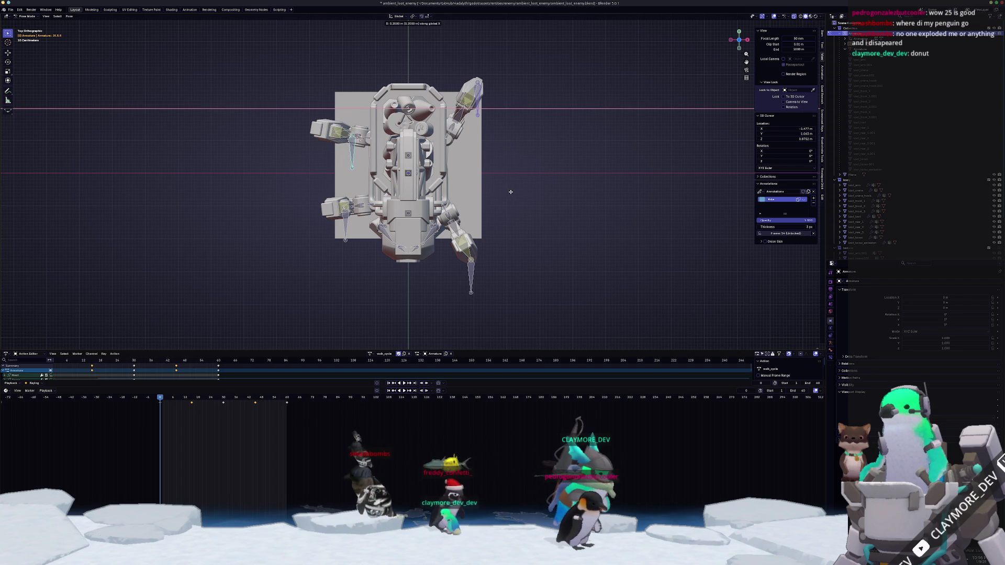
left_click(513, 193)
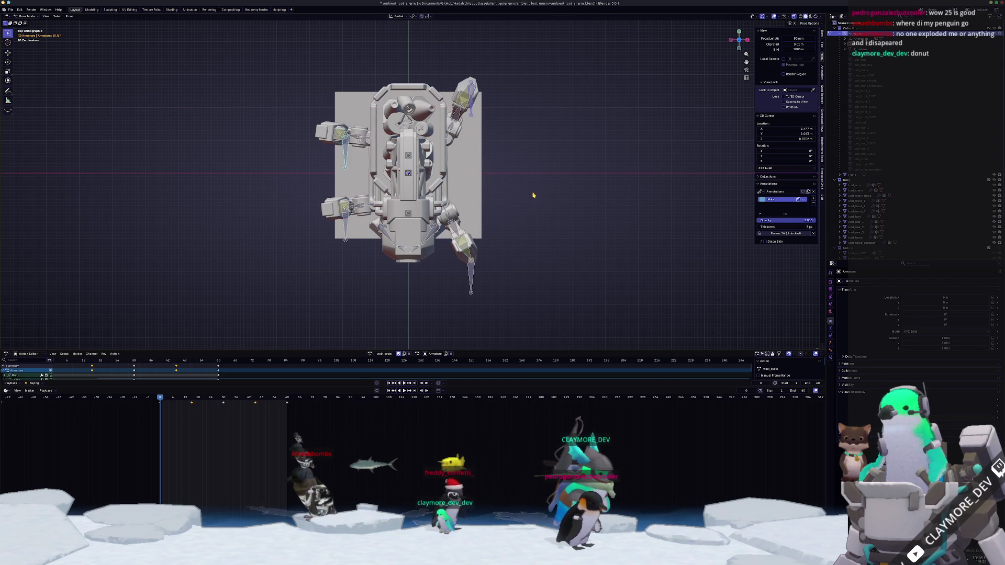
key("x")
key("Escape")
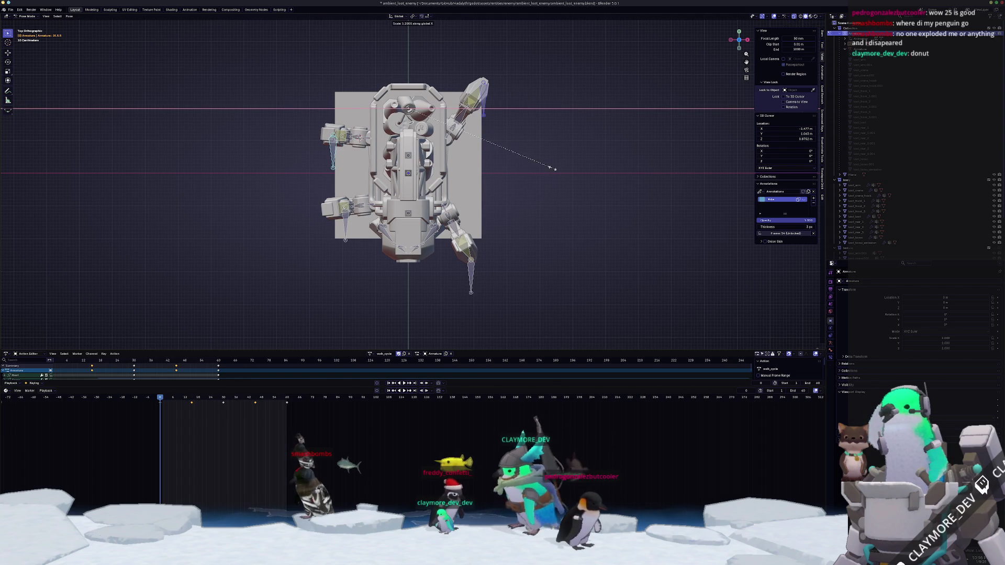
left_click(555, 170)
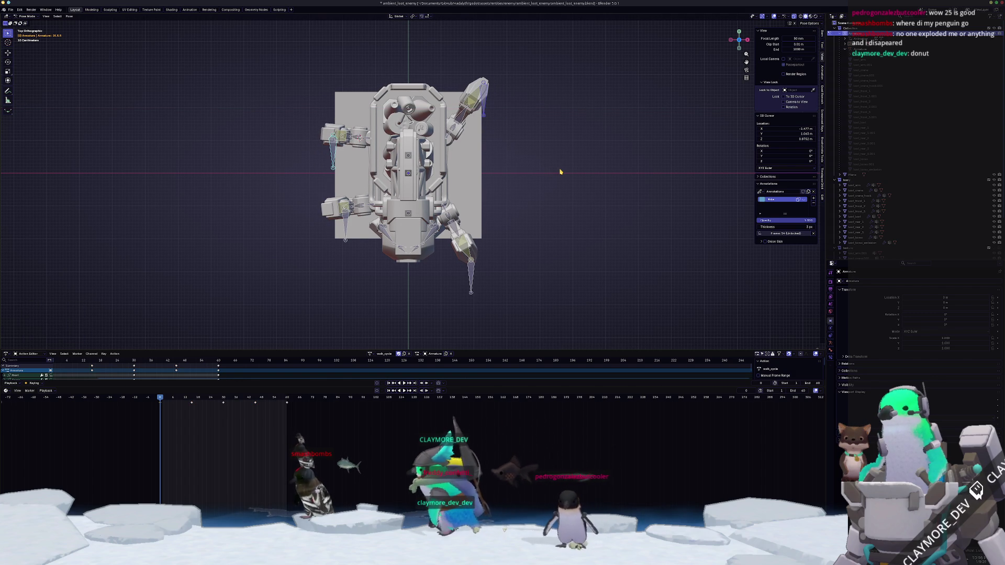
key("Up")
key("x")
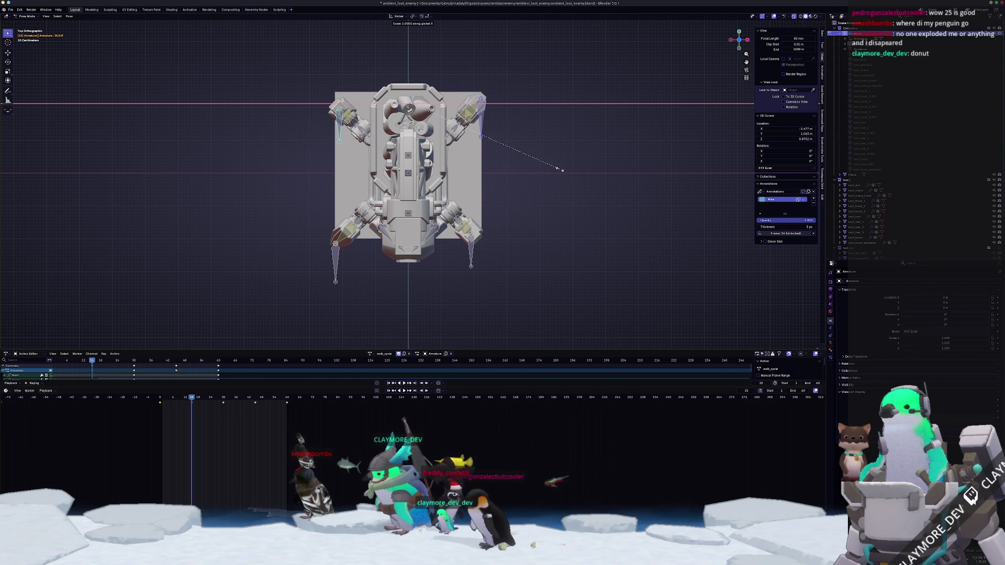
left_click(559, 171)
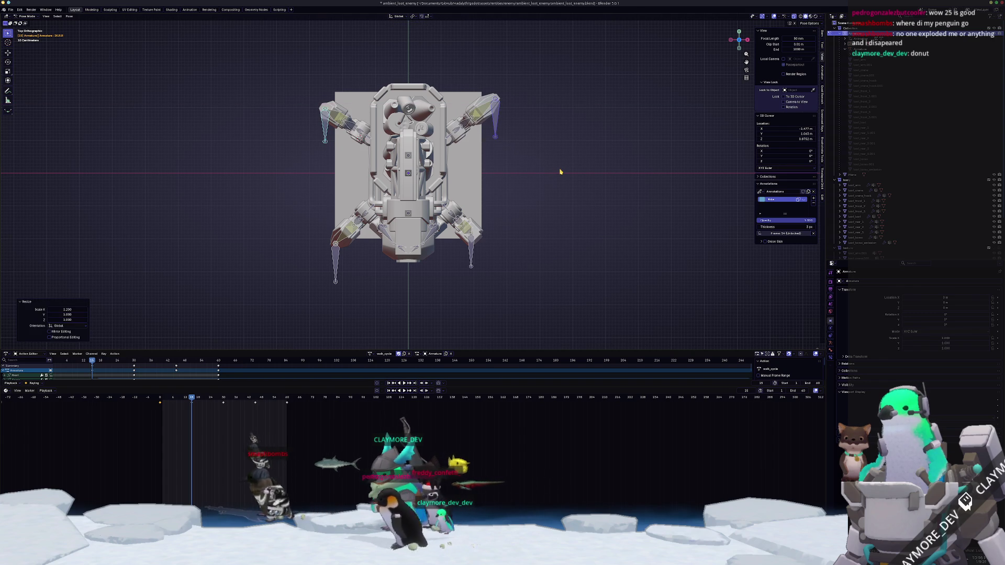
- Scale the arms by 1.2 along X at the remaining keyframes through frame 60, then play the cycle
key("space")
key("x")
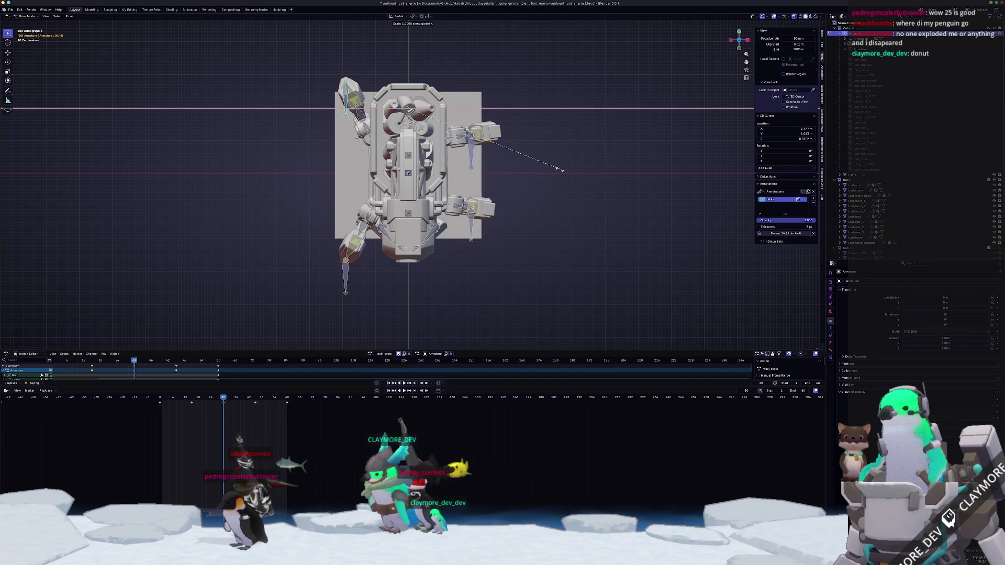
left_click(560, 170)
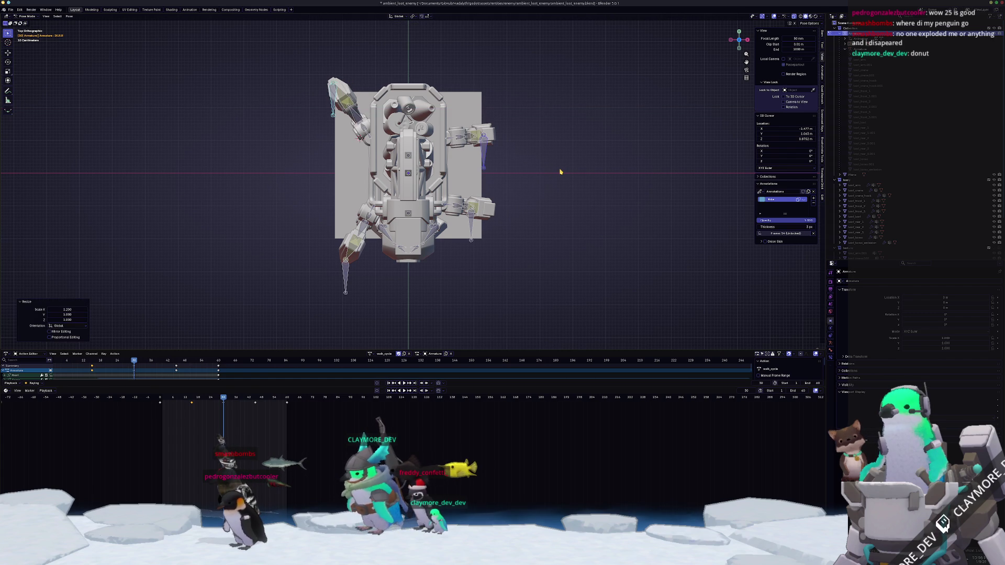
key("Up")
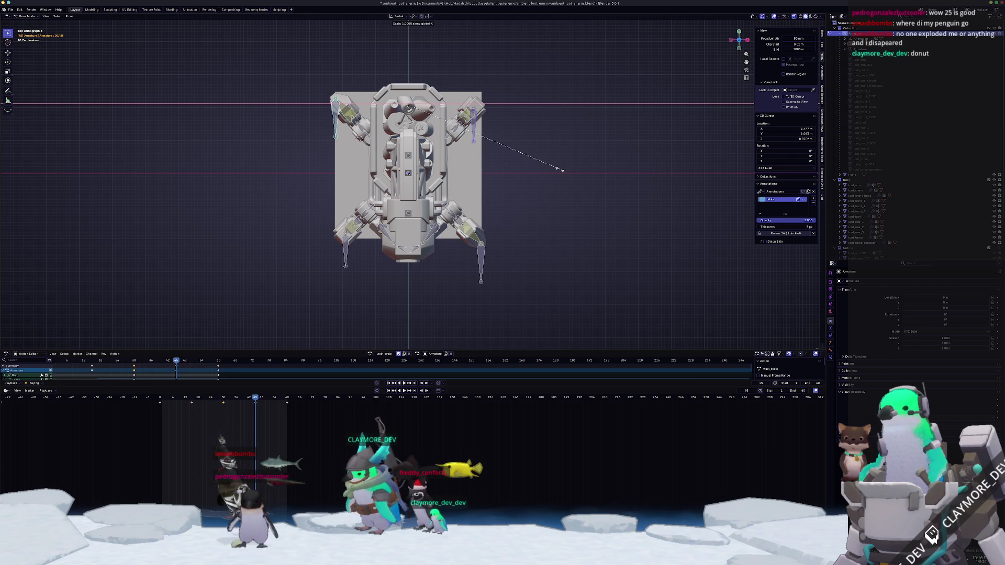
type("1.2")
key("Return")
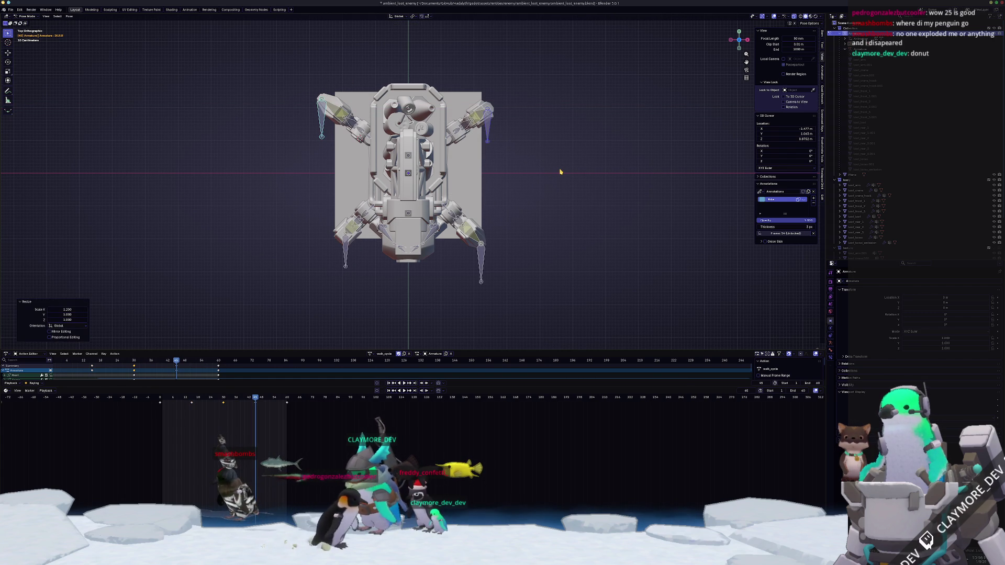
key("Up")
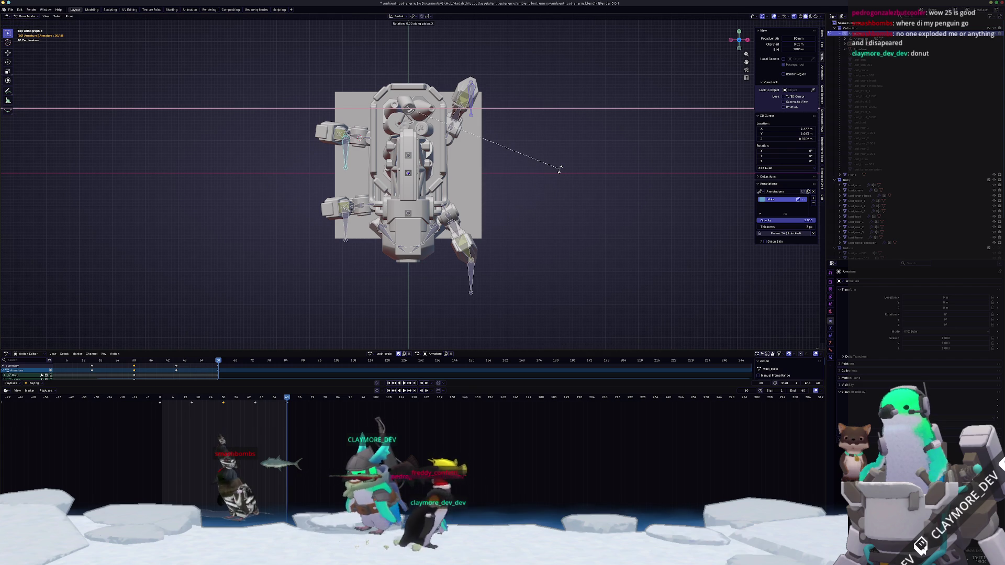
key("Escape")
type("1.2")
key("Return")
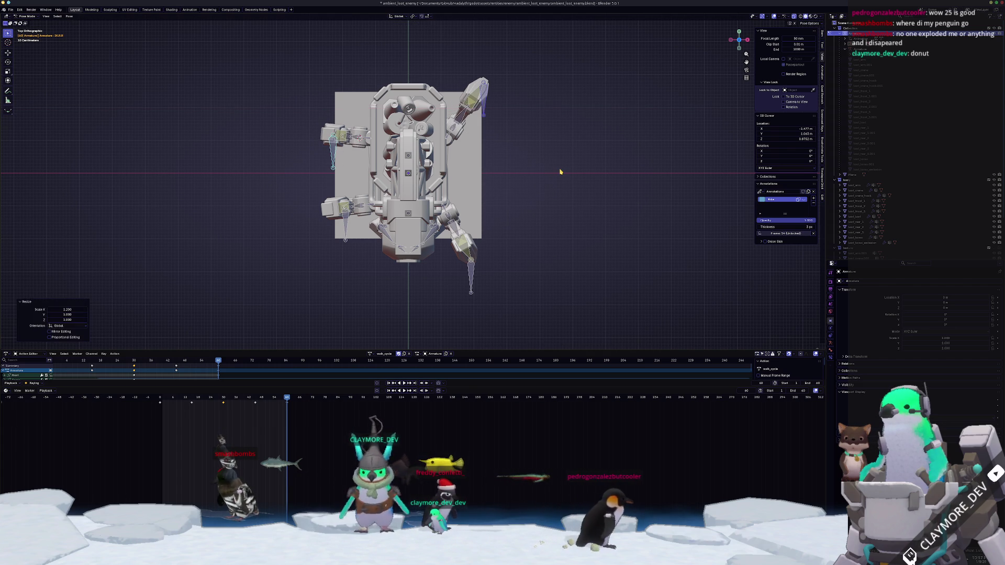
key("space")
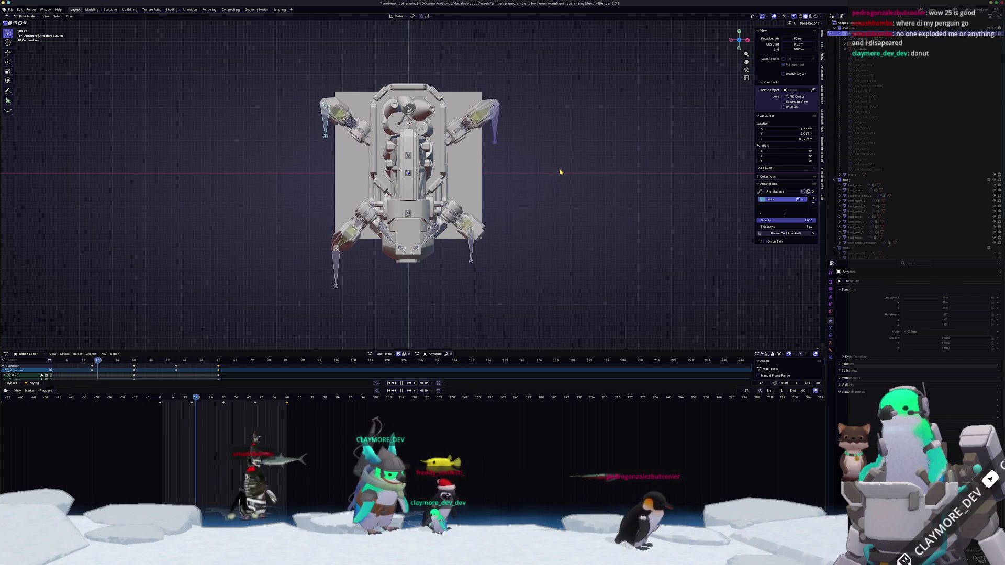
middle_click_drag(507, 257, 479, 189)
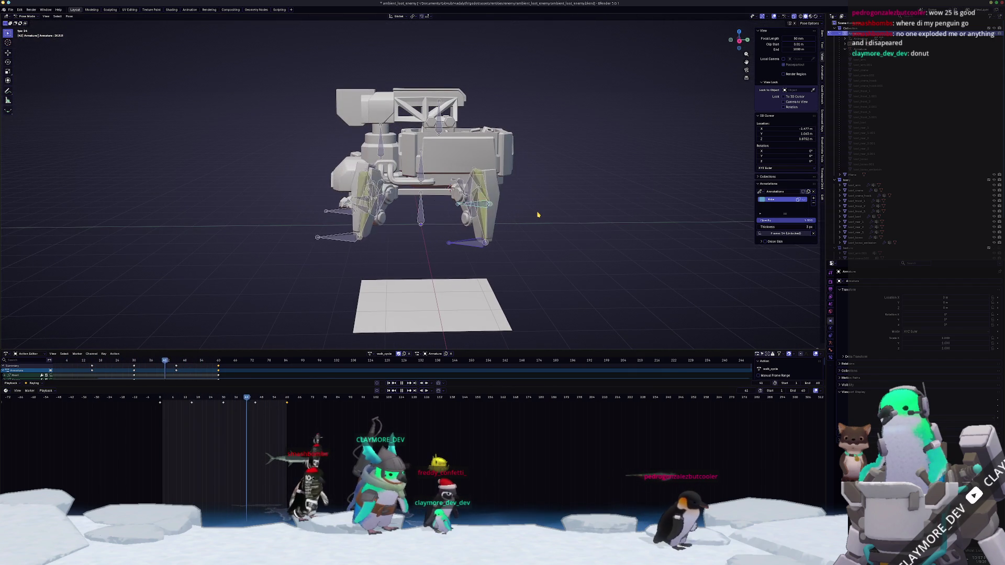
- Stop playback and lift the mech's body bones upward along Z from the front view
middle_click_drag(539, 207, 600, 193)
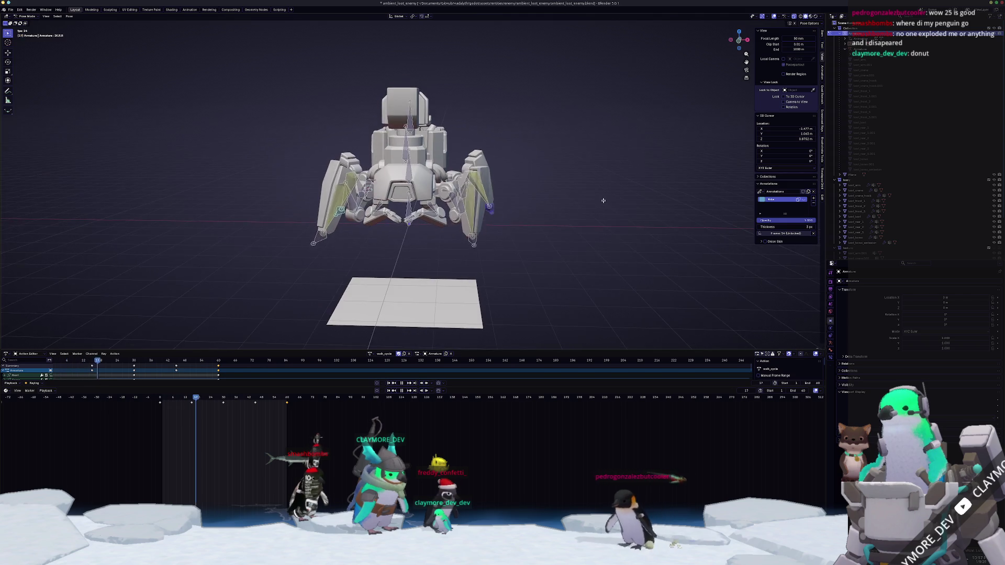
middle_click_drag(599, 194, 592, 201)
key("Escape")
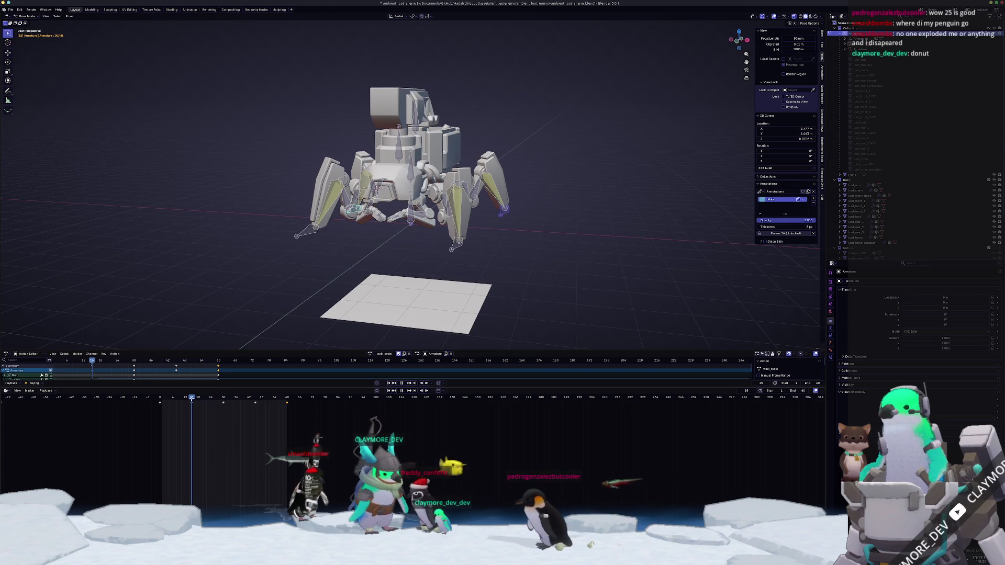
key("KP_1")
key("g")
key("z")
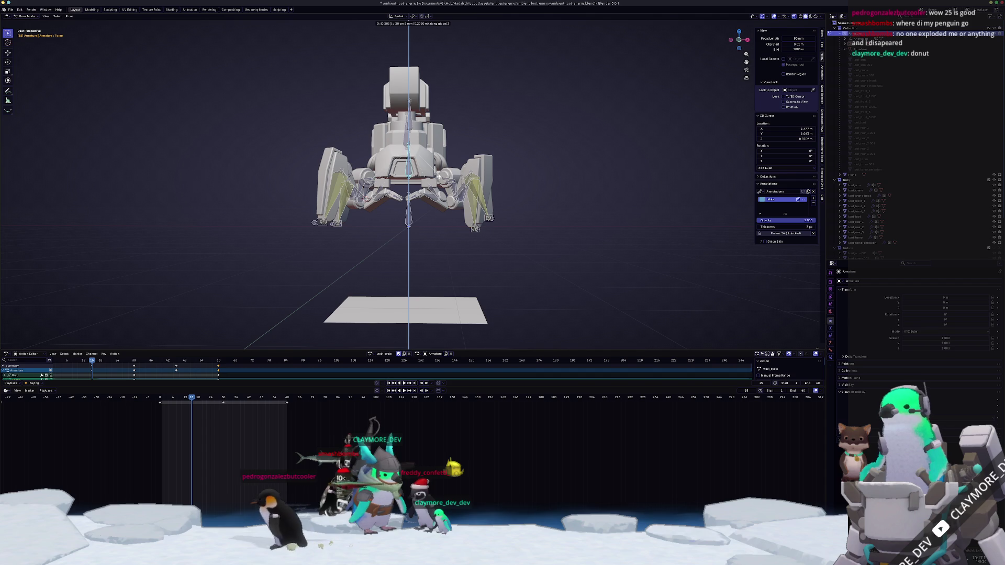
key("Escape")
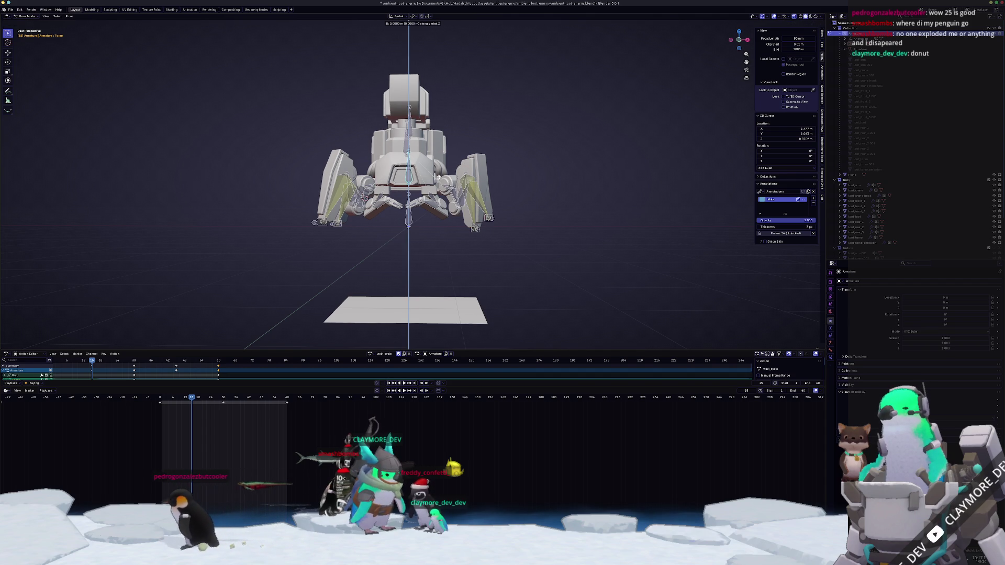
type("1")
key("BackSpace")
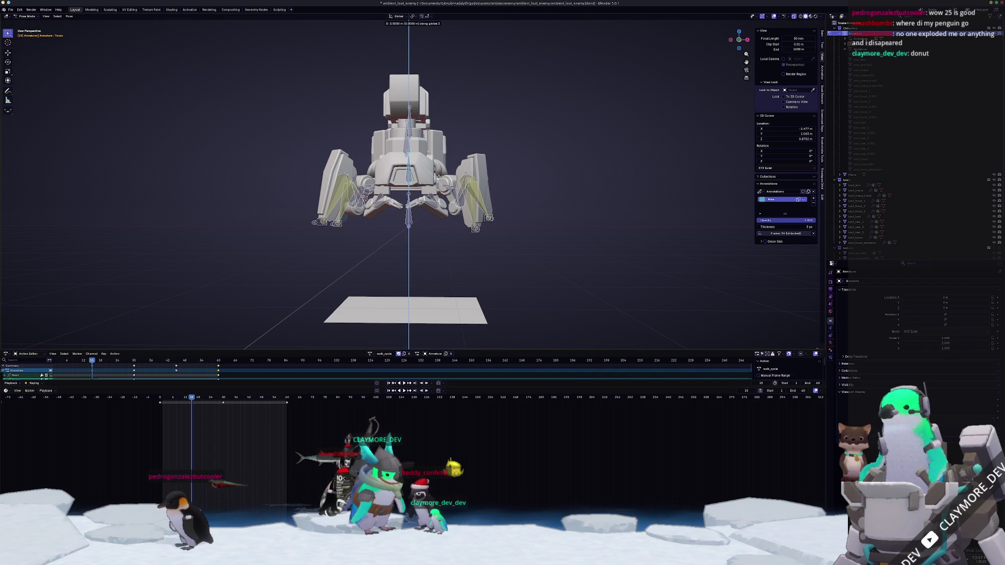
key("Return")
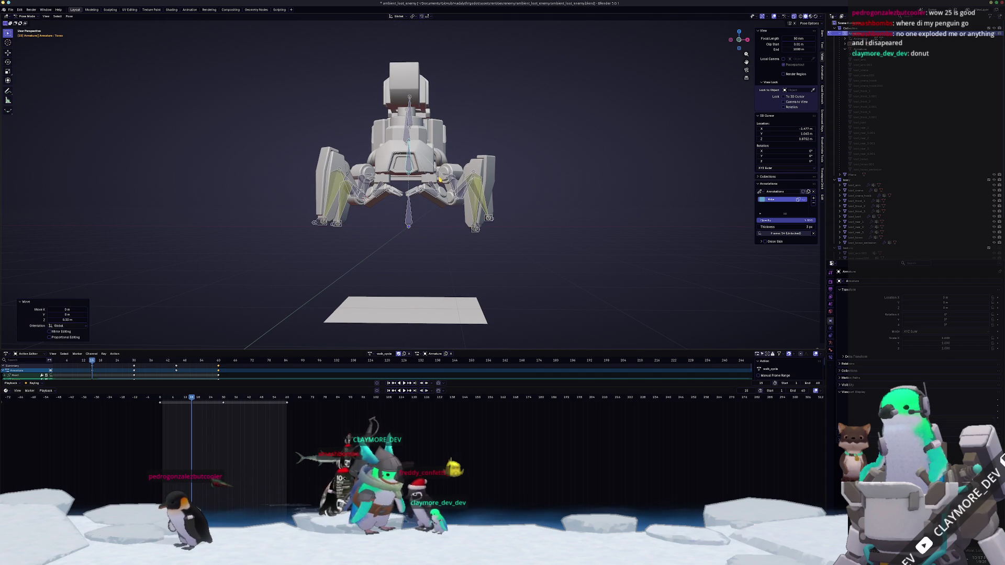
- Play the walk cycle, raise the upper body a little higher, and review it from several angles and from above
key("space")
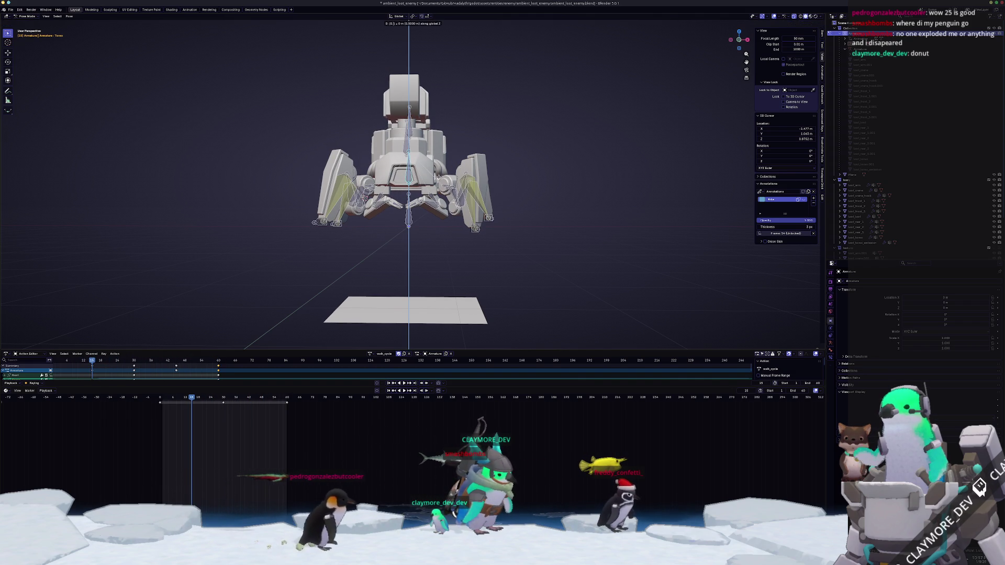
left_click(440, 177)
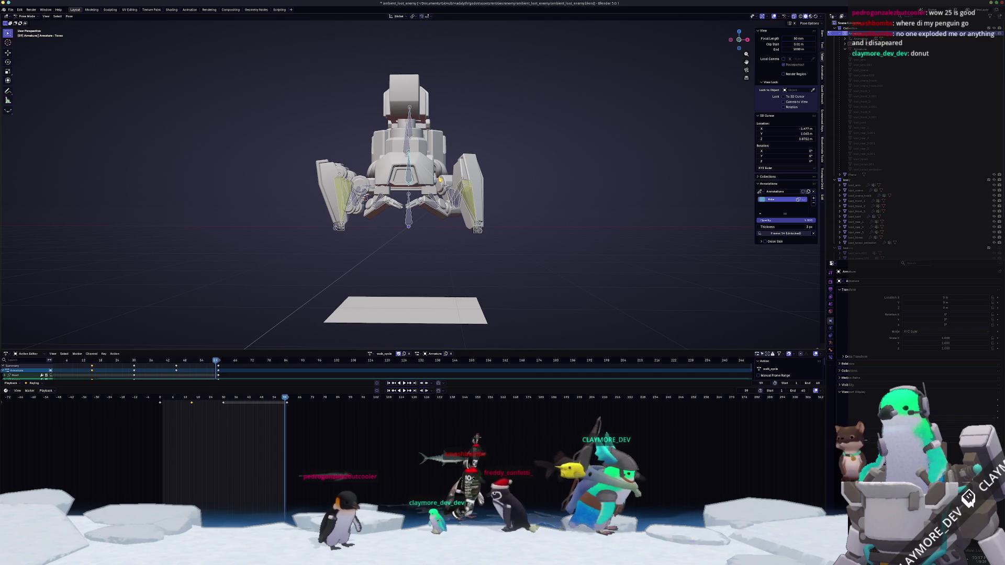
left_click(441, 181)
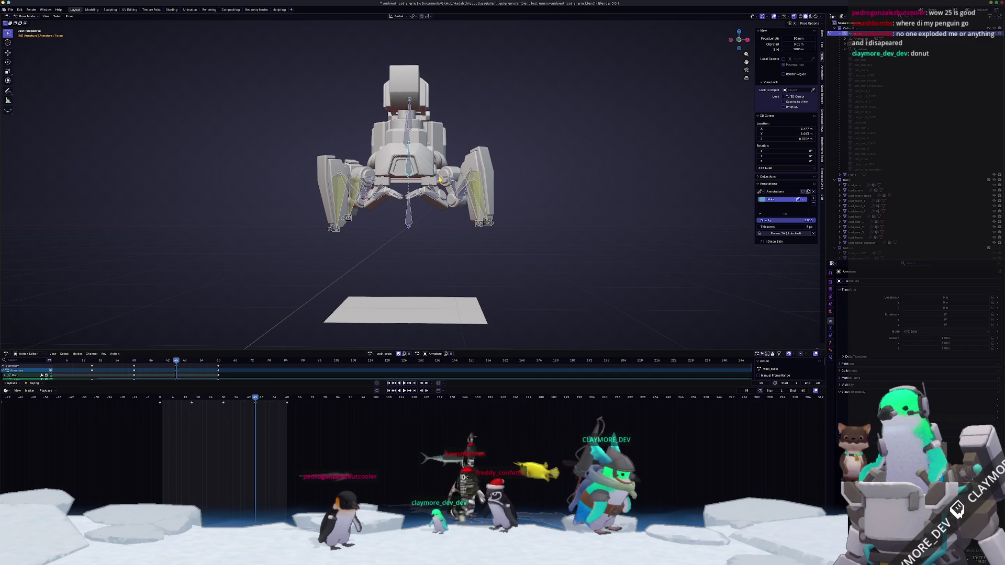
middle_click_drag(470, 236, 487, 265)
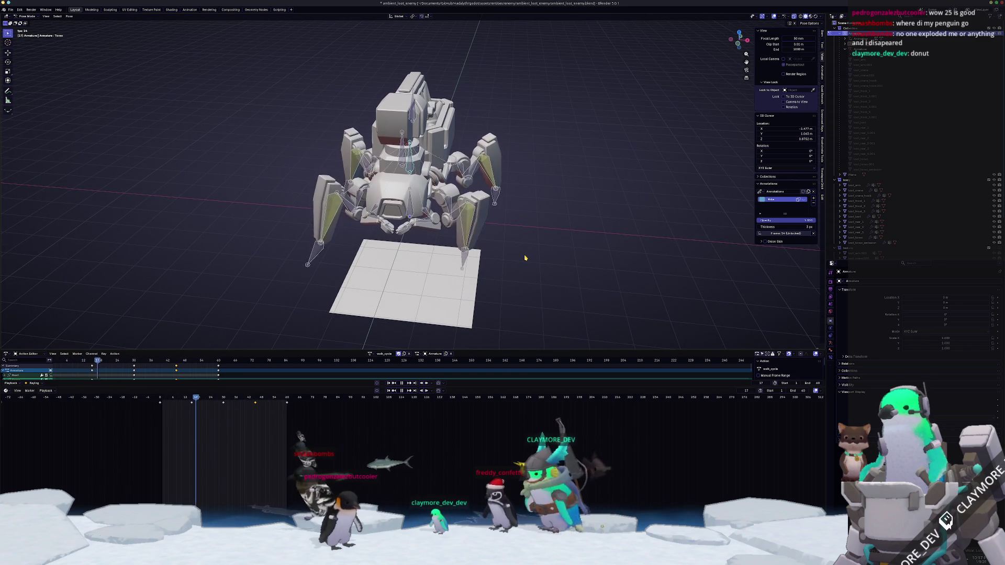
mouse_move(525, 257)
middle_mouse_down()
mouse_move(467, 242)
mouse_move(463, 264)
middle_mouse_up()
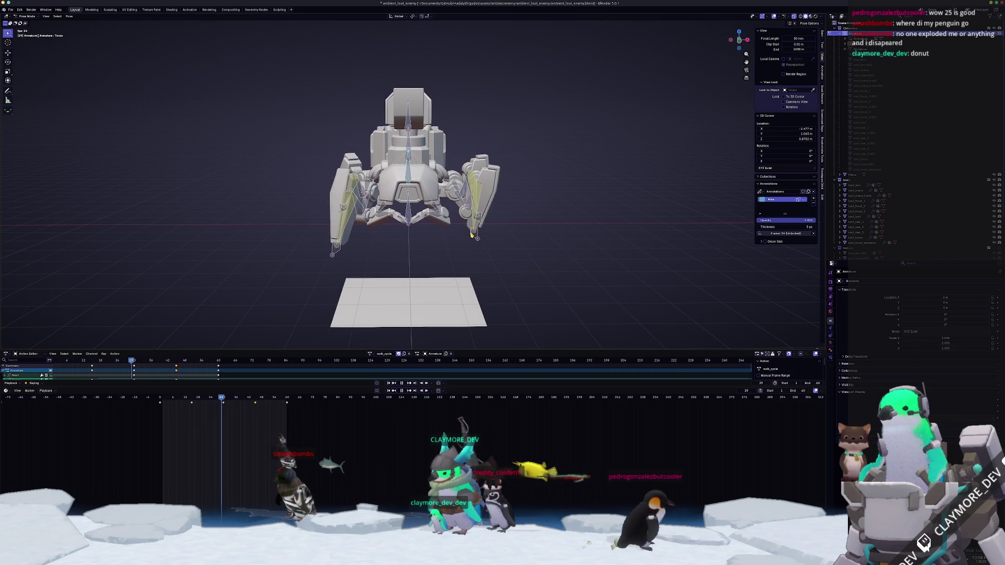
middle_click_drag(497, 261, 488, 277)
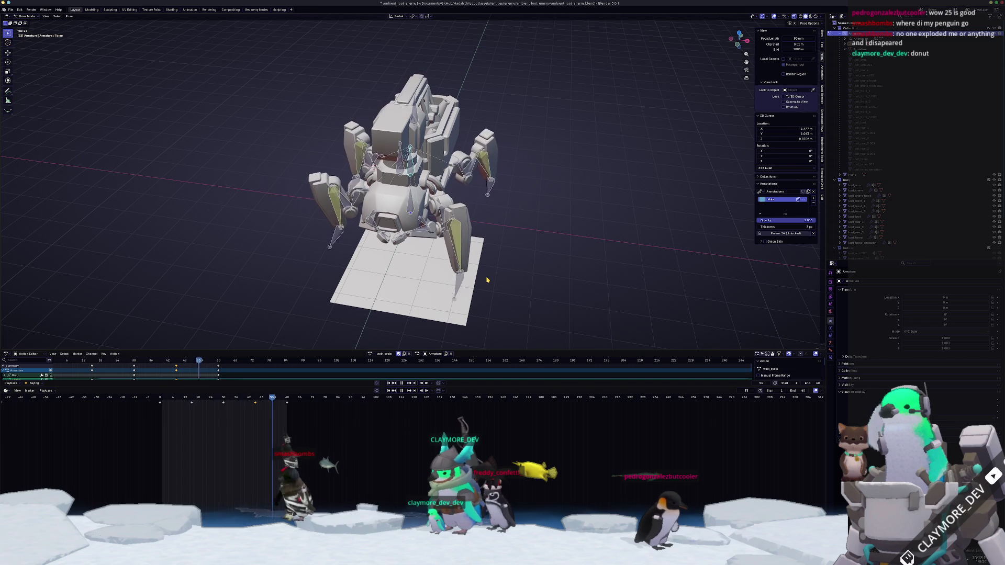
key("KP_7")
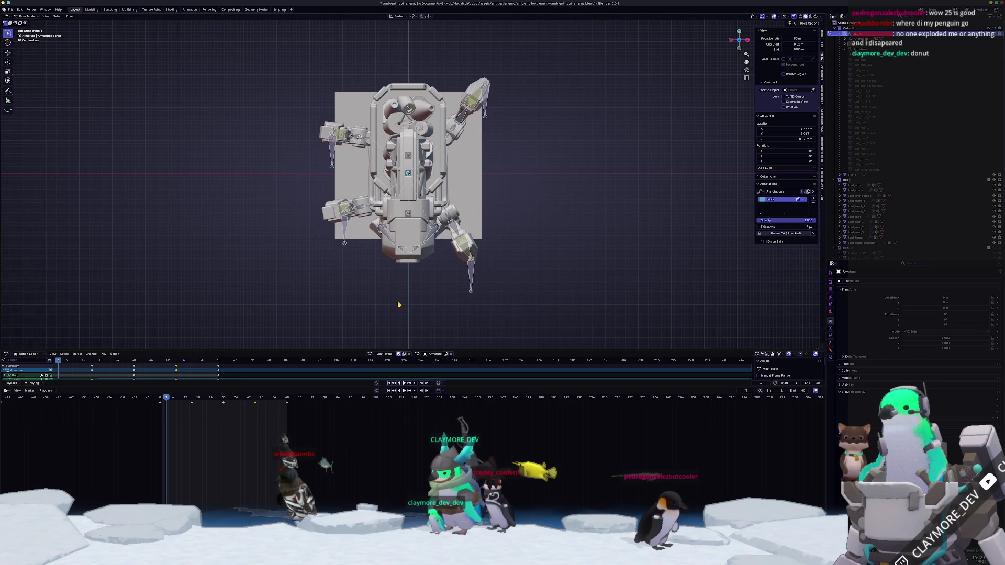
- Scale the selected leg bones 1.2 along X at the first few walk-cycle keyframes
left_click_drag(161, 403, 160, 400)
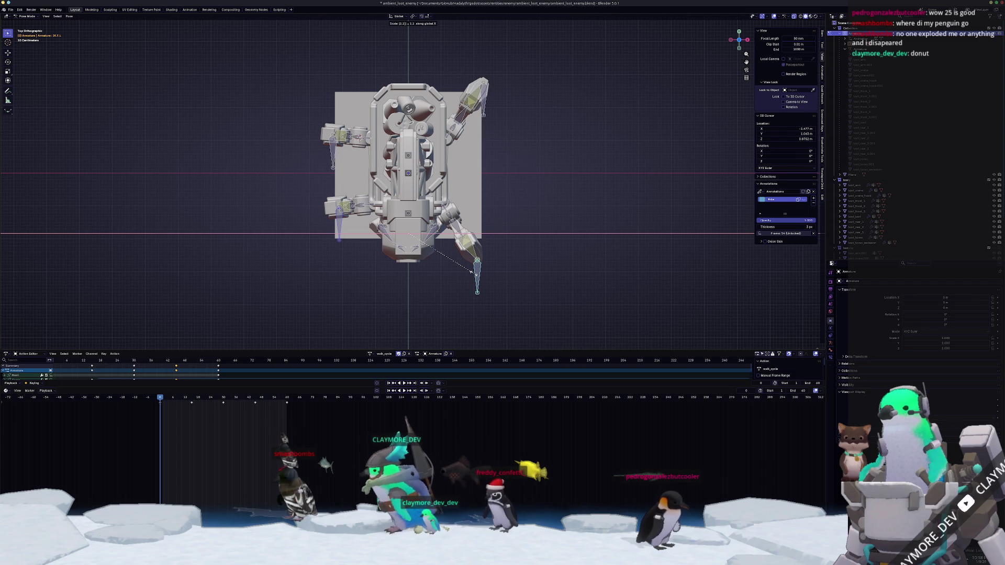
key("Escape")
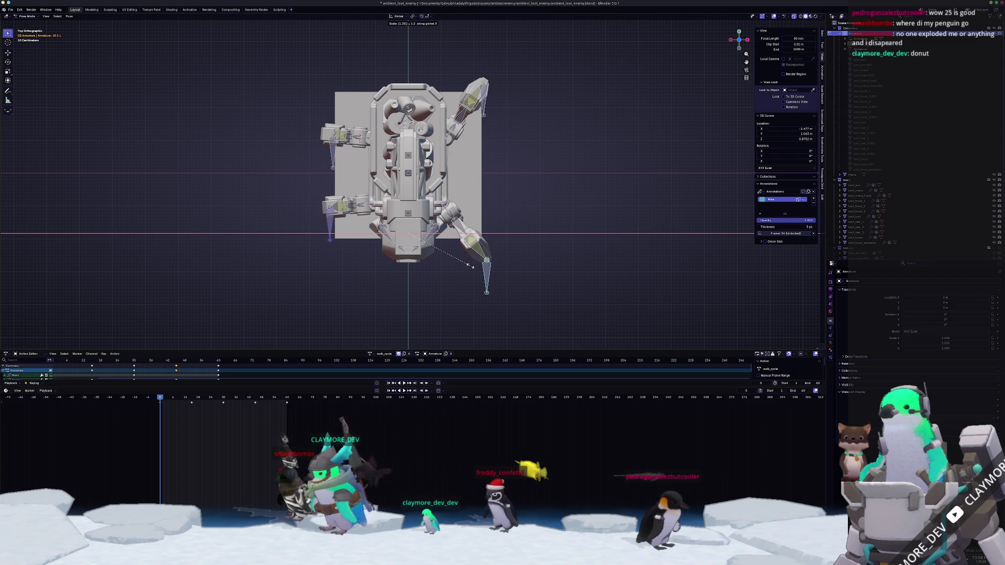
key("Return")
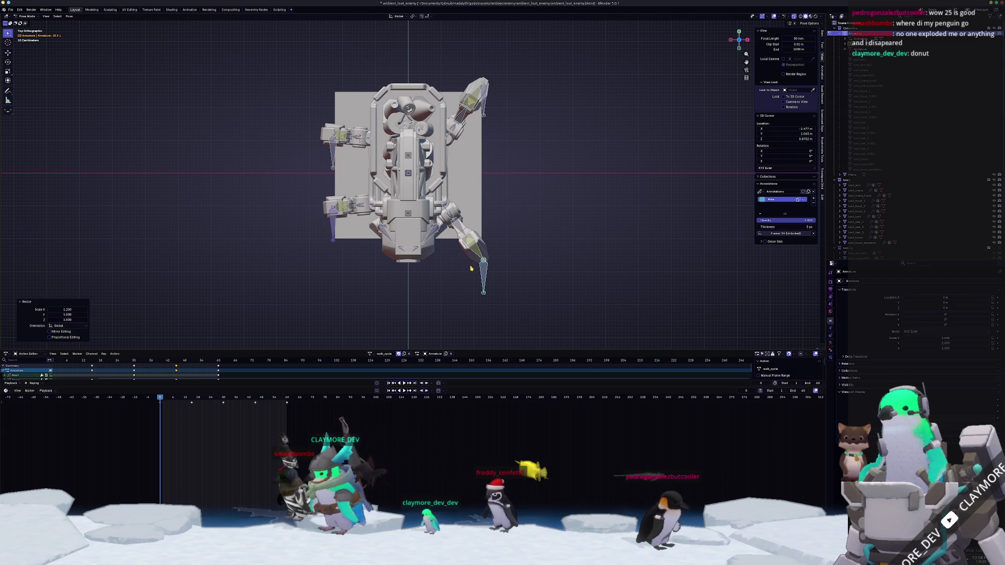
key("Up")
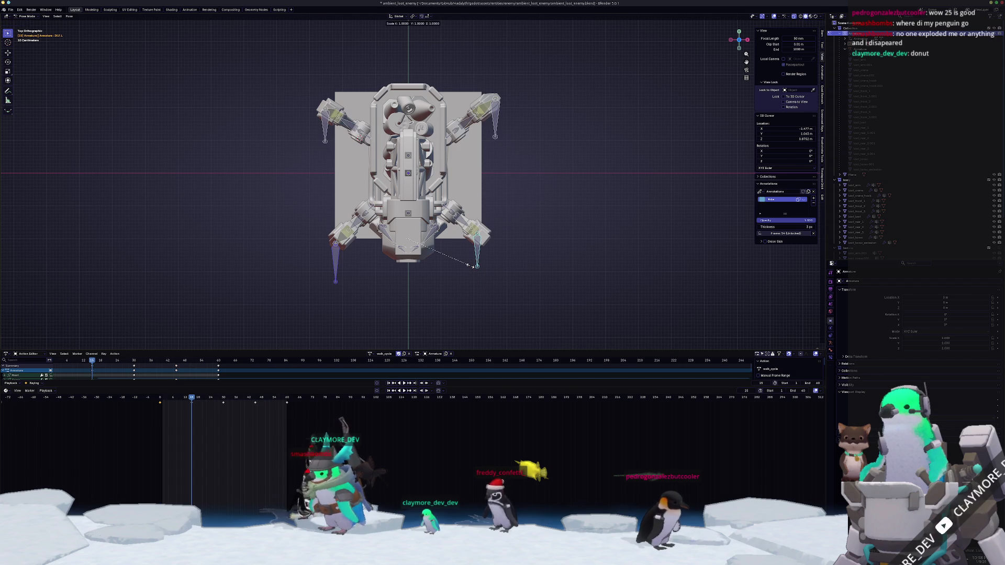
key("Return")
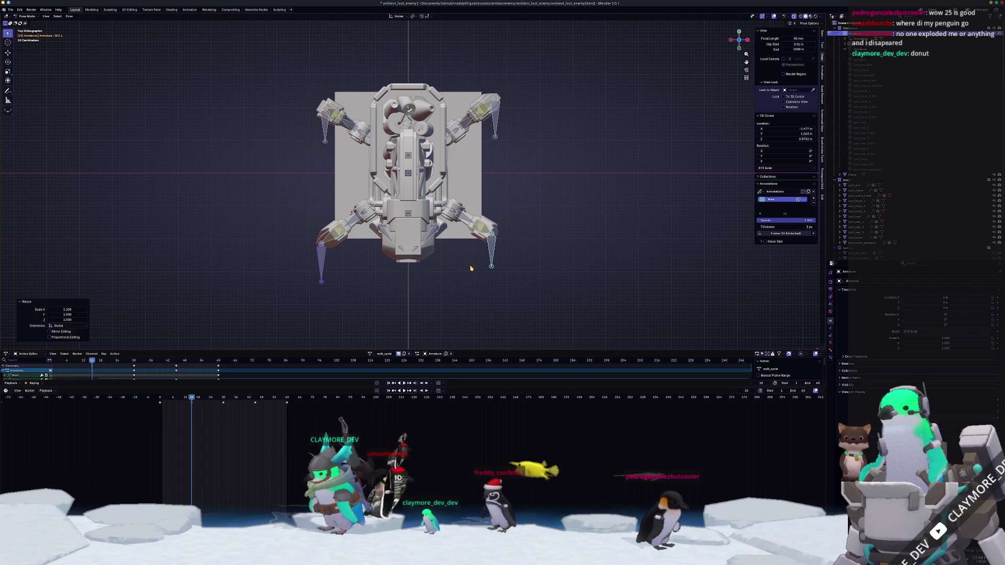
key("Up")
key("s")
key("x")
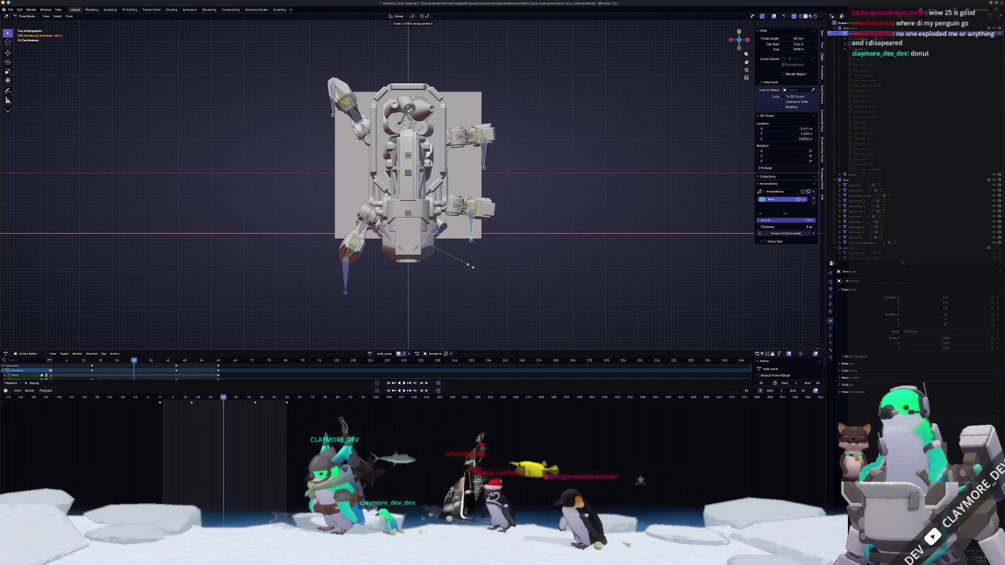
key("Return")
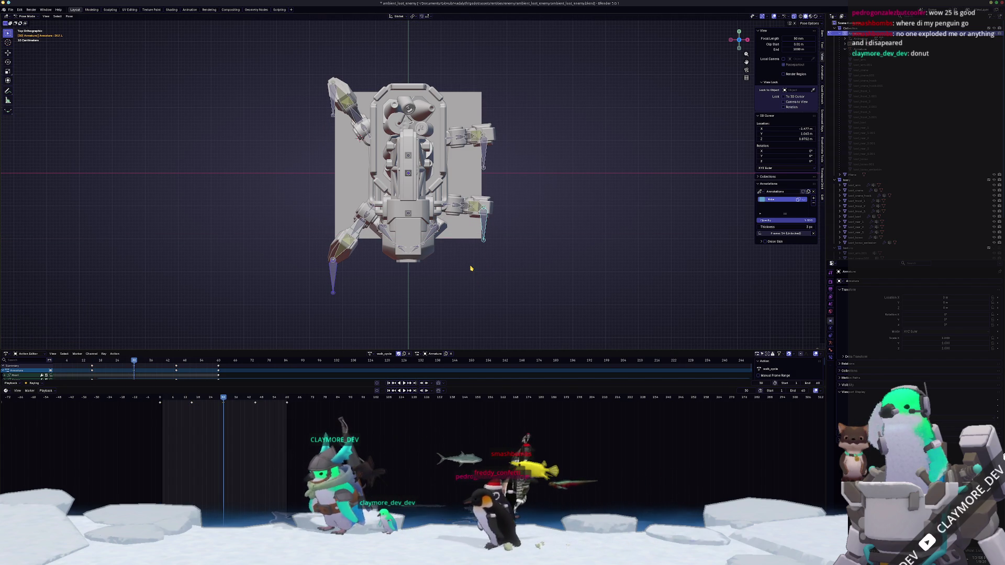
- Repeat the 1.2 X-axis widening at the remaining keyframes up to frame 60 and rotate away from top view
key("Up")
key("x")
key("Return")
key("i")
key("Up")
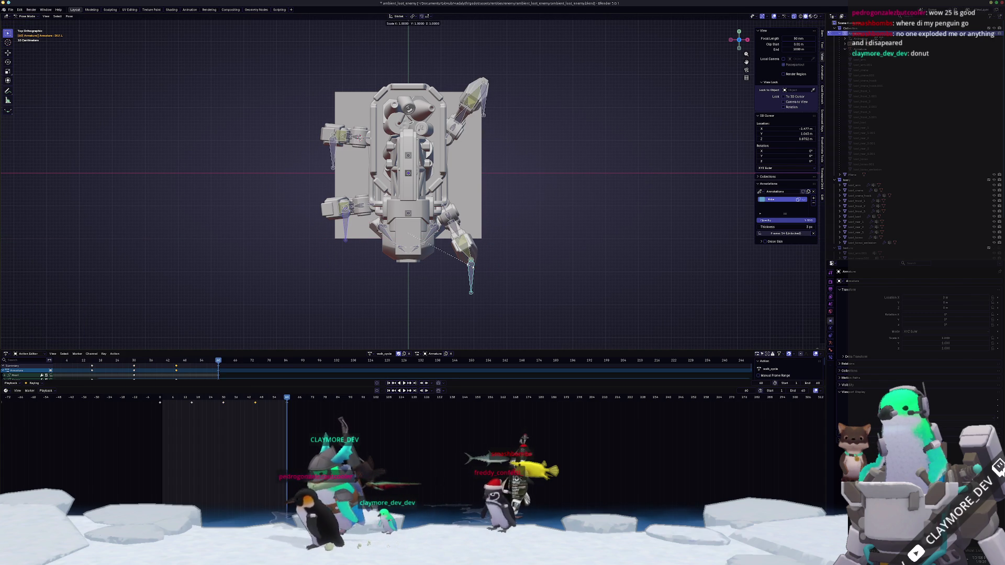
type("1.2")
key("Return")
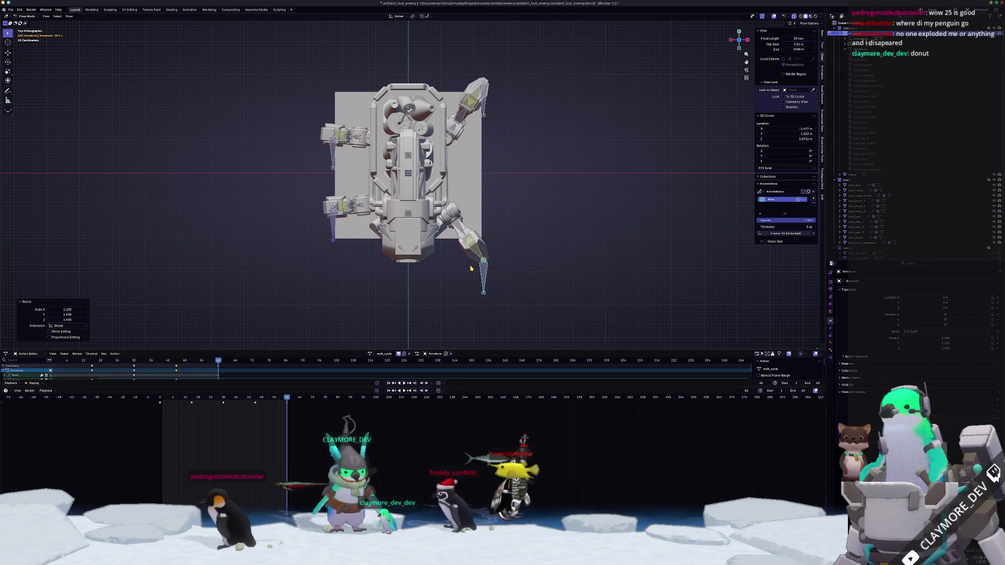
key("KP_1")
key("KP_8")
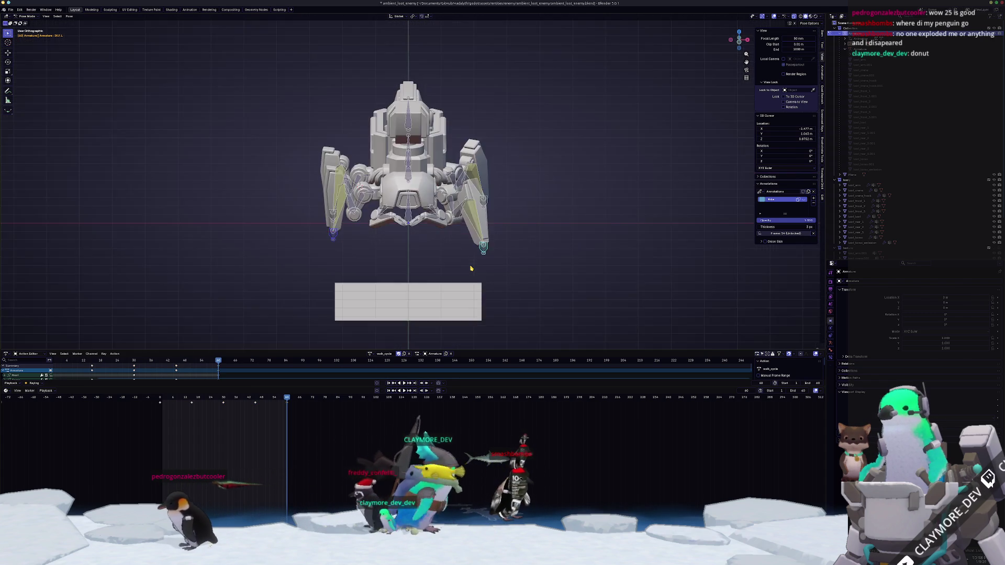
- Play the widened walk cycle from an angled view, then view the mech in front orthographic
key("KP_4")
key("KP_8")
key("KP_4")
key("space")
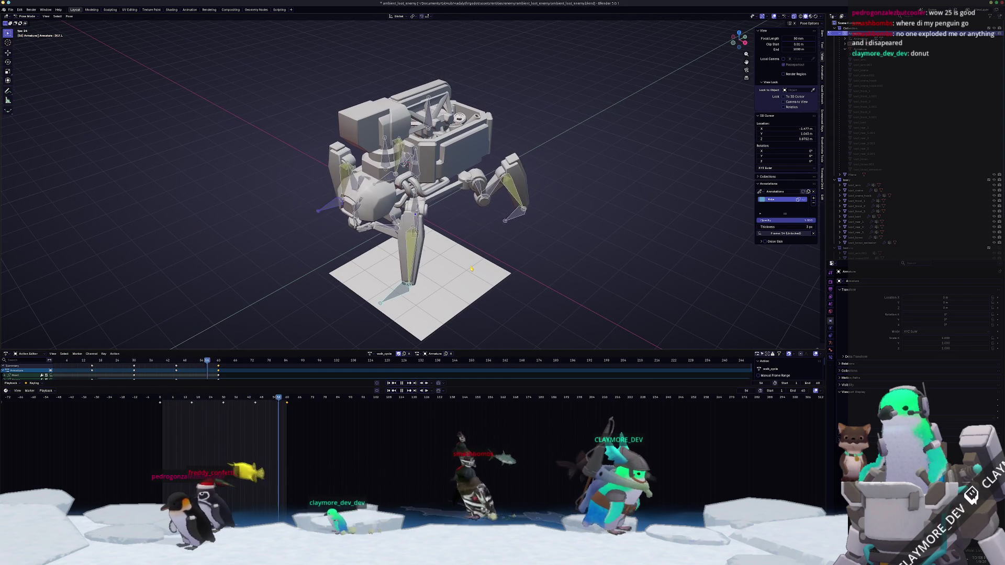
key("KP_1")
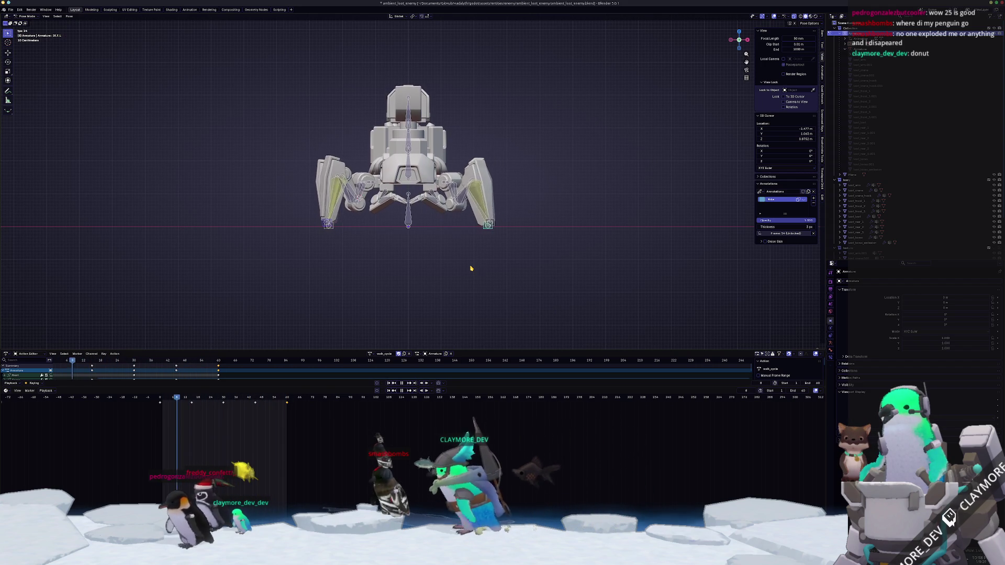
scroll(490, 222, "up", 2)
scroll(490, 222, "up", 2)
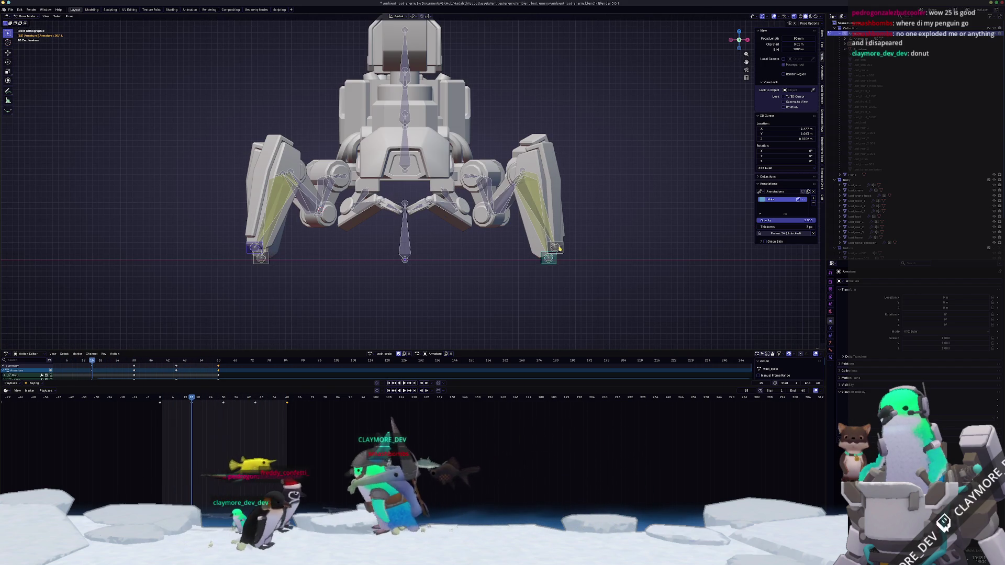
scroll(323, 273, "up", 2)
- Move the selected bones vertically along Z and check the result from low angles and the front
key("g")
key("z")
left_click(395, 286)
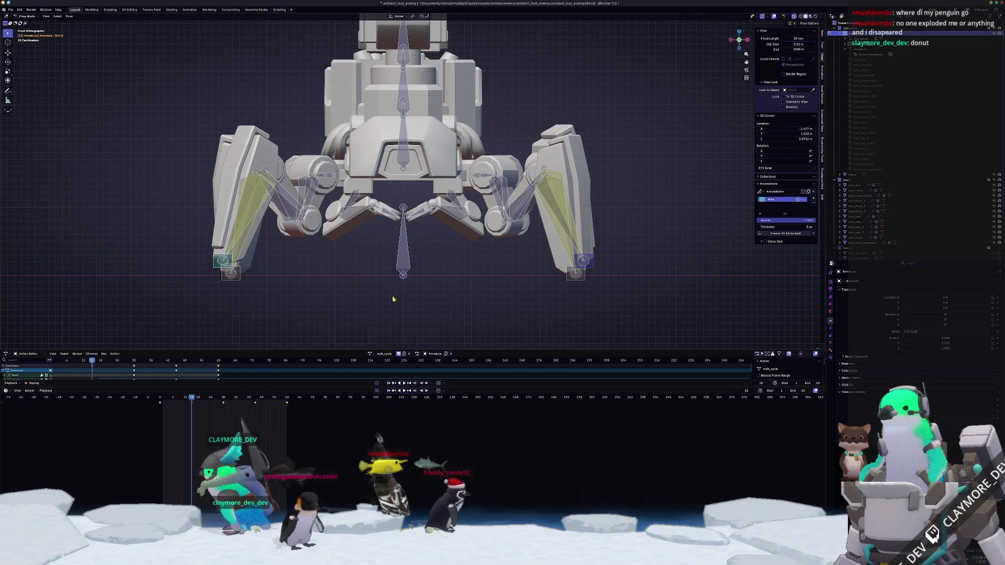
scroll(403, 279, "down", 1)
scroll(415, 271, "down", 1)
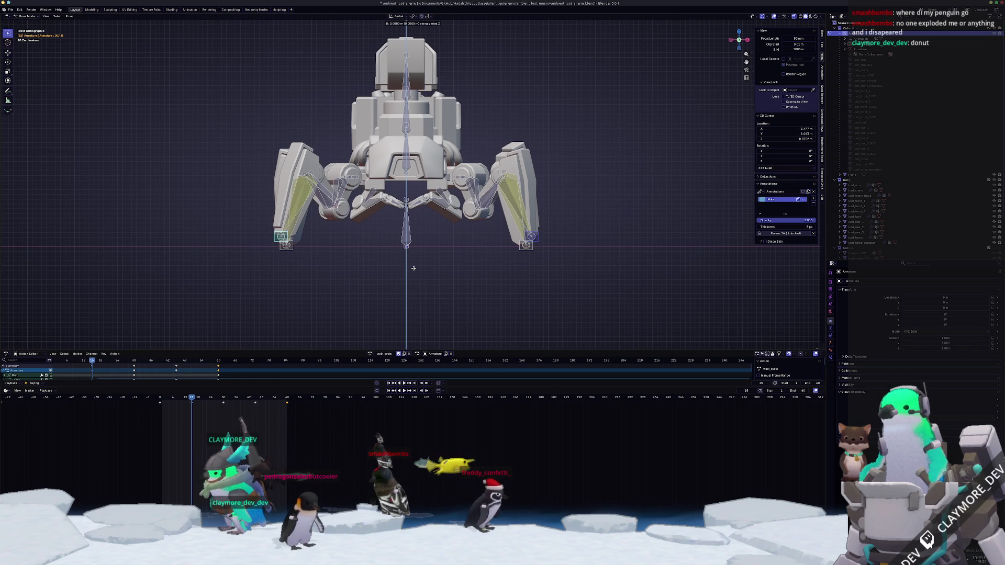
left_click(413, 264)
middle_click_drag(413, 265, 401, 281)
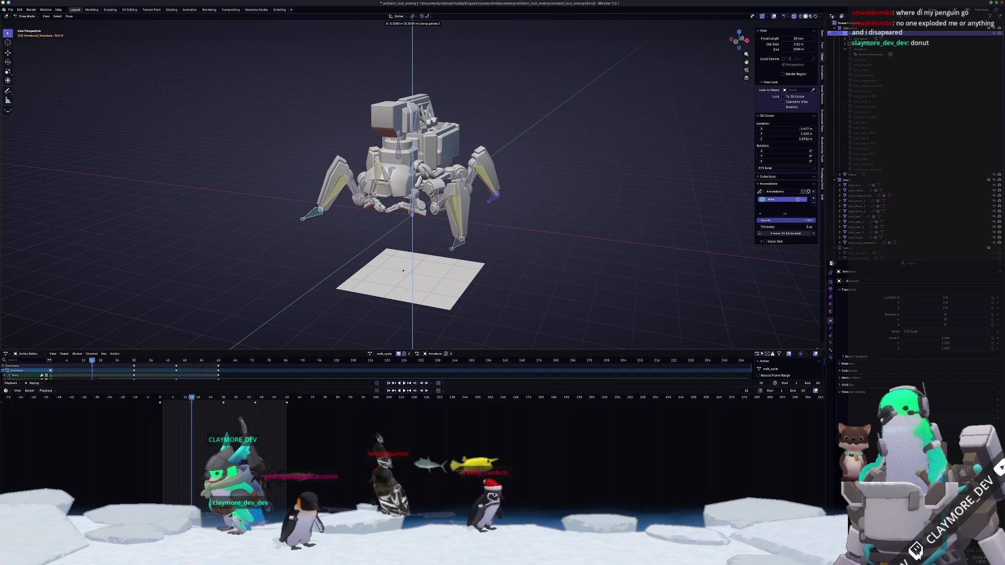
left_click(403, 269)
middle_click_drag(403, 270, 378, 270)
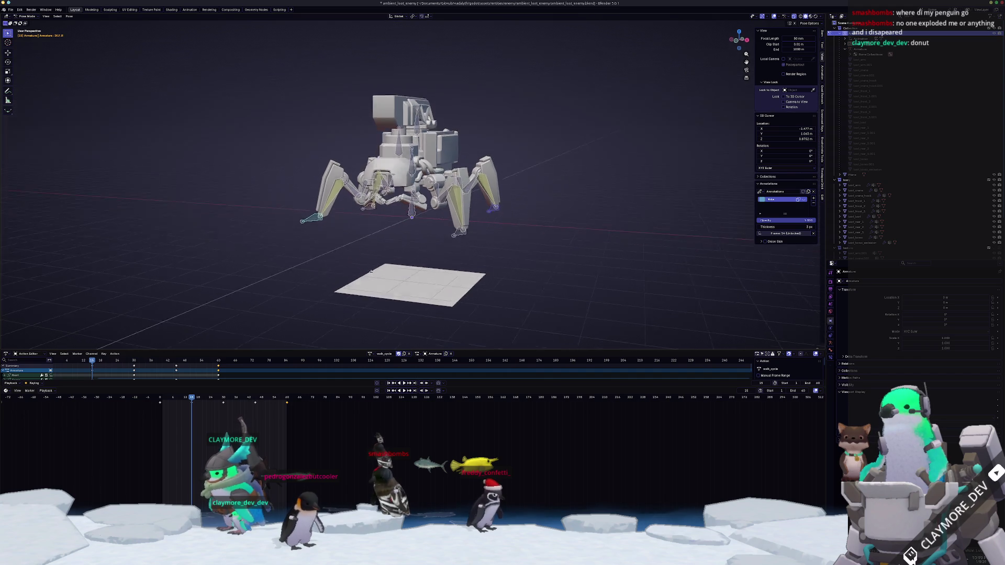
key("KP_1")
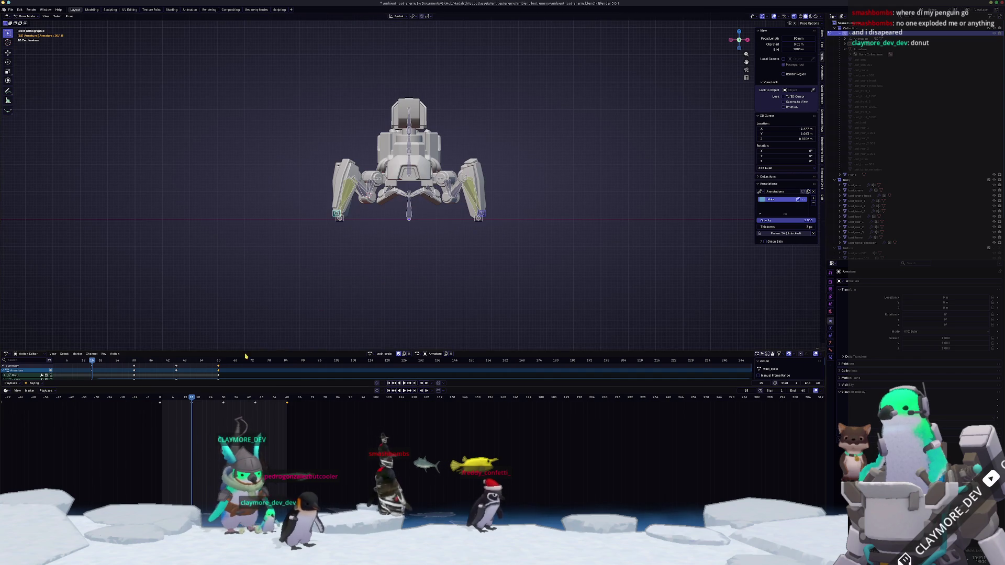
scroll(408, 172, "up", 3)
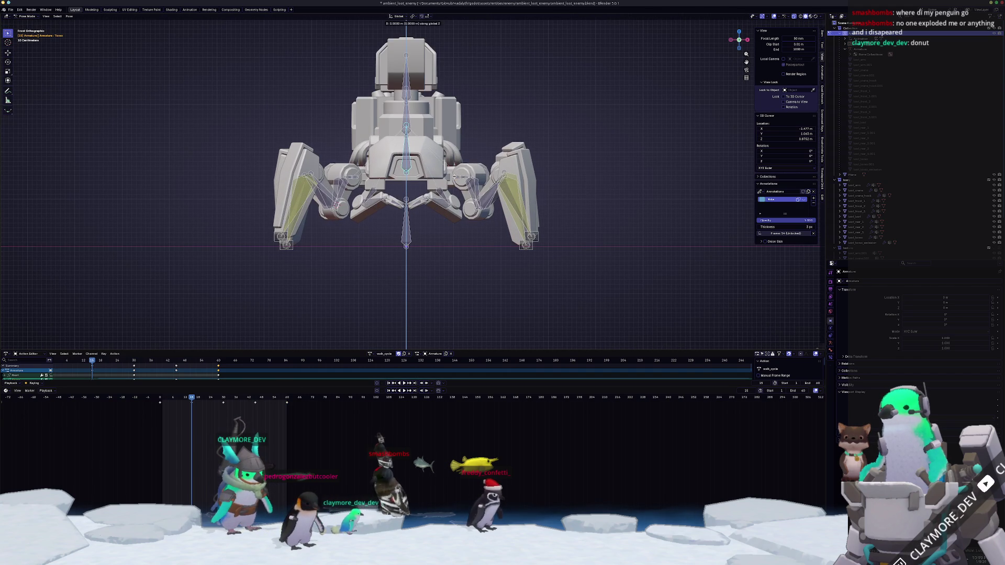
left_click(453, 185)
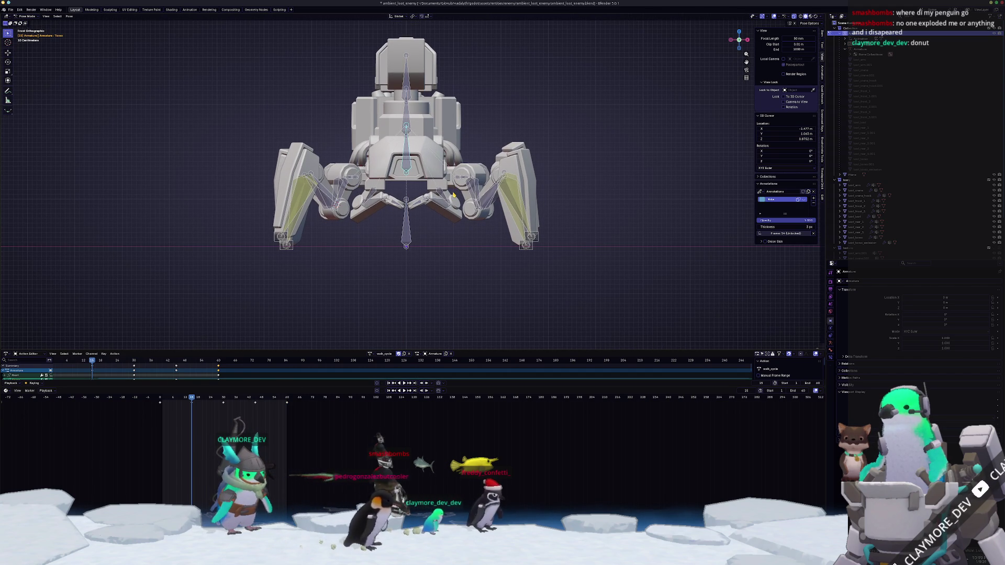
- Undo back a step, then paste the stored pose and its flipped version onto the next walk-cycle keyframes
key("ctrl+z")
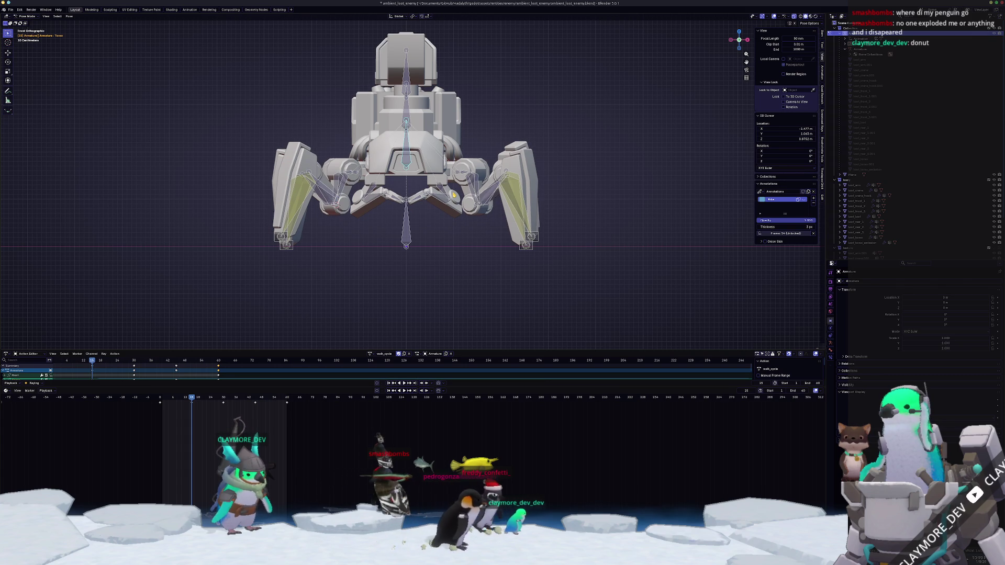
key("ctrl+z")
key("ctrl+z")
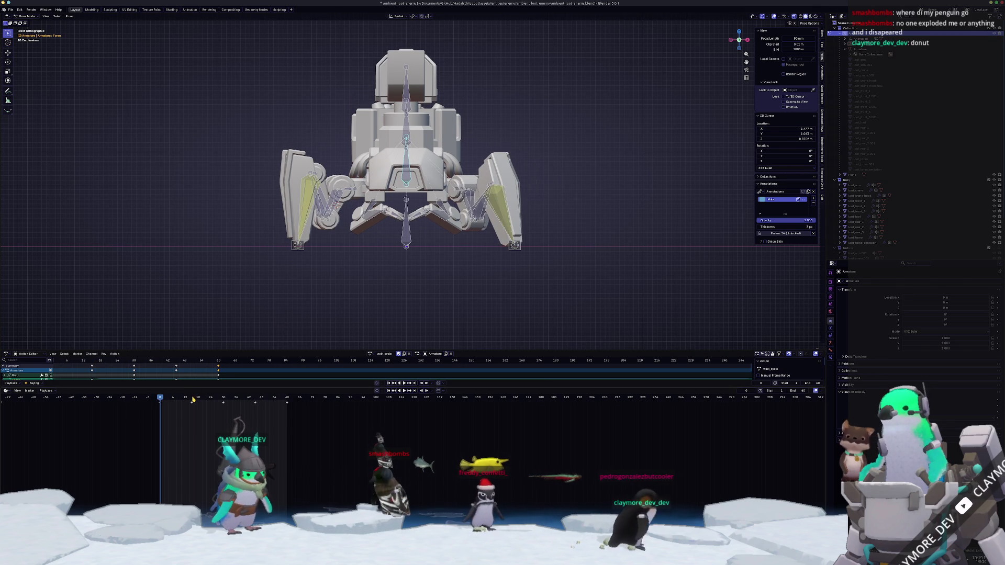
key("ctrl+shift+z")
key("ctrl+v")
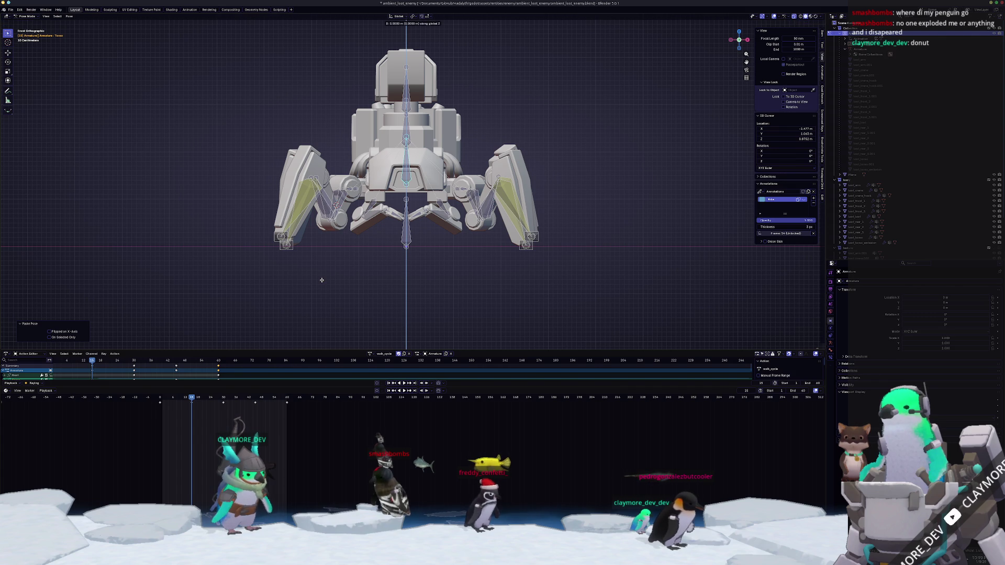
key("ctrl+shift+v")
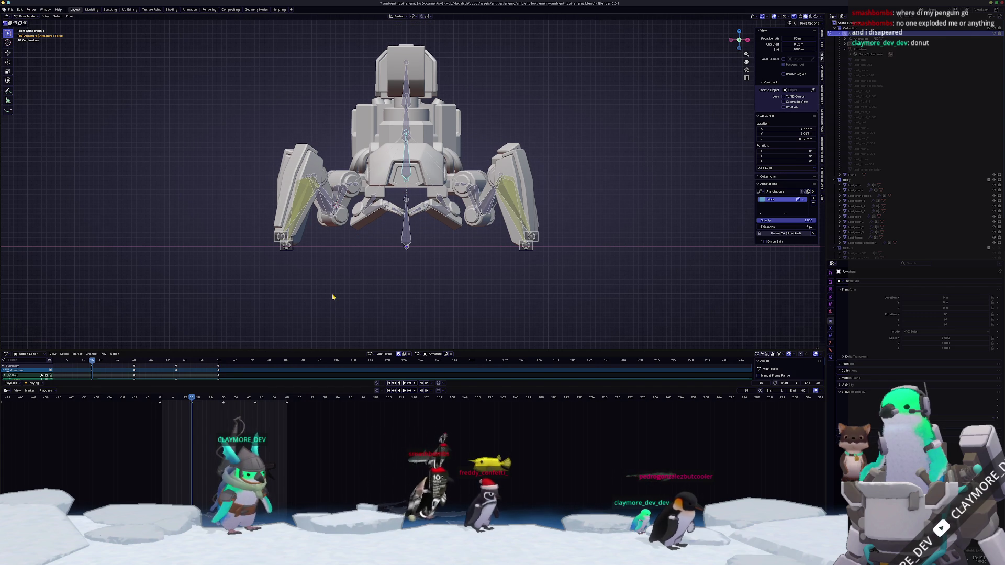
key("Up")
key("Up")
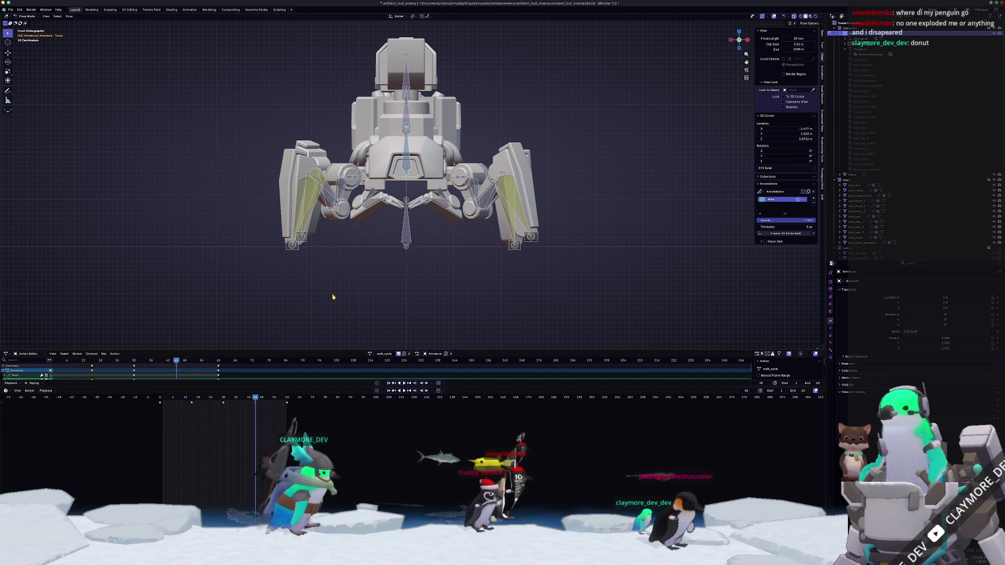
key("ctrl+v")
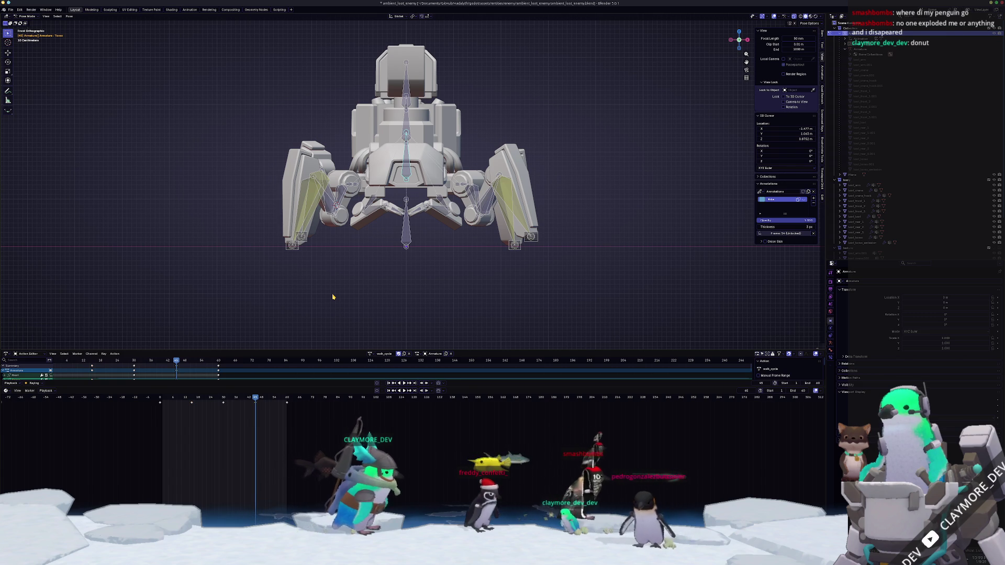
middle_click_drag(332, 296, 332, 298)
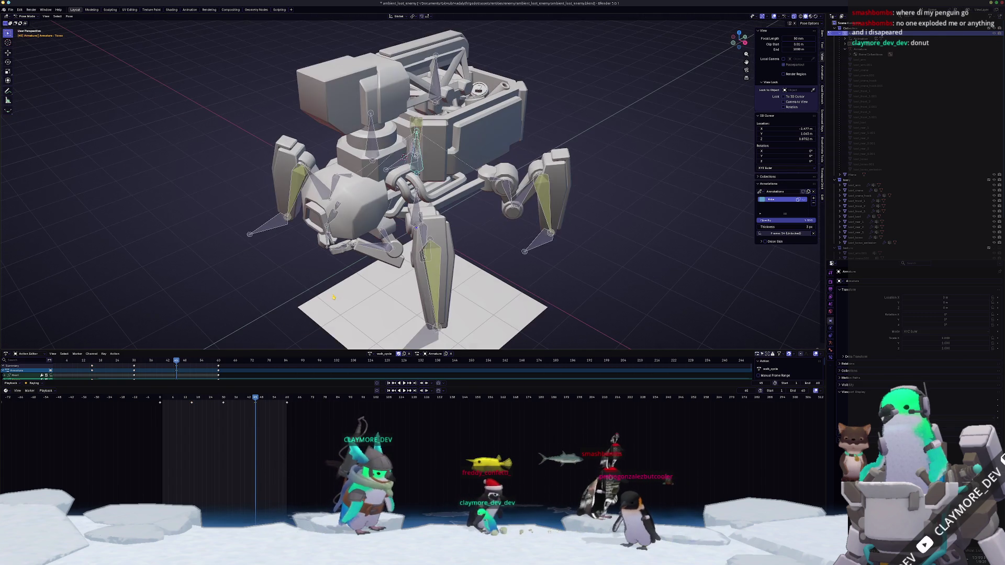
key("space")
scroll(327, 290, "down", 3)
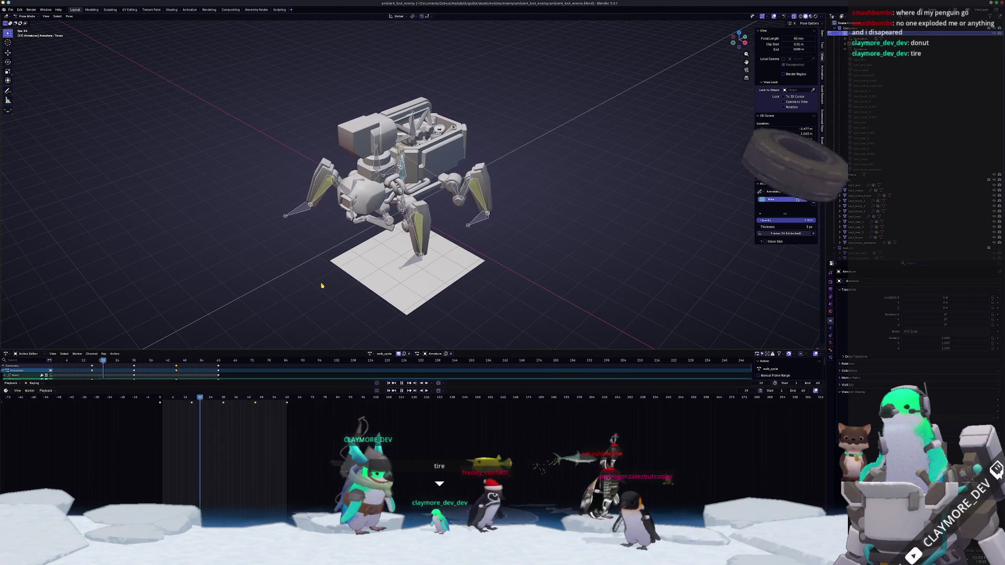
key("KP_1")
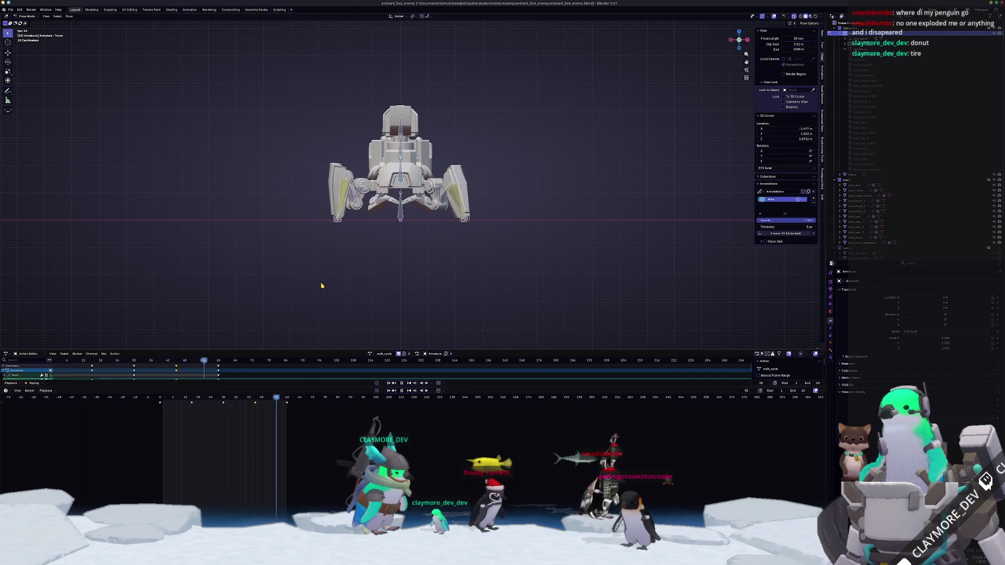
scroll(320, 287, "up", 2)
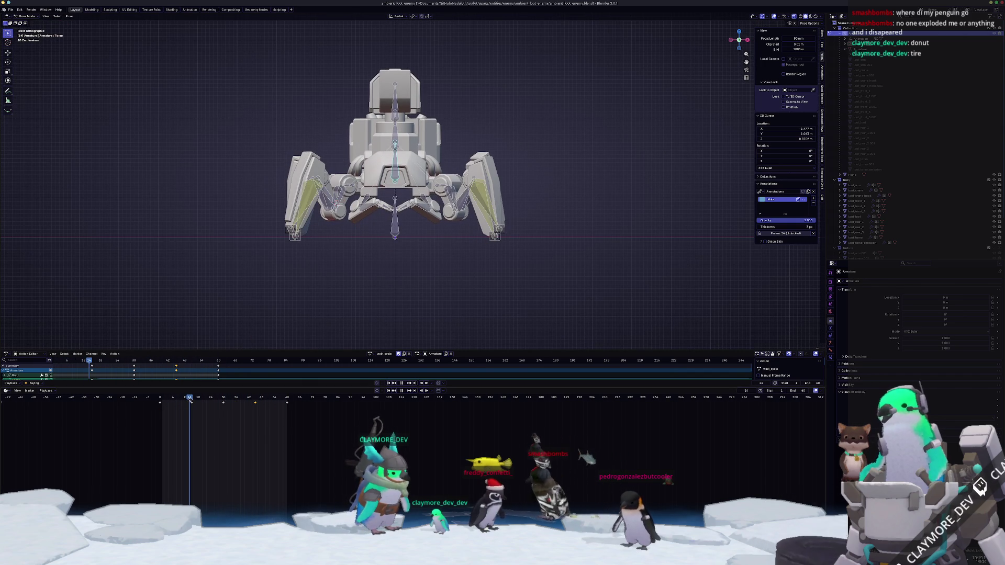
scroll(260, 336, "up", 1)
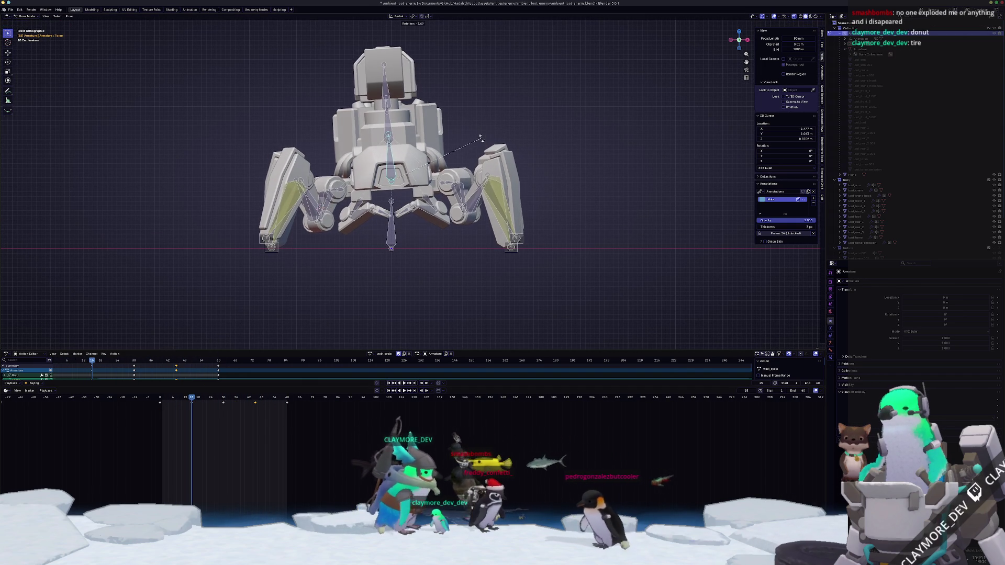
- Rotate the torso bone by a small angle, trying 5 and 4 degrees before settling on 3
key("r")
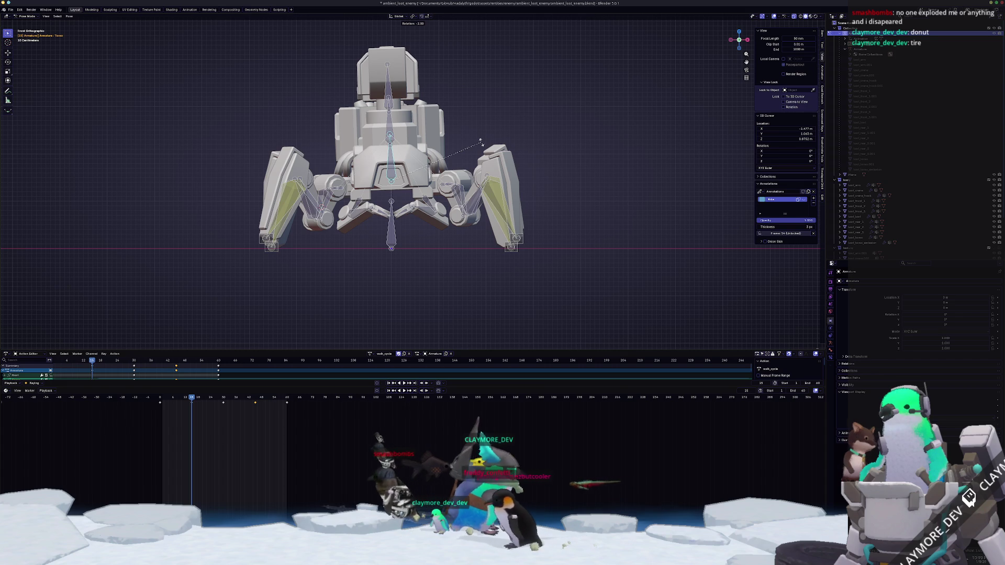
middle_click_drag(495, 149, 465, 178)
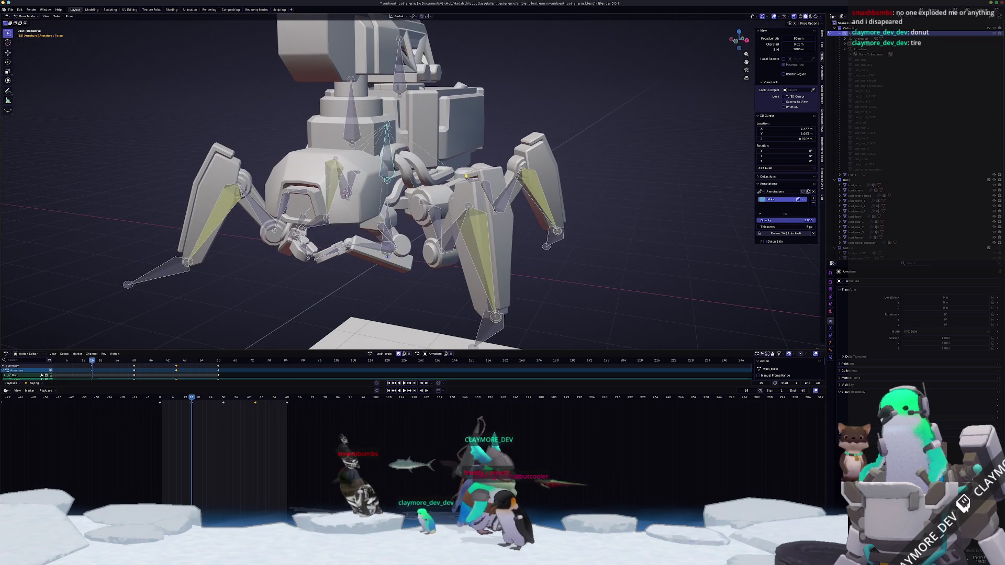
key("KP_1")
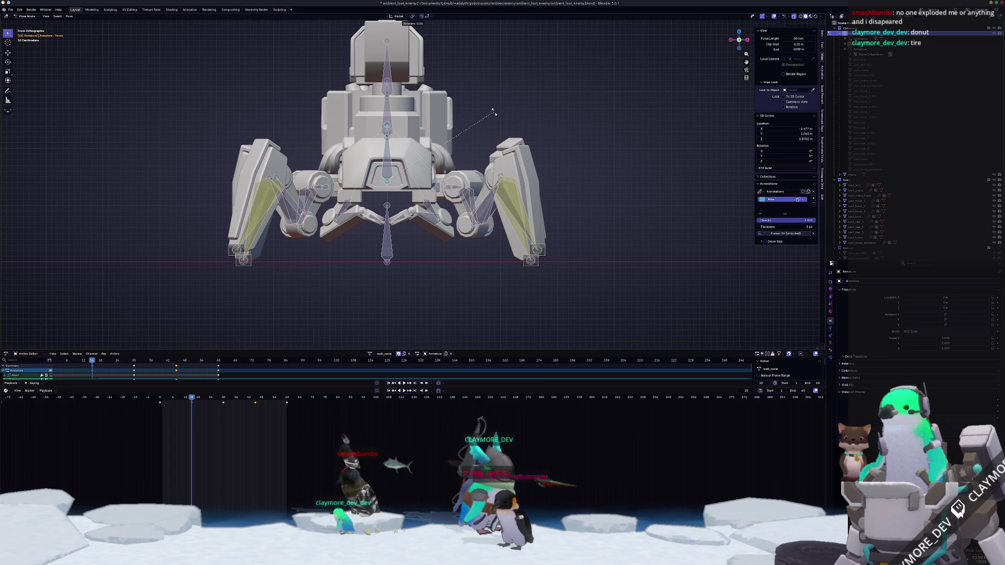
key("5")
key("BackSpace")
key("4")
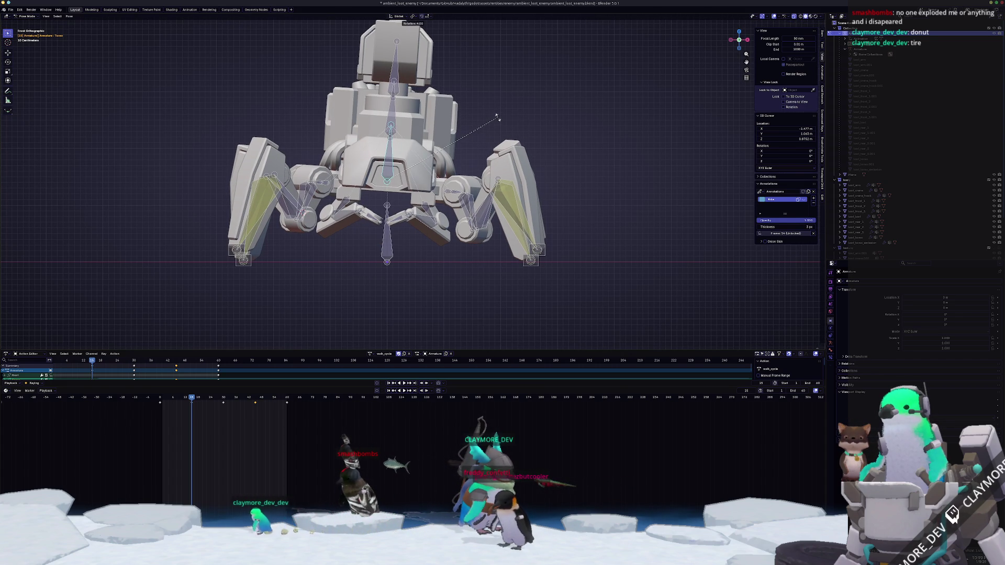
key("Escape")
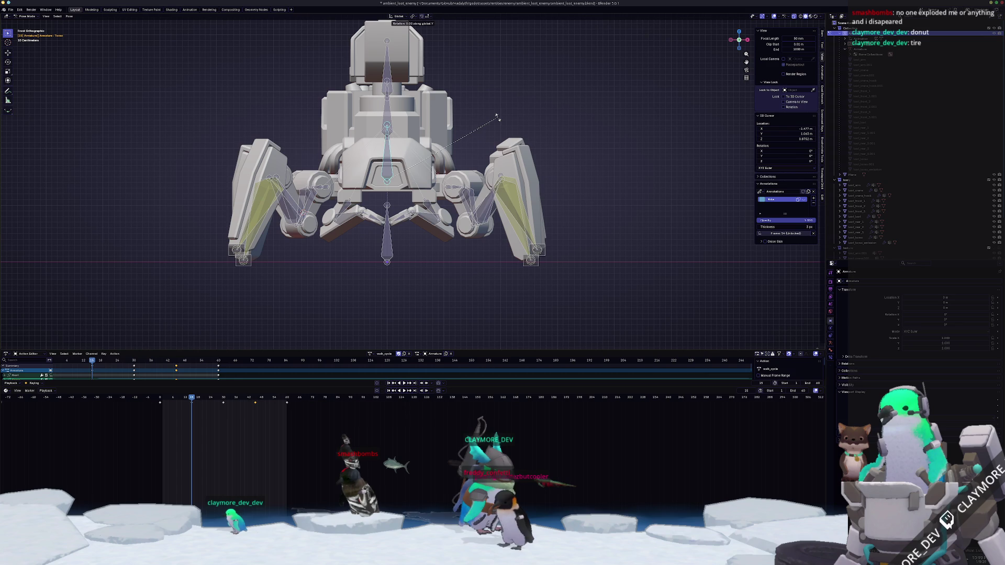
key("3")
key("Return")
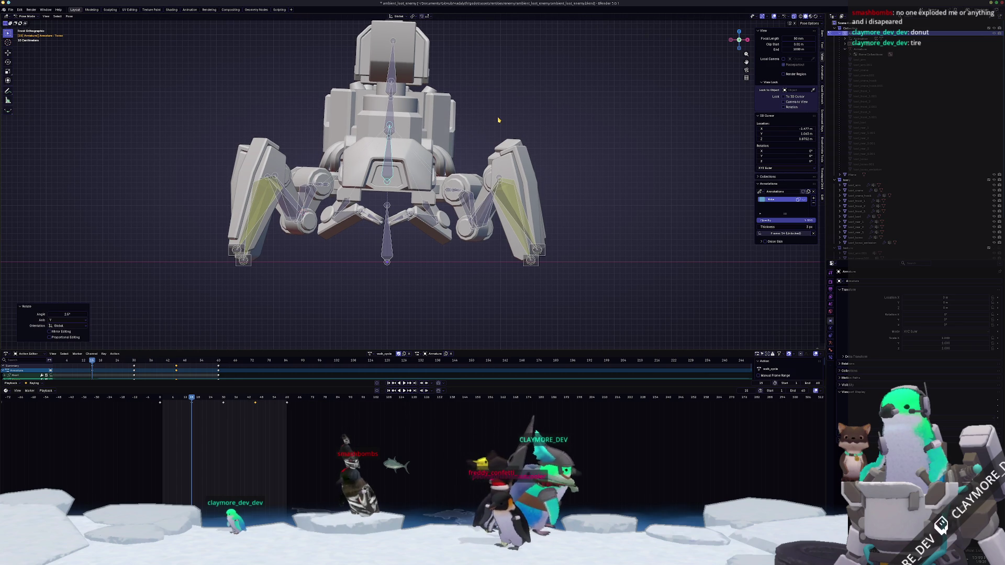
- Confirm the torso tilt and replay the walk cycle from an angle and the right side view
key("Down")
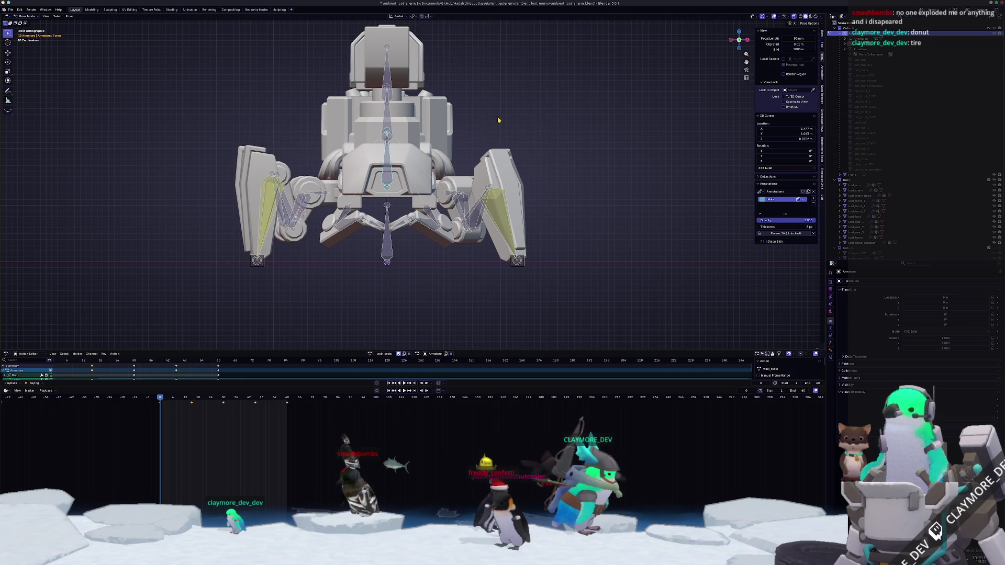
key("space")
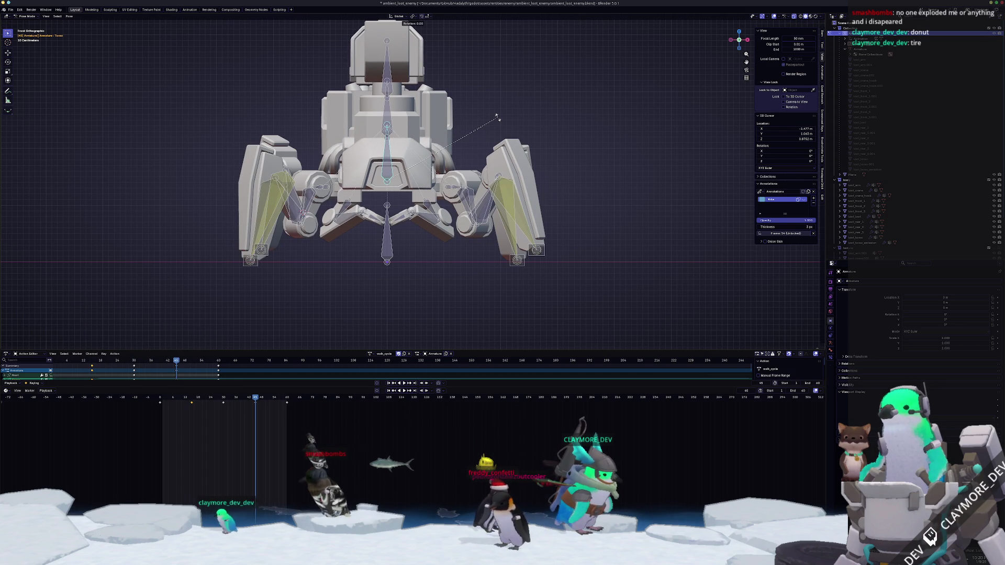
left_click(498, 121)
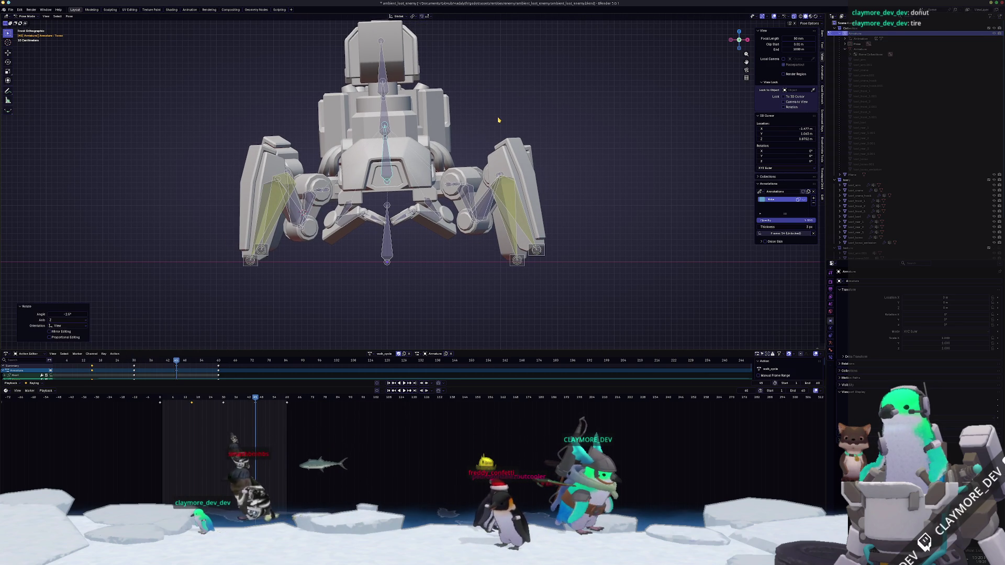
key("space")
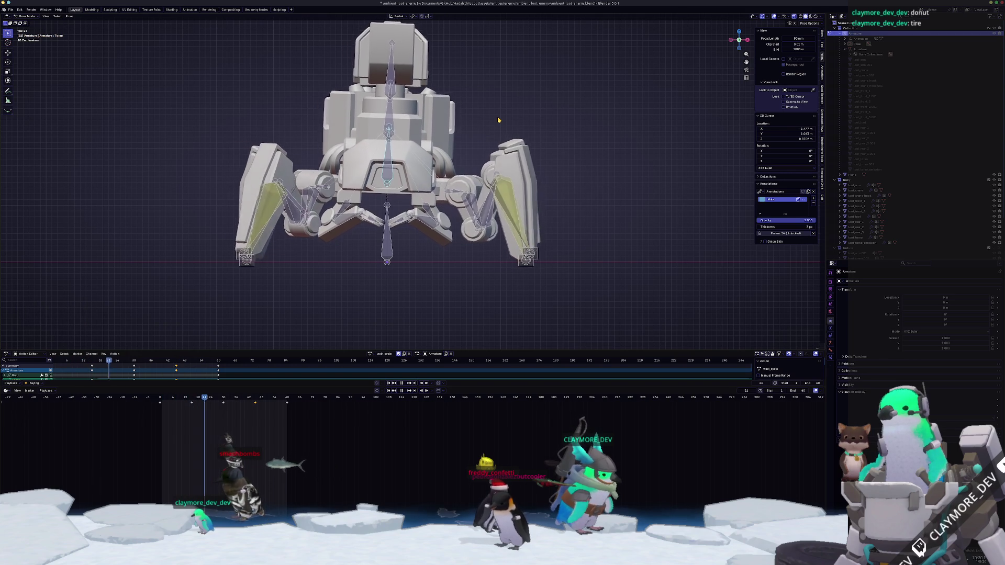
middle_click_drag(497, 120, 440, 86)
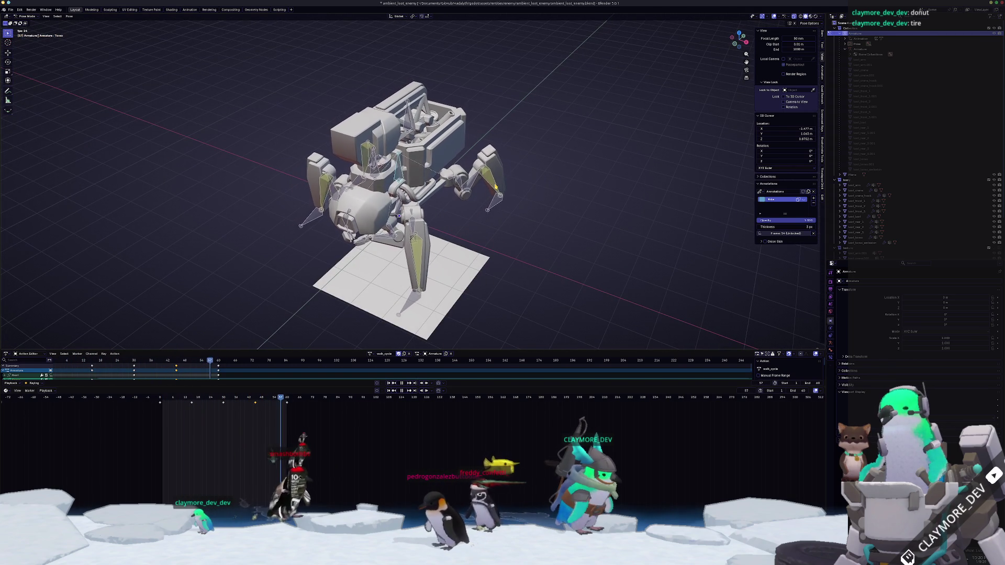
key("KP_3")
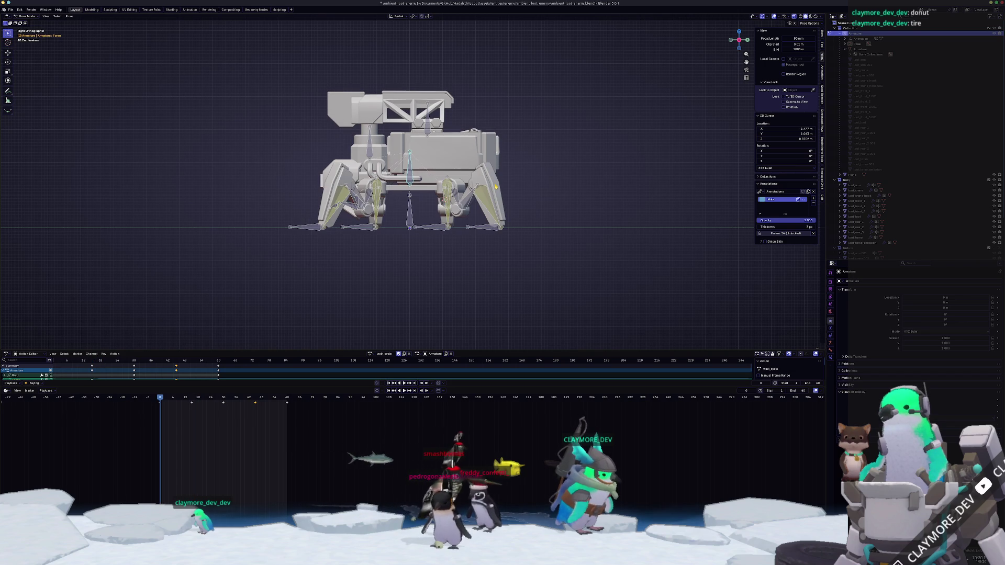
scroll(495, 186, "up", 2)
scroll(366, 178, "up", 3)
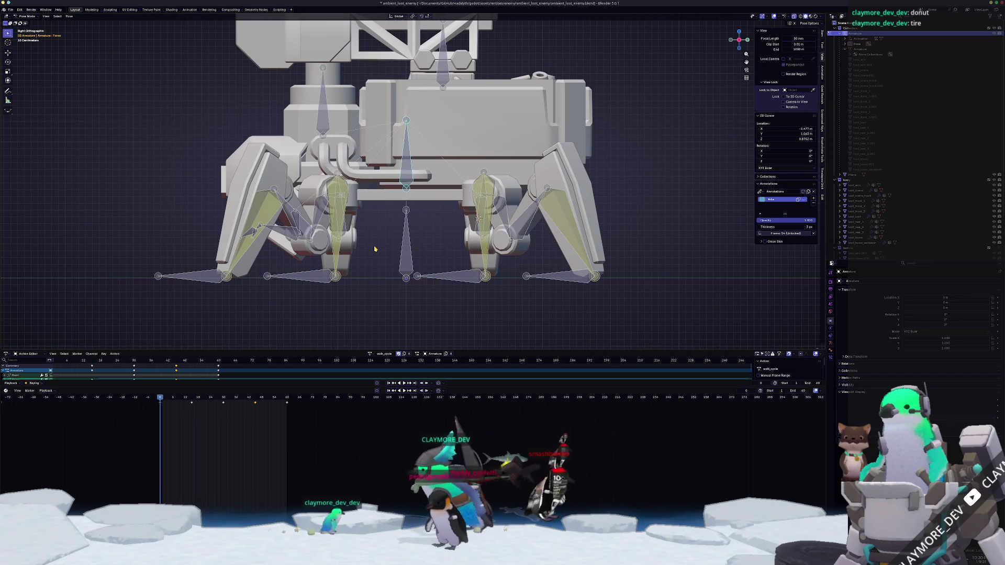
- In right side view, apply a one-degree X body tilt and jump back a keyframe
key("KP_1")
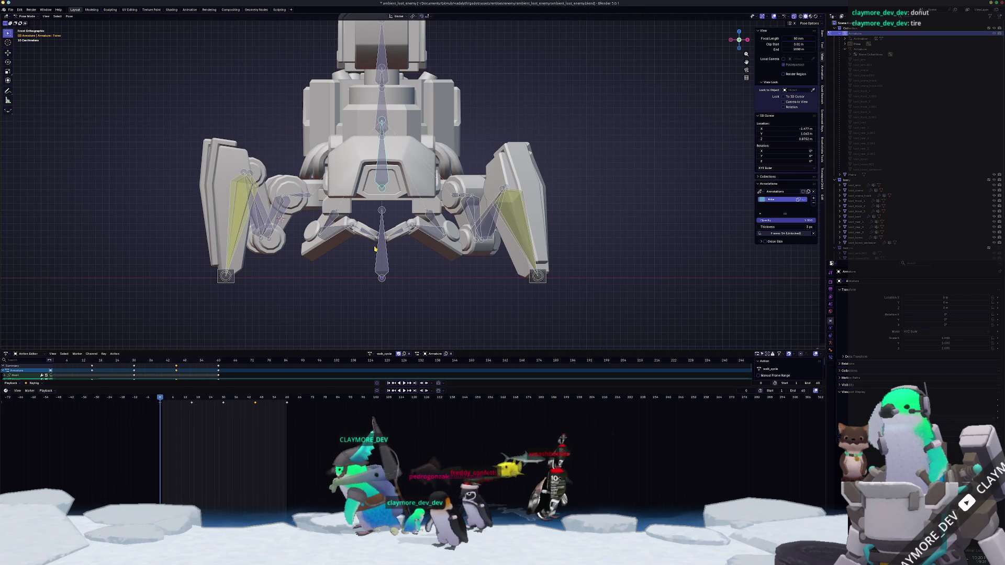
scroll(375, 250, "down", 3)
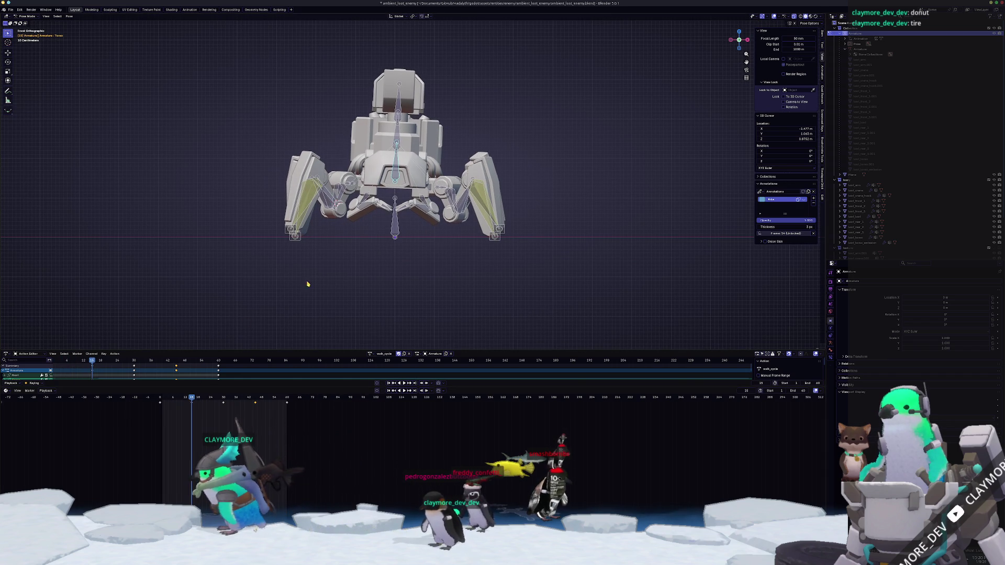
key("KP_3")
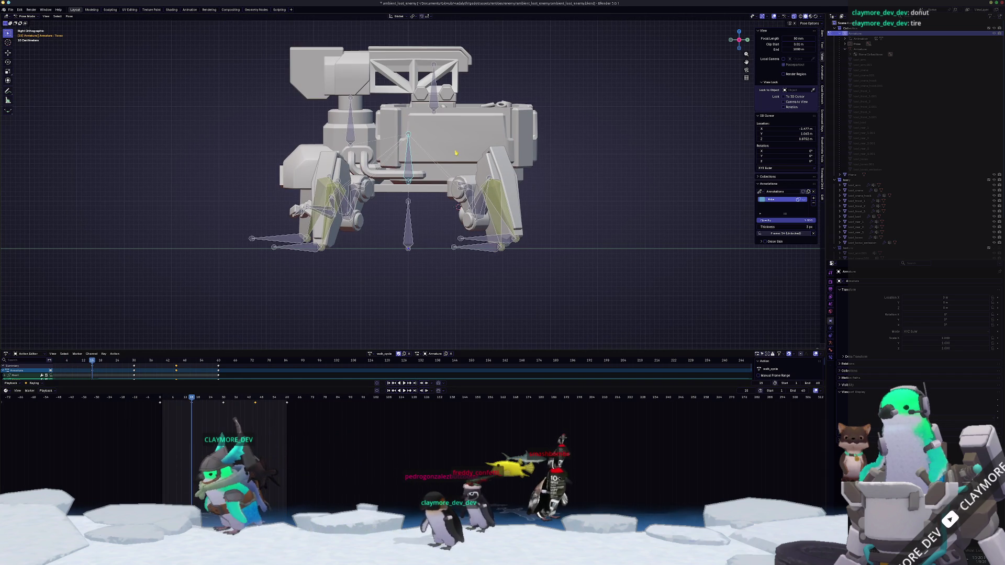
key("r")
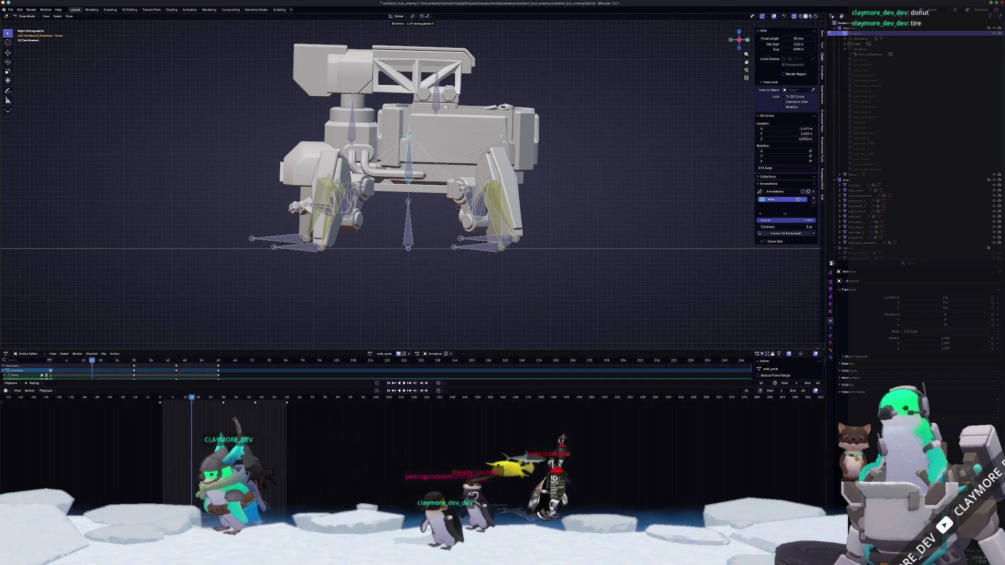
type("1")
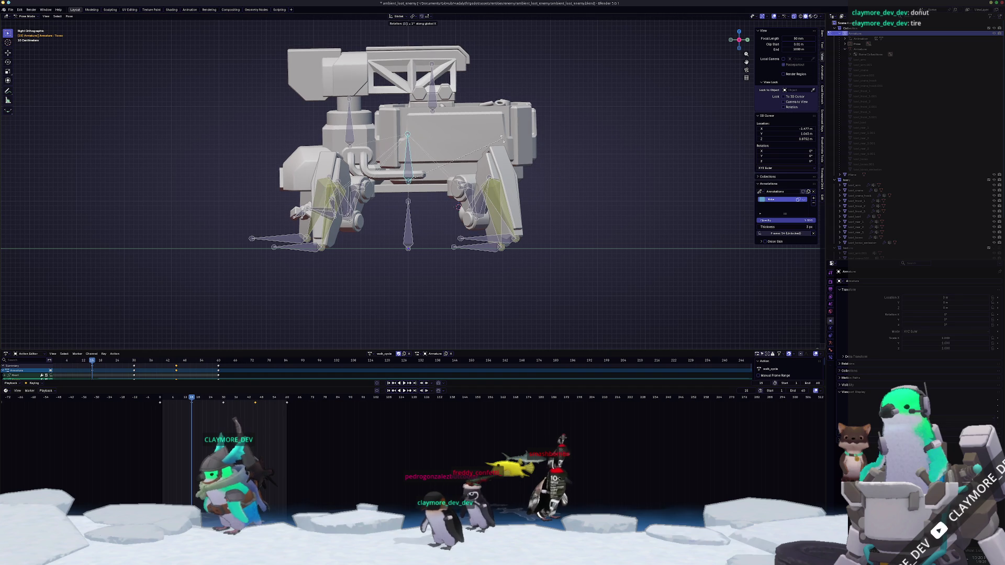
type("-")
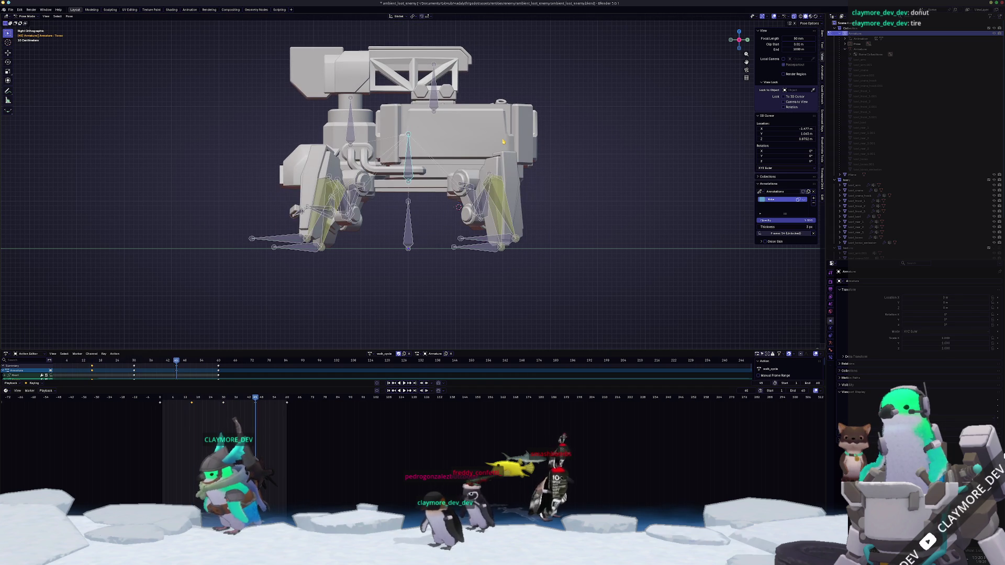
left_click(502, 140)
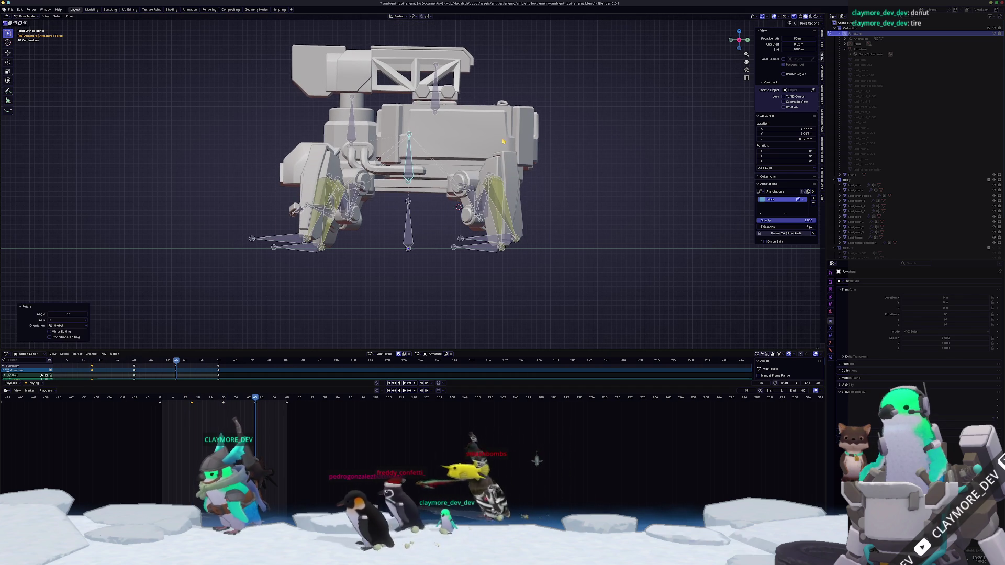
key("Down")
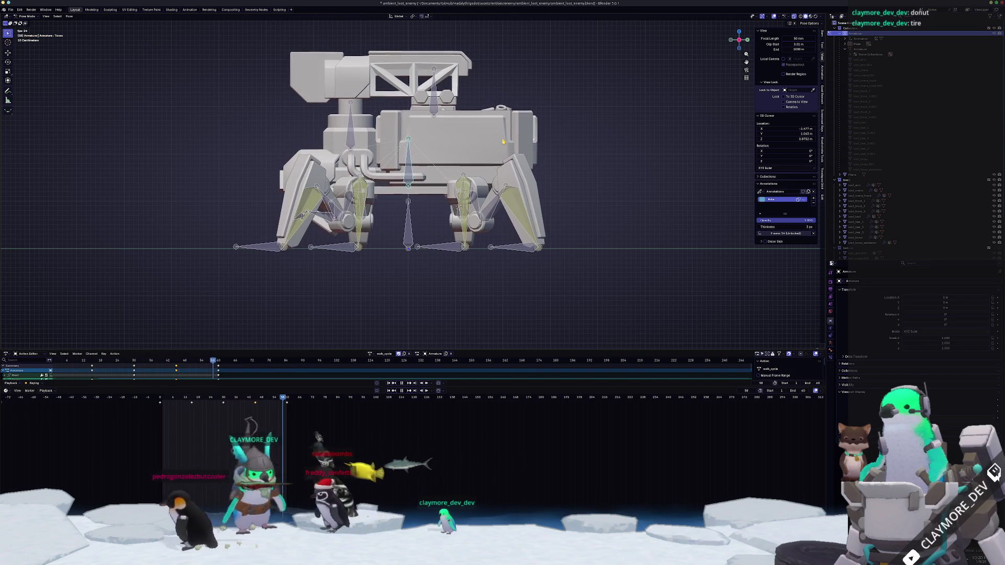
- Repeat the small body-tilt rotation at the neighbouring keyframes, then orbit to watch the walk
key("r")
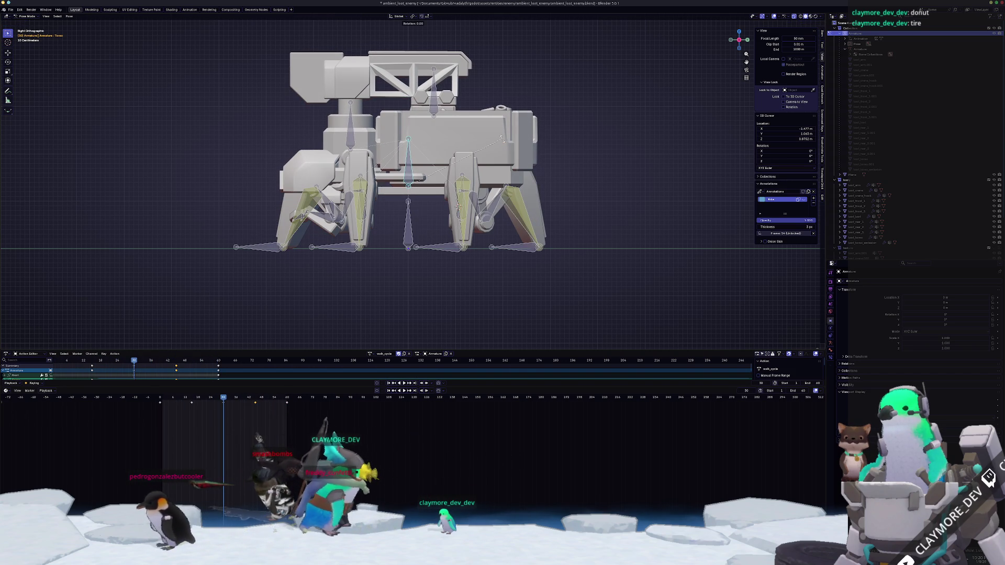
left_click(503, 142)
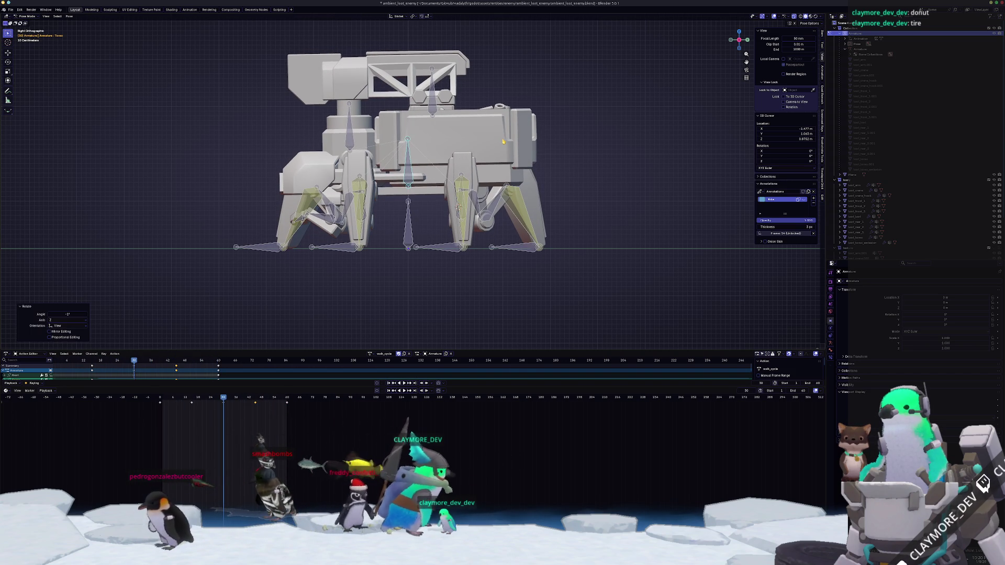
key("i")
key("Down")
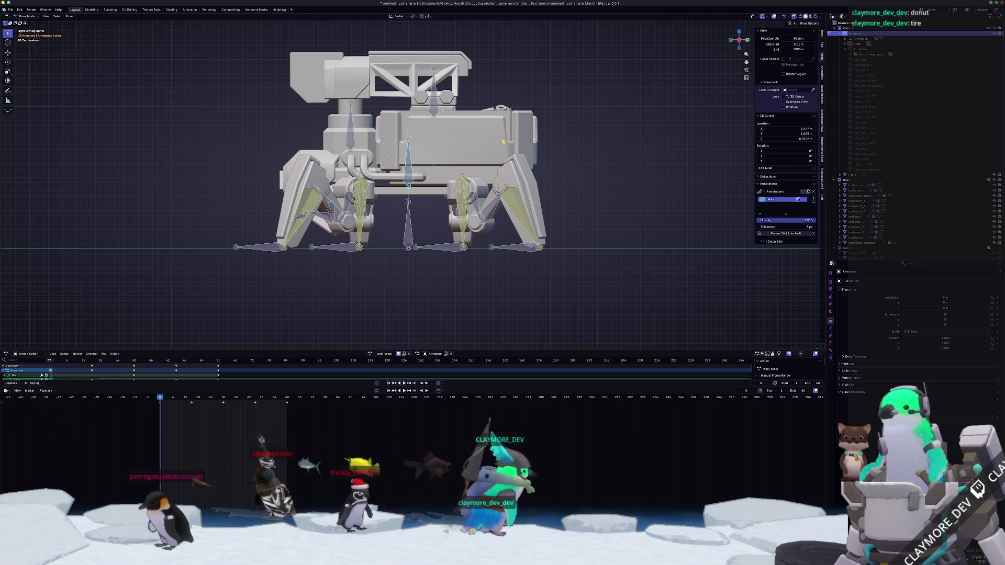
key("r")
left_click(503, 141)
key("i")
key("Up")
key("r")
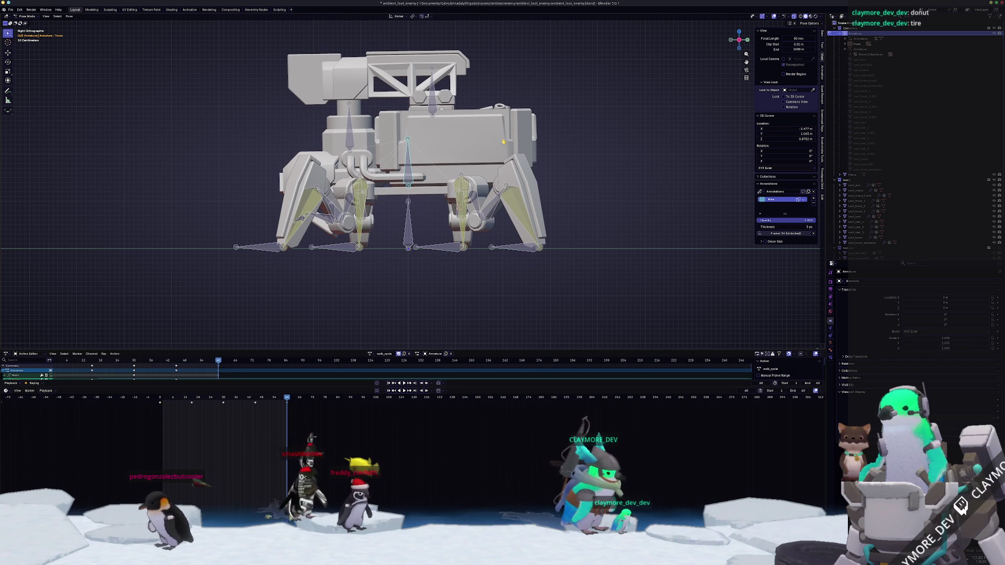
middle_click_drag(165, 231, 206, 263)
scroll(207, 265, "down", 3)
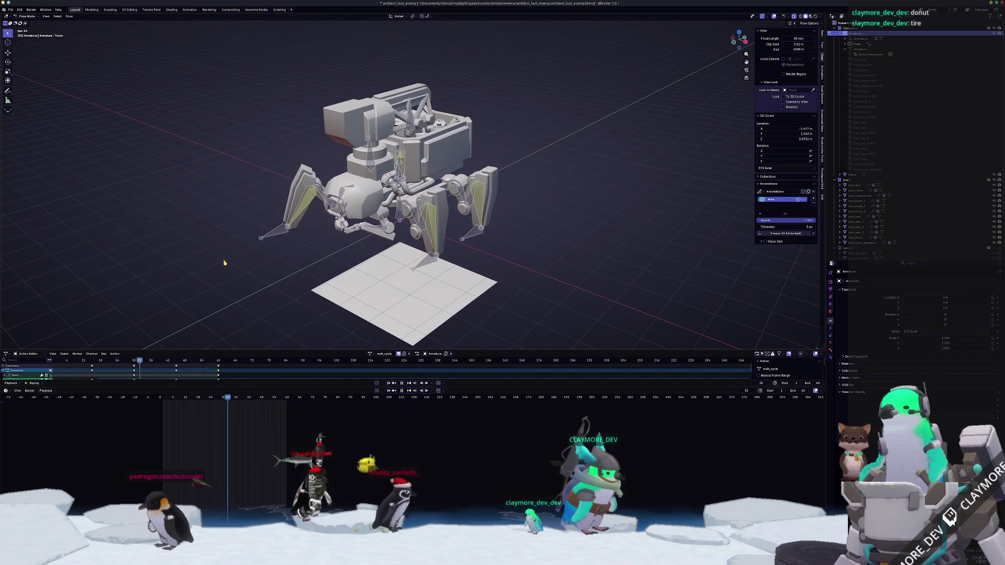
- Turn the mech around the global Z axis during playback and orbit to a front view
middle_click_drag(224, 264, 223, 281)
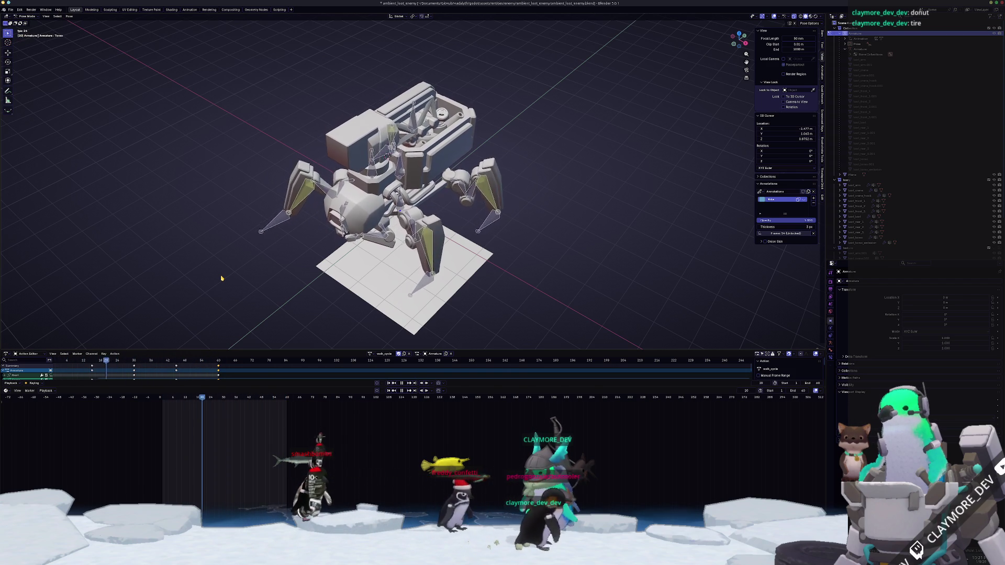
scroll(221, 278, "up", 2)
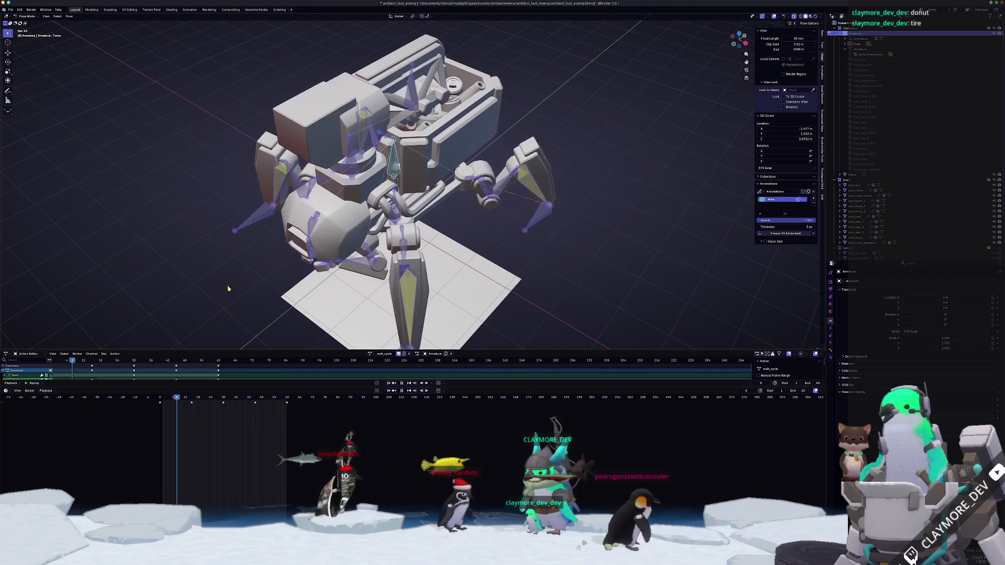
scroll(221, 278, "up", 1)
key("r")
key("z")
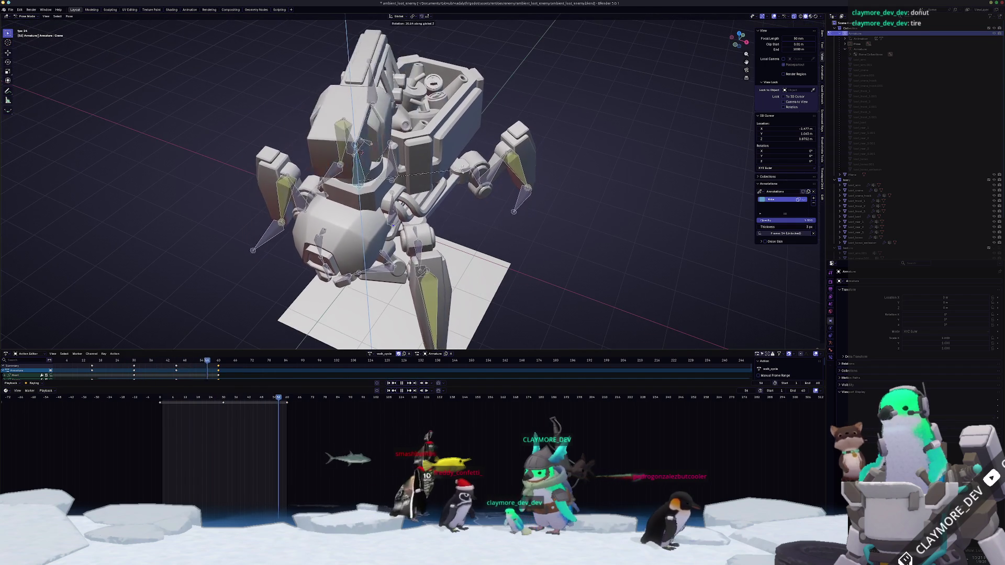
left_click(468, 201)
mouse_move(469, 201)
middle_mouse_down()
mouse_move(482, 194)
mouse_move(423, 207)
middle_mouse_up()
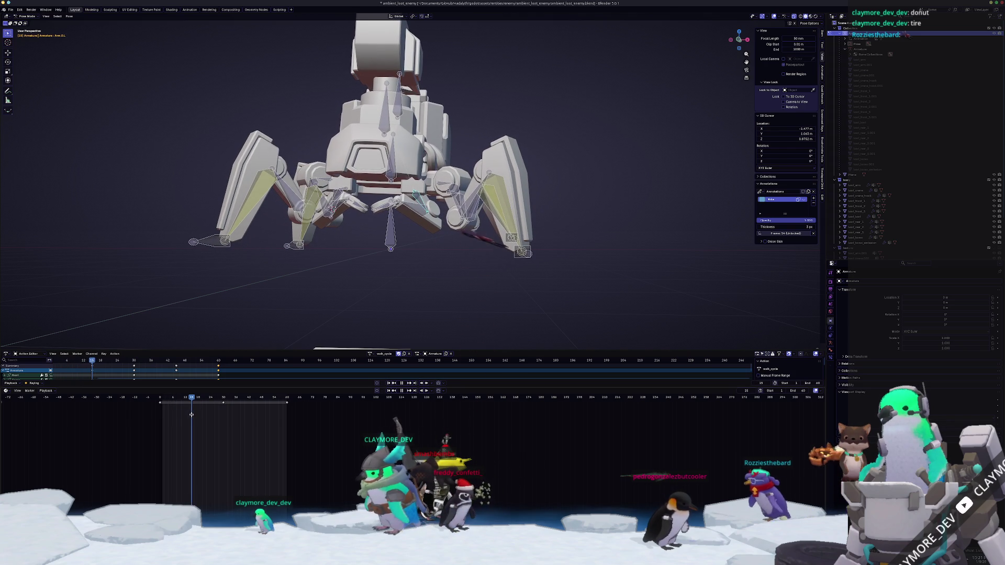
scroll(339, 291, "up", 3)
scroll(339, 291, "up", 2)
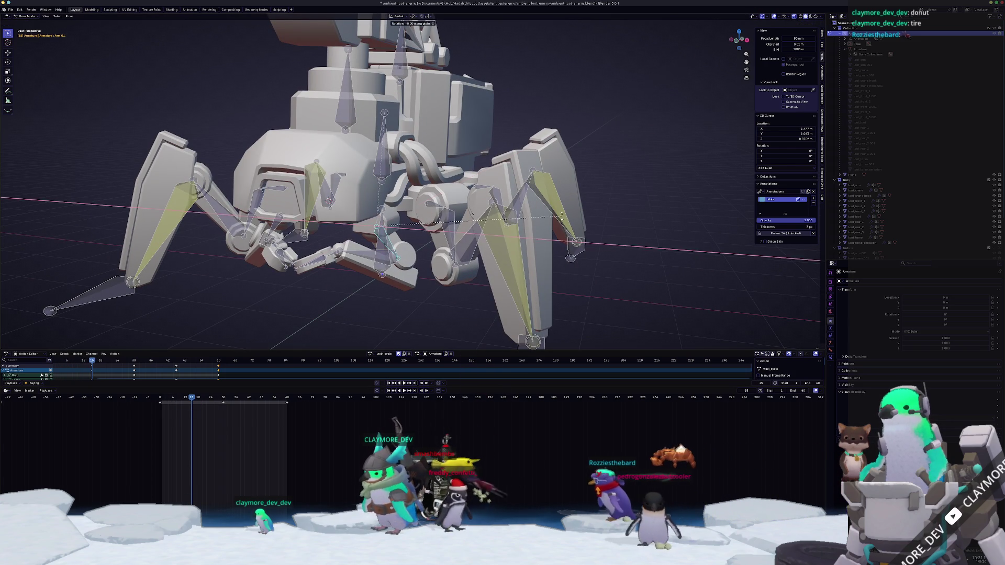
- Try a Z-axis rotation of the chosen bones and check the result in right orthographic view
key("r")
key("z")
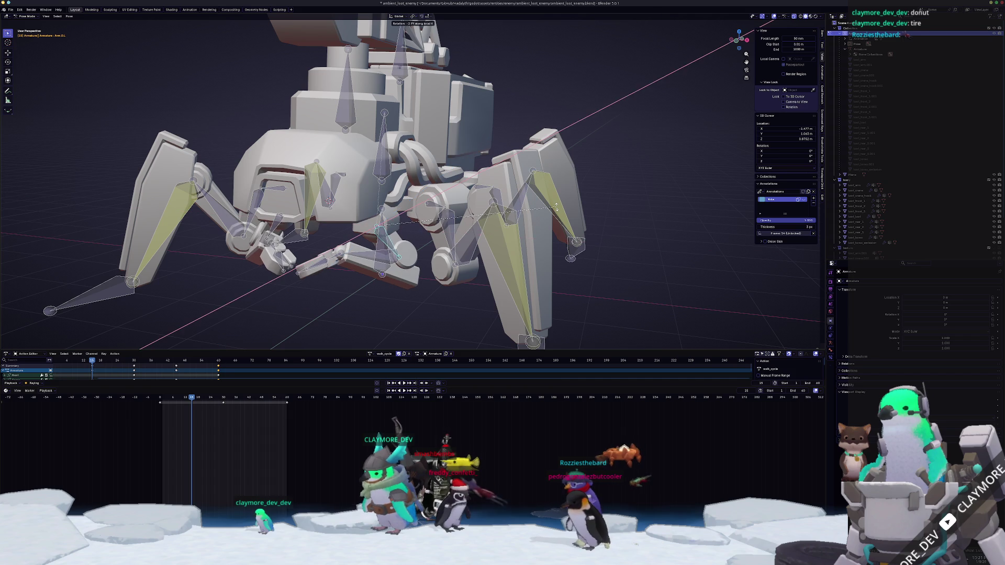
key("Escape")
middle_click_drag(554, 207, 405, 247)
key("KP_3")
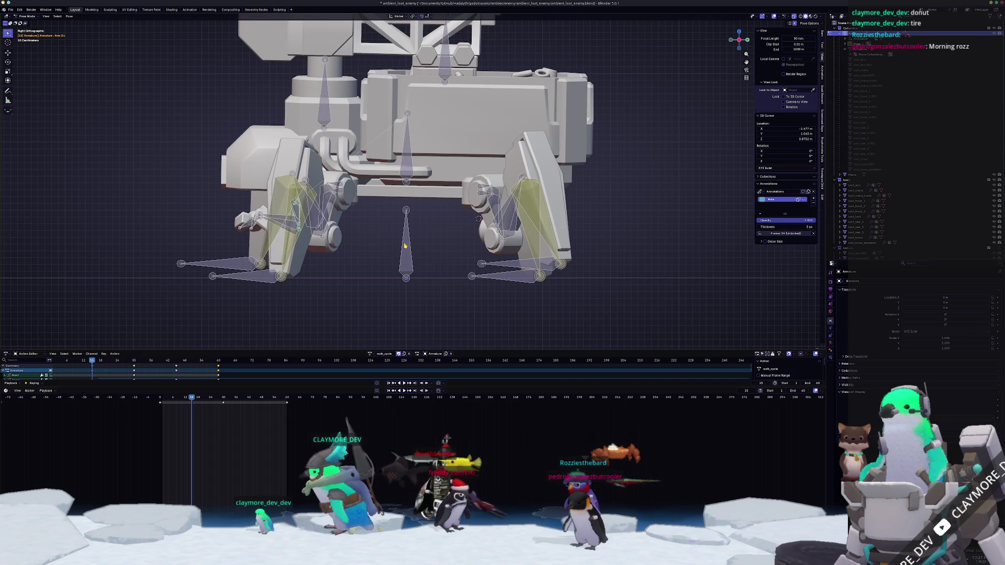
scroll(405, 247, "up", 2)
scroll(405, 247, "up", 1)
middle_click_drag(257, 272, 273, 284)
- Rotate the leg bones about X and a bone near the top, then frame the whole mech at three-quarter view
key("r")
key("x")
left_click(269, 289)
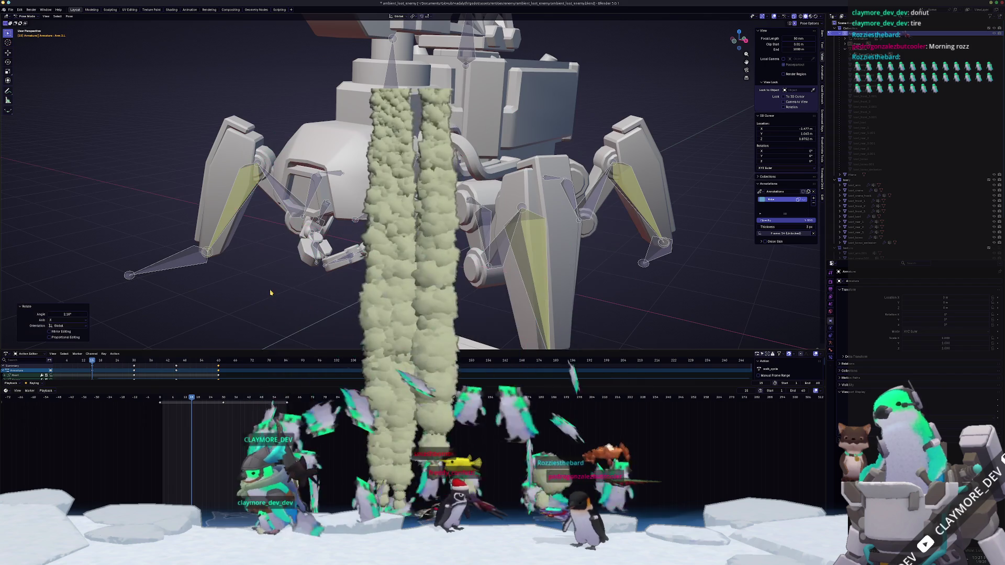
scroll(269, 289, "up", 2)
mouse_move(269, 289)
middle_mouse_down()
mouse_move(266, 264)
mouse_move(328, 276)
mouse_move(344, 229)
mouse_move(310, 239)
middle_mouse_up()
scroll(265, 265, "up", 2)
scroll(343, 231, "up", 2)
key("r")
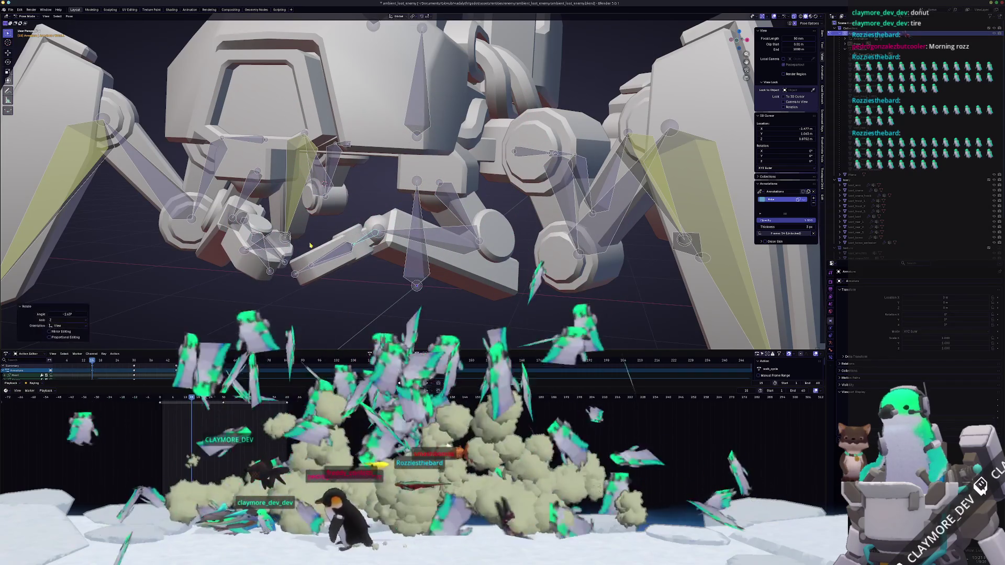
left_click(453, 203)
scroll(454, 204, "up", 2)
mouse_move(453, 203)
middle_mouse_down()
mouse_move(398, 264)
mouse_move(328, 236)
mouse_move(381, 256)
middle_mouse_up()
scroll(398, 265, "up", 2)
scroll(328, 235, "down", 3)
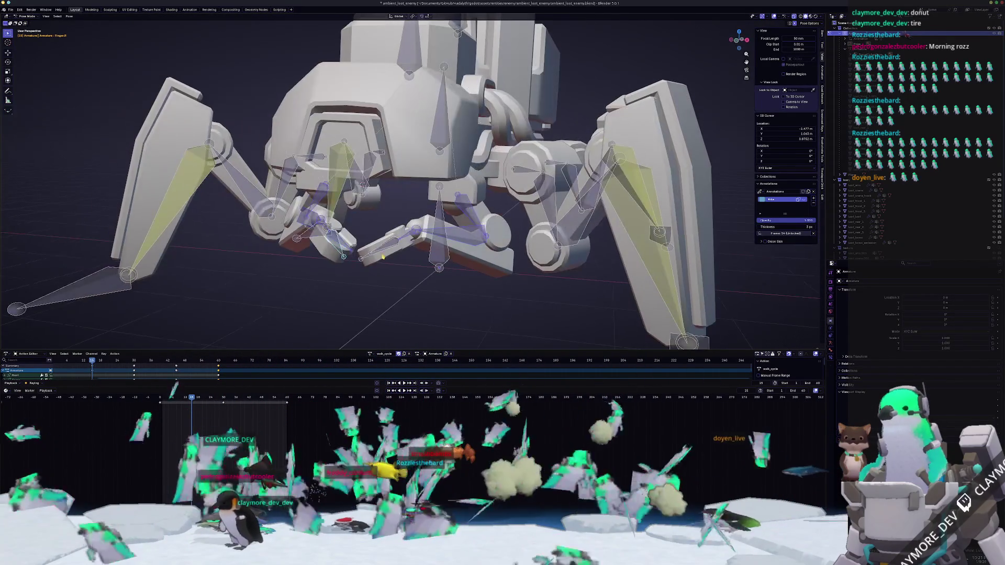
scroll(380, 256, "down", 2)
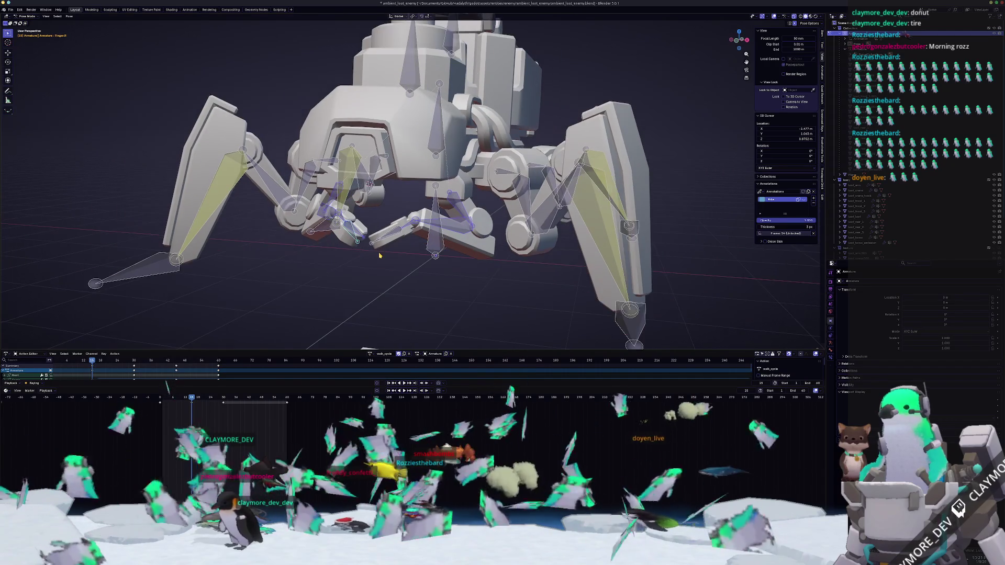
scroll(379, 255, "down", 2)
scroll(379, 255, "up", 1)
scroll(378, 255, "up", 1)
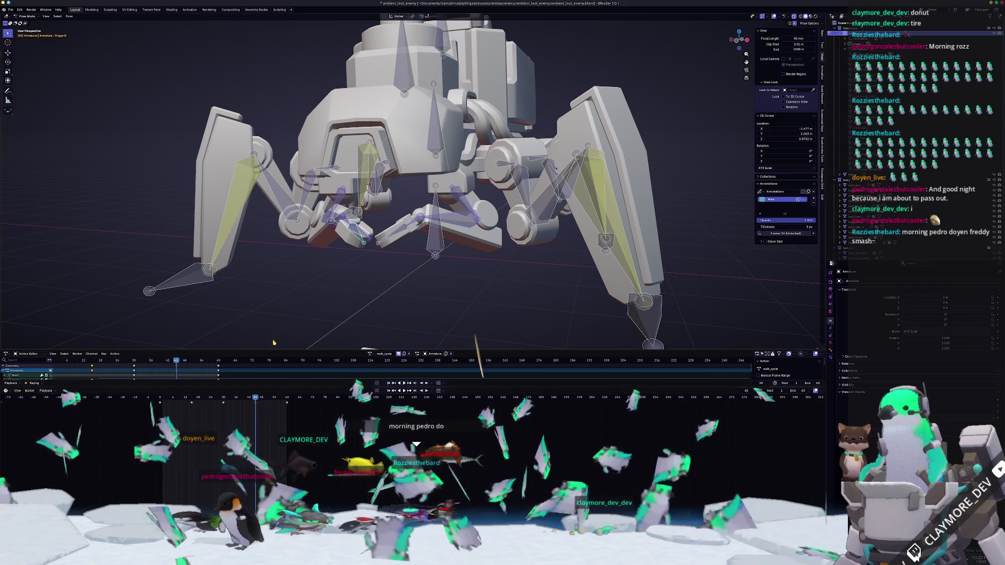
scroll(275, 330, "down", 2)
scroll(275, 314, "down", 3)
scroll(279, 302, "down", 2)
middle_click_drag(278, 303, 301, 302)
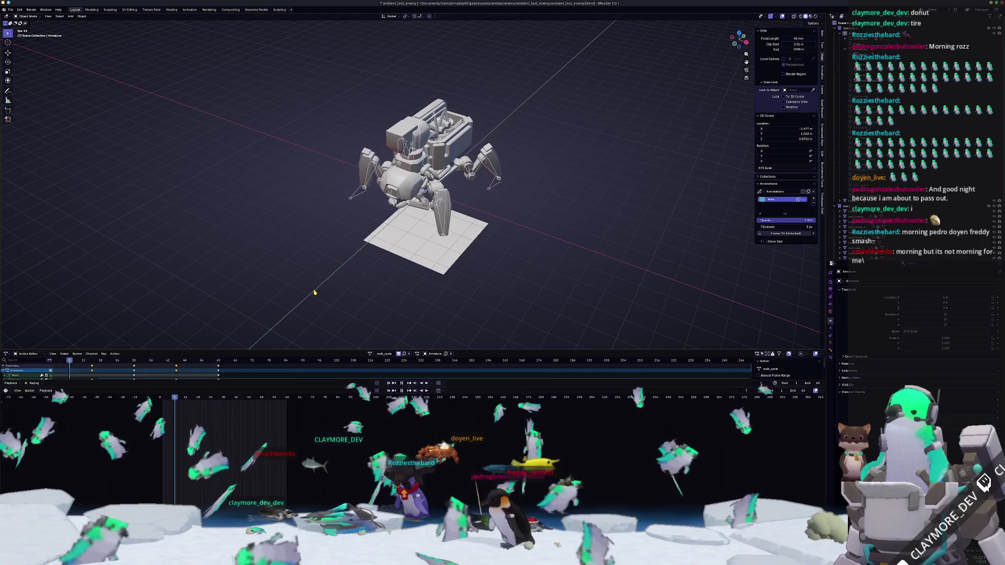
- Select all bones, clear their rotations with Alt+R to a splayed stance, and pick a bone in top view
mouse_move(314, 292)
middle_mouse_down()
mouse_move(354, 315)
mouse_move(369, 126)
mouse_move(404, 140)
mouse_move(373, 185)
mouse_move(366, 235)
mouse_move(733, 206)
mouse_move(496, 314)
middle_mouse_up()
scroll(369, 126, "up", 3)
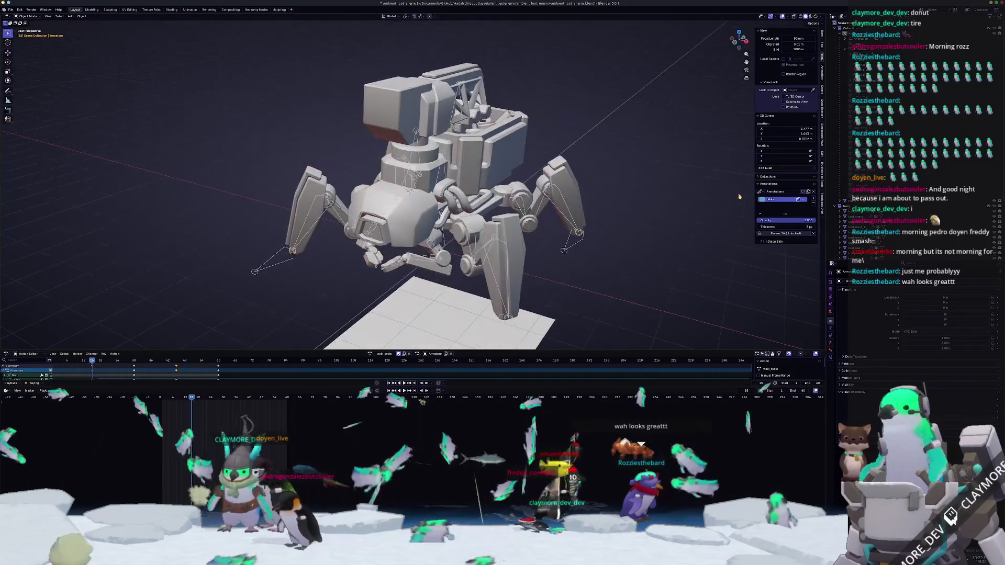
scroll(496, 314, "down", 3)
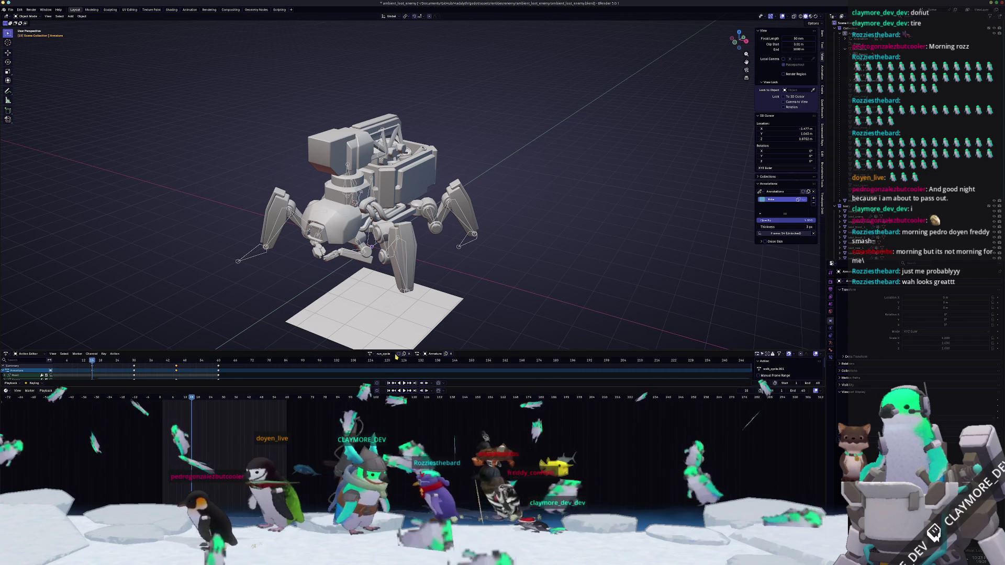
scroll(487, 287, "up", 2)
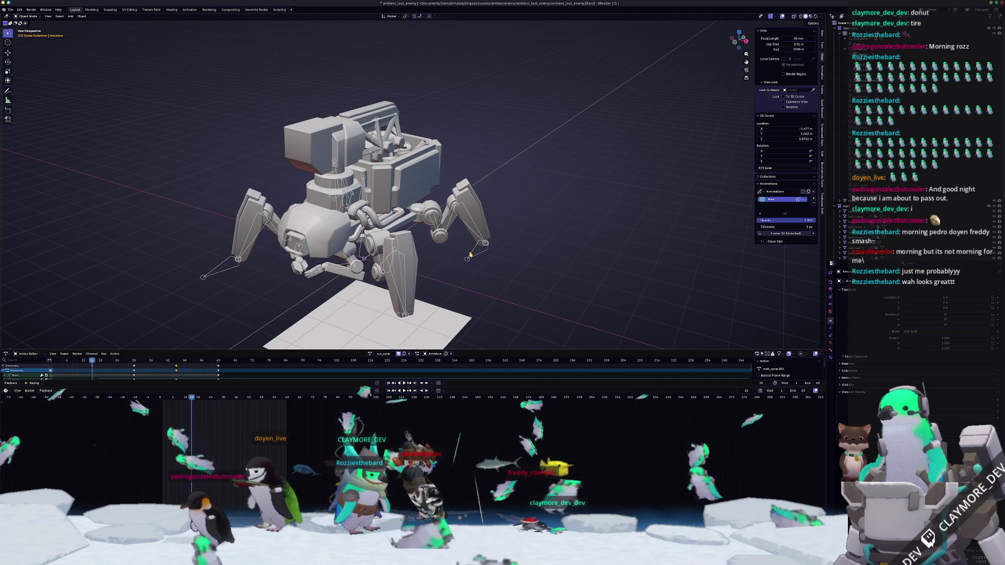
key("a")
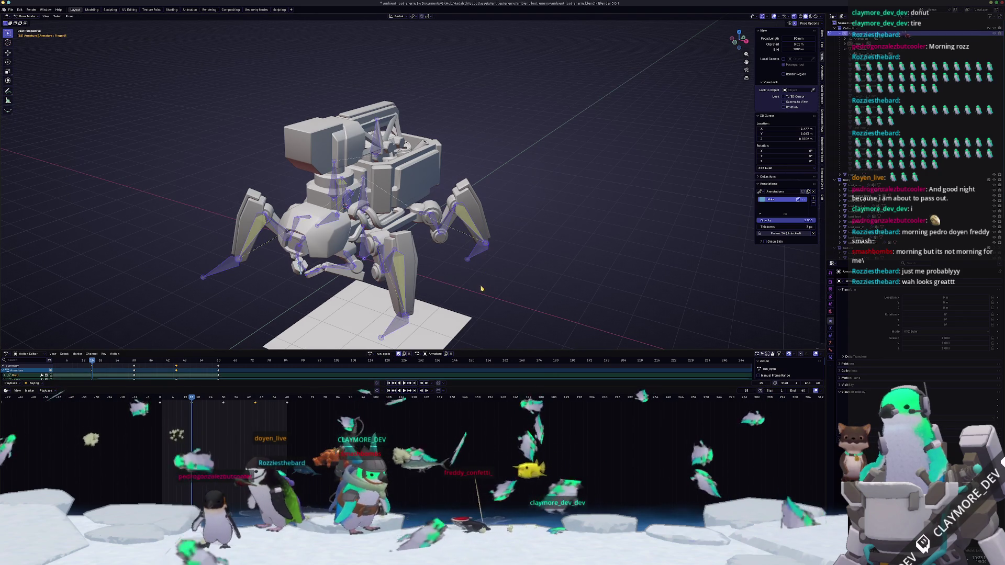
key("alt+r")
middle_click_drag(478, 285, 474, 266)
scroll(538, 277, "up", 4)
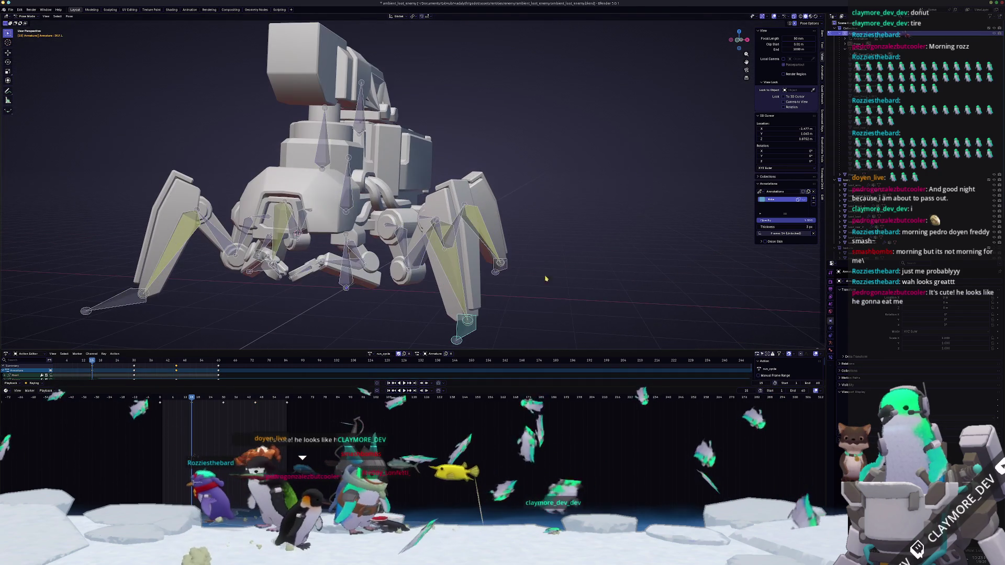
scroll(554, 284, "down", 3)
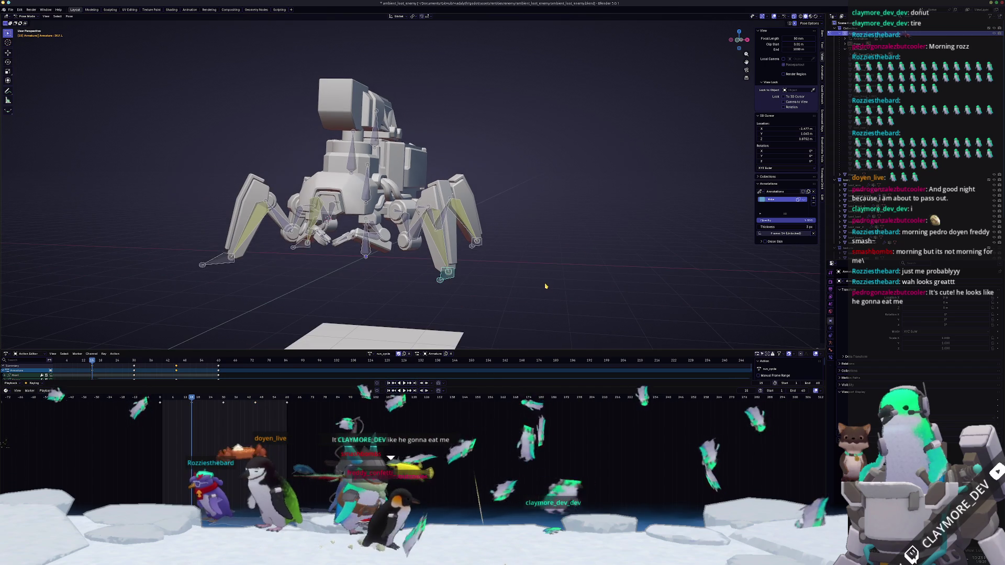
mouse_move(540, 289)
middle_mouse_down()
mouse_move(471, 299)
mouse_move(495, 293)
middle_mouse_up()
scroll(462, 302, "up", 3)
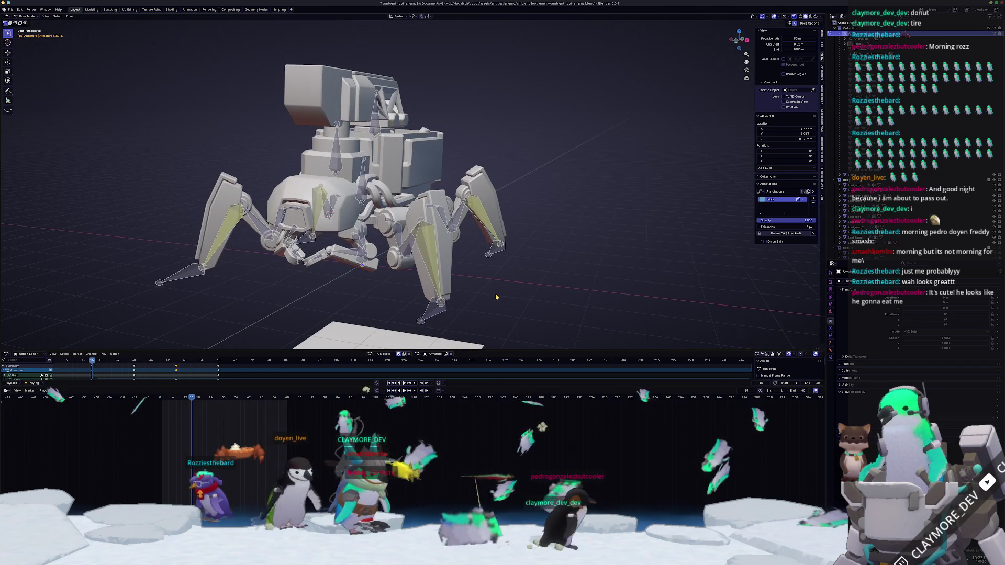
key("KP_7")
left_click(454, 269)
middle_click_drag(454, 268, 475, 257, "shift")
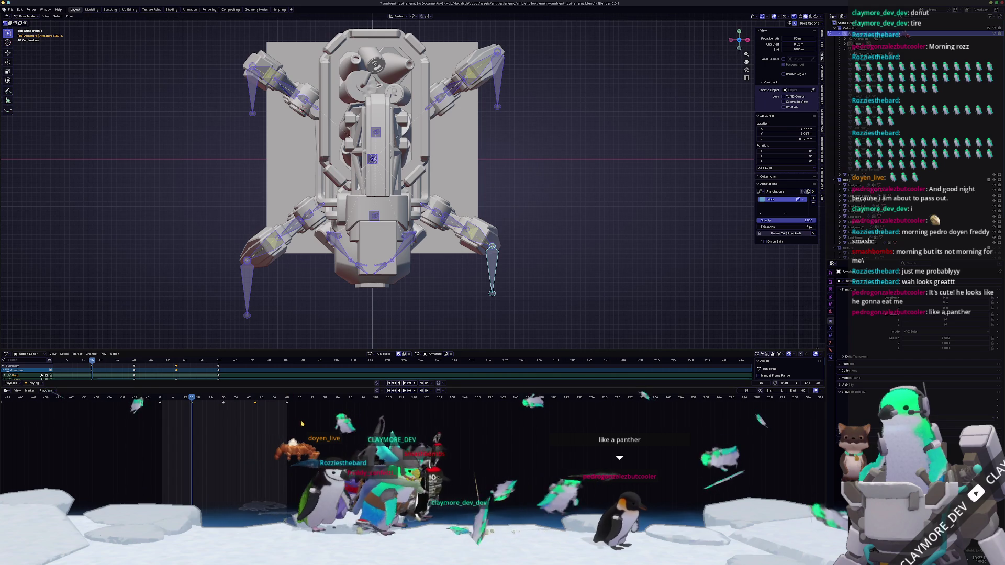
- Move the selected keyframes earlier in the Dope Sheet and frame roughly frames 0 to 80
key("g")
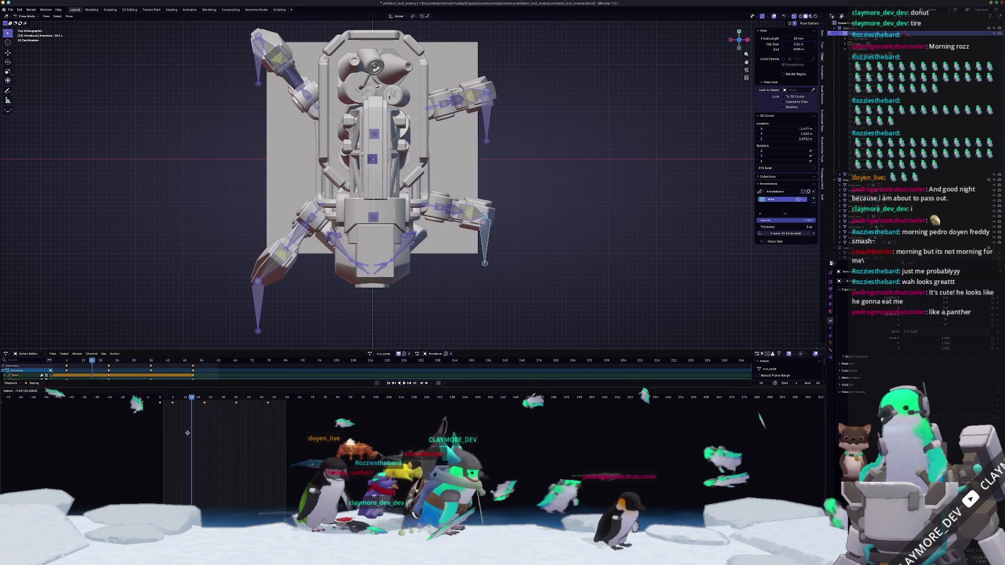
left_click(228, 429)
left_click_drag(209, 423, 199, 427)
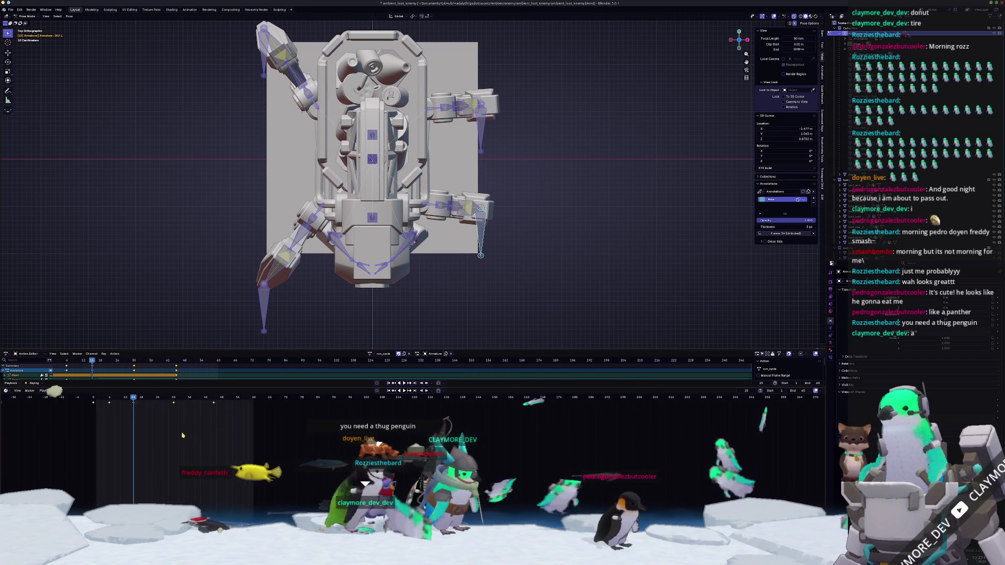
middle_click_drag(200, 430, 225, 434, "ctrl")
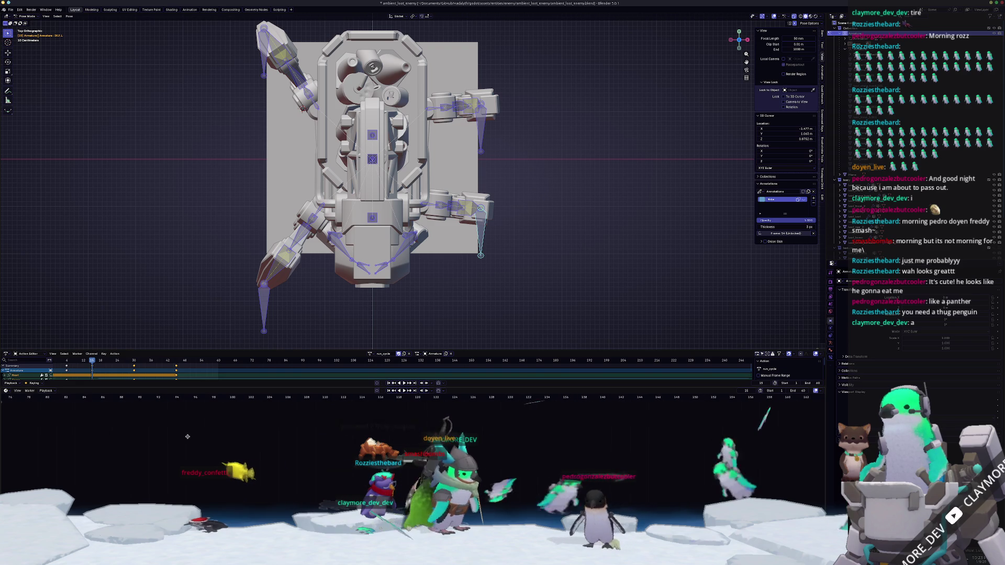
middle_click_drag(225, 434, 708, 422)
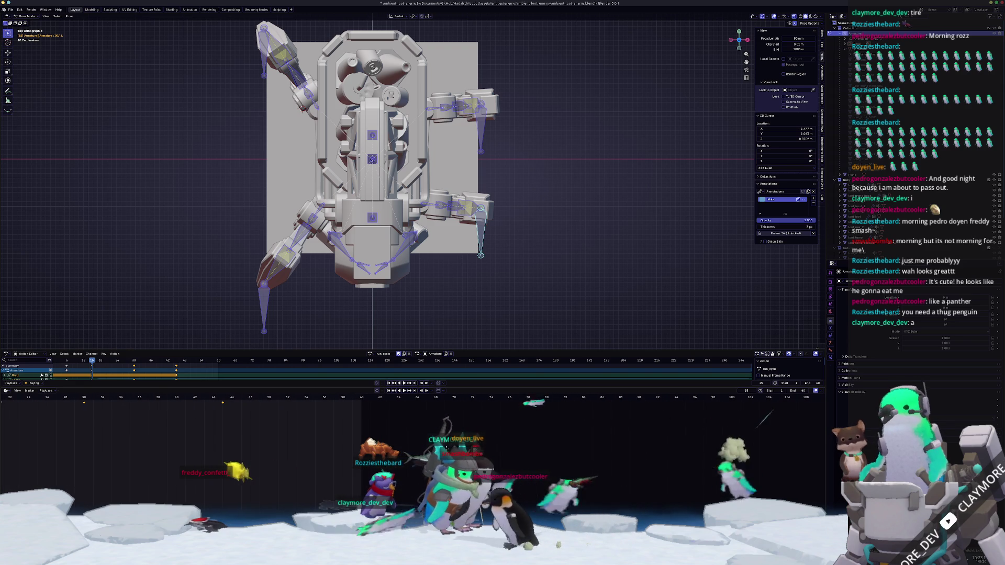
scroll(542, 442, "up", 3)
middle_click_drag(542, 442, 288, 424, "ctrl")
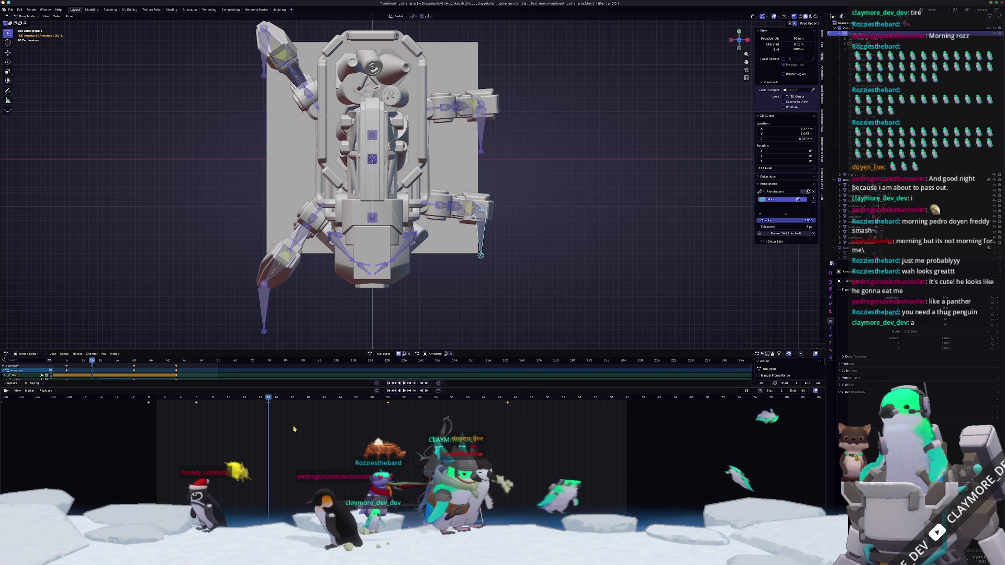
- Step through frames to check the pose, then box-select a group of keys and nudge them later
key("Right")
key("Left")
key("Down")
key("Up")
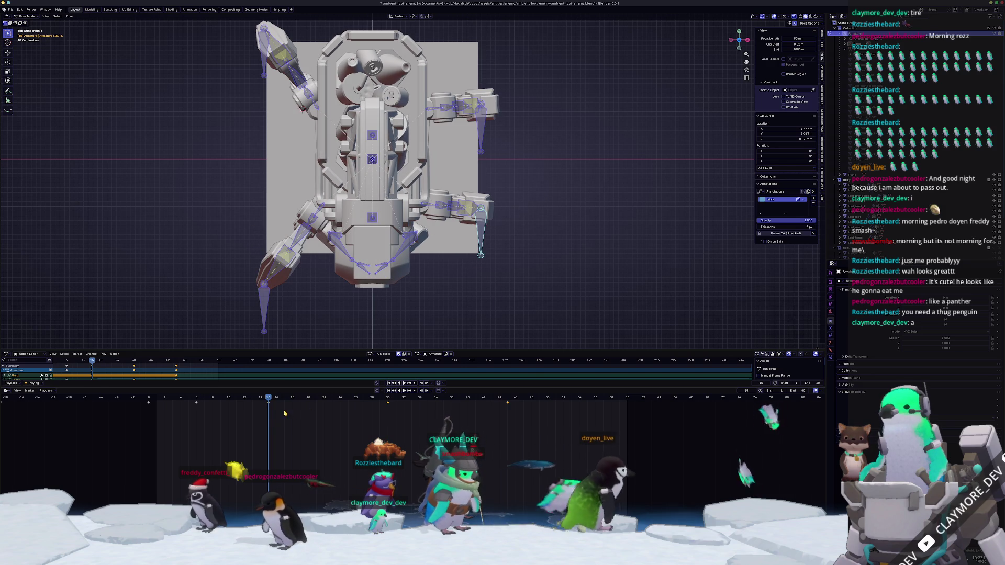
left_click_drag(423, 428, 217, 397)
key("g")
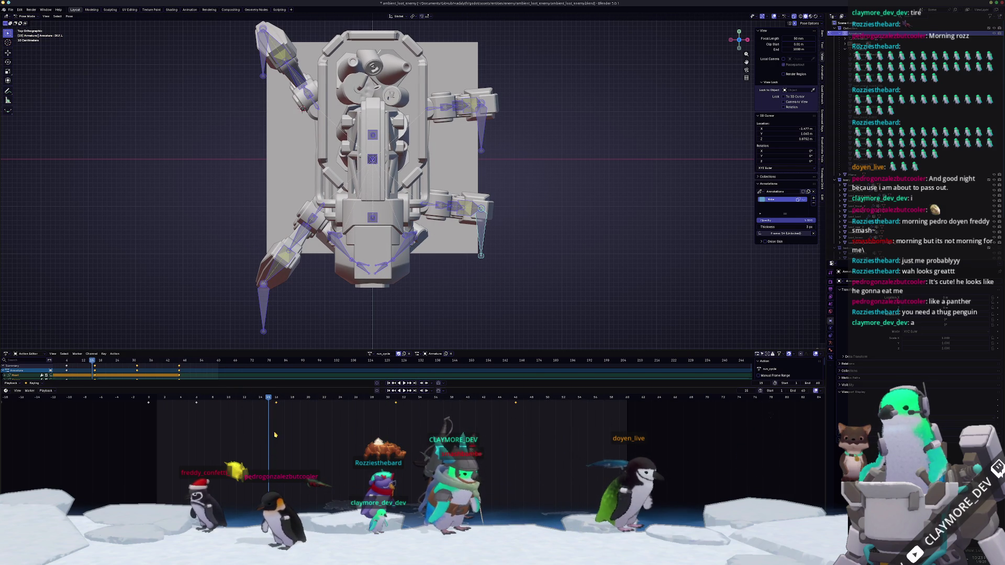
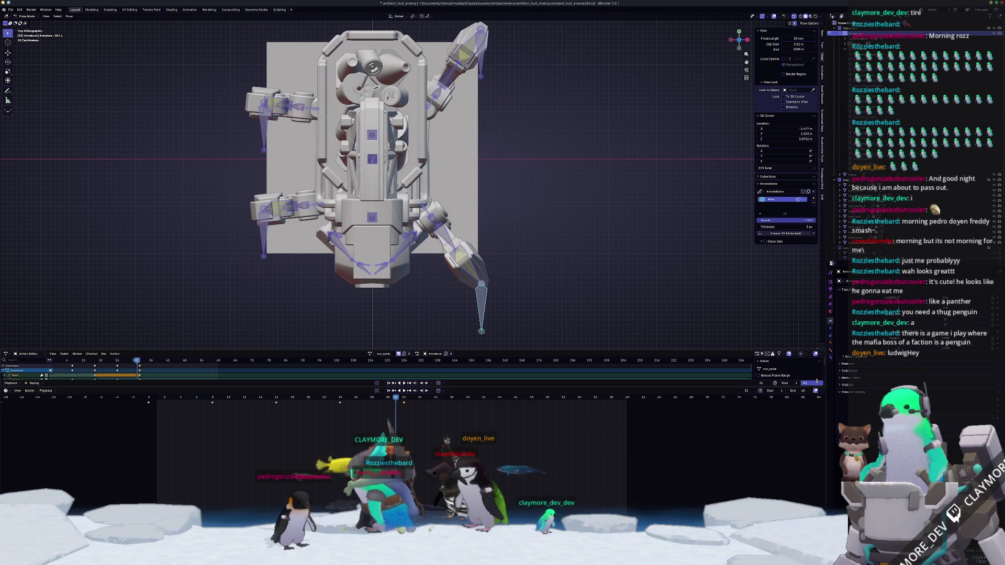
scroll(585, 206, "down", 3)
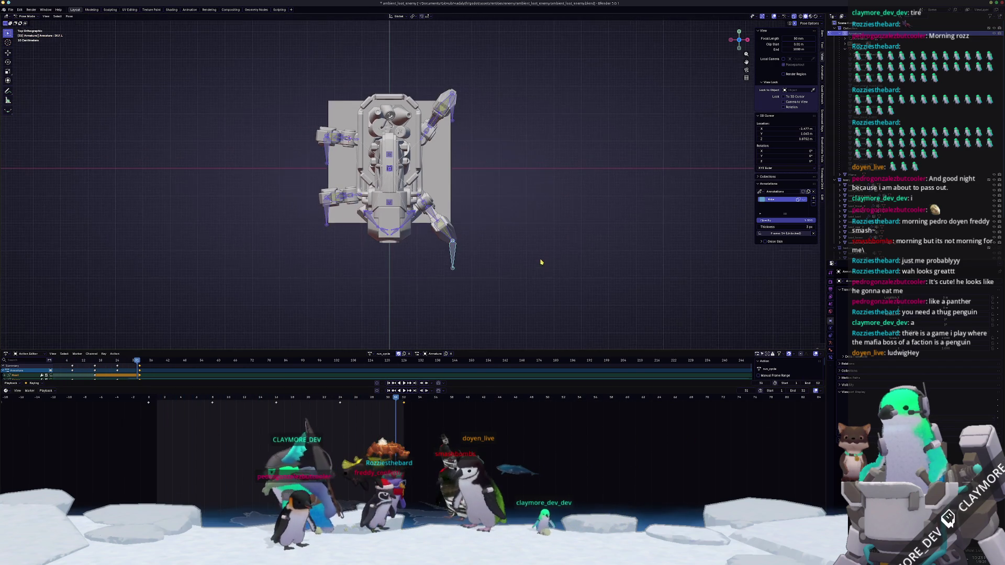
- Review the walk animation from front, side and perspective views before posing
middle_click_drag(585, 206, 512, 203)
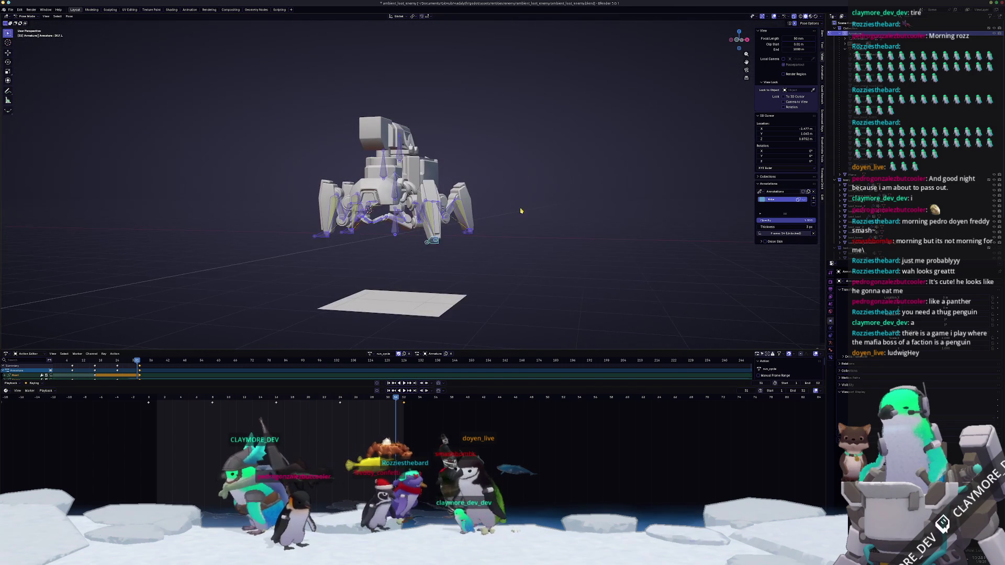
scroll(518, 210, "up", 3)
scroll(532, 226, "down", 2)
middle_click_drag(532, 225, 539, 231)
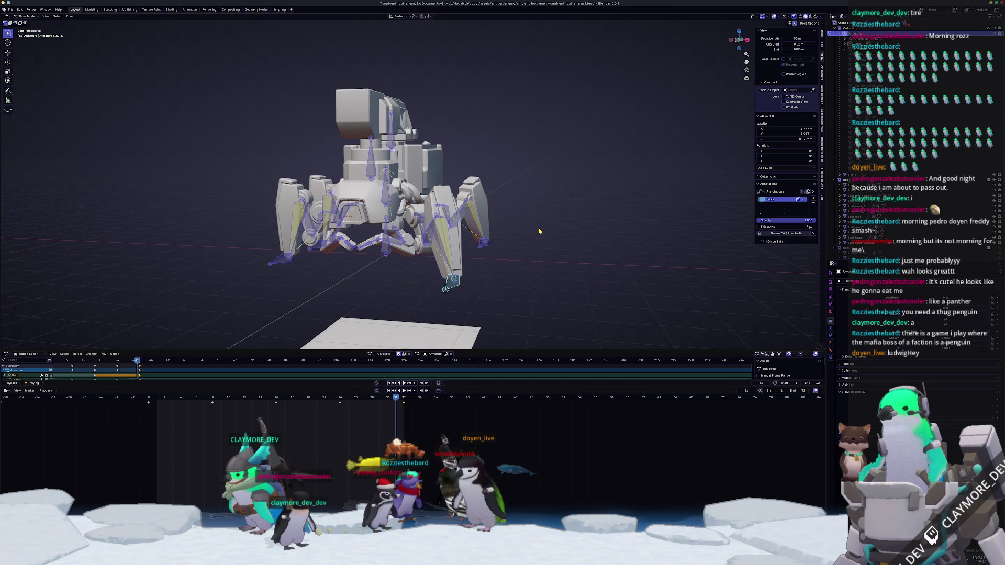
key("KP_1")
key("space")
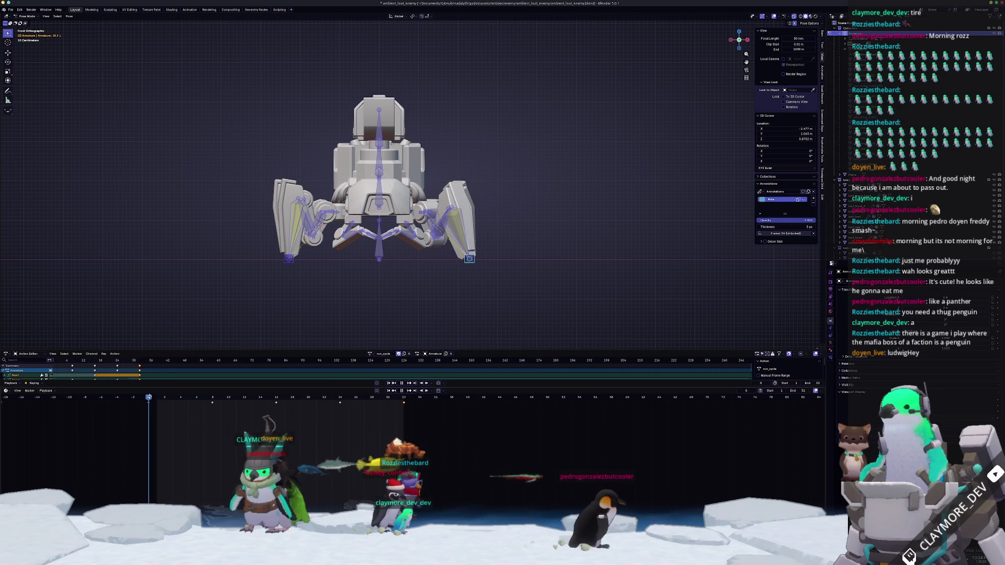
scroll(372, 181, "up", 1)
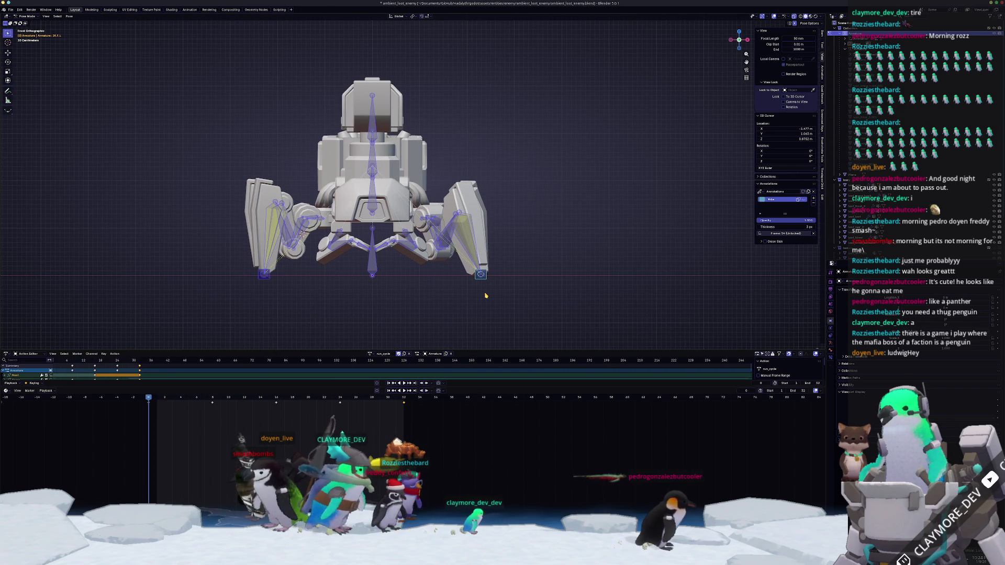
key("KP_3")
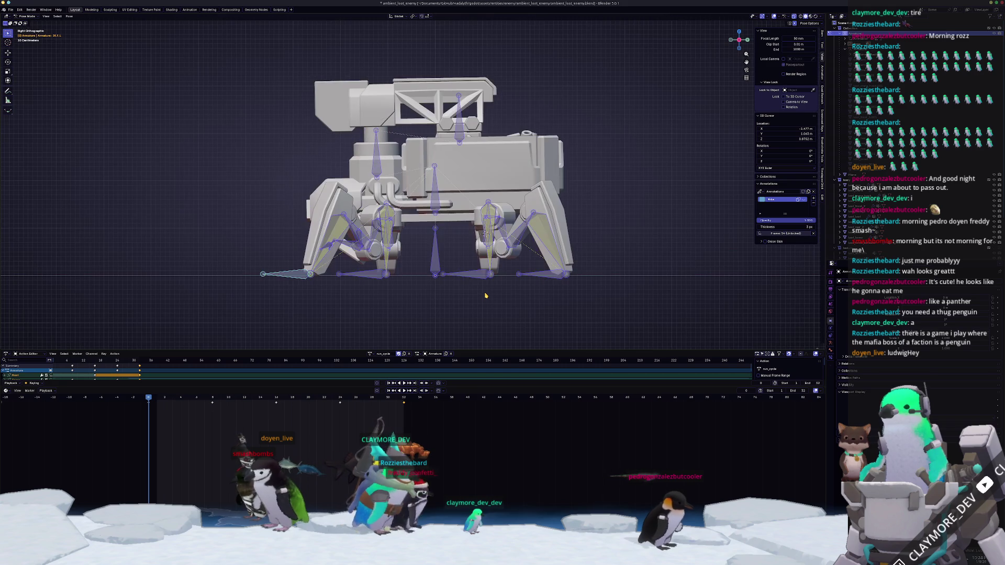
key("KP_4")
key("KP_4")
key("KP_4")
key("KP_6")
key("KP_6")
key("KP_6")
key("space")
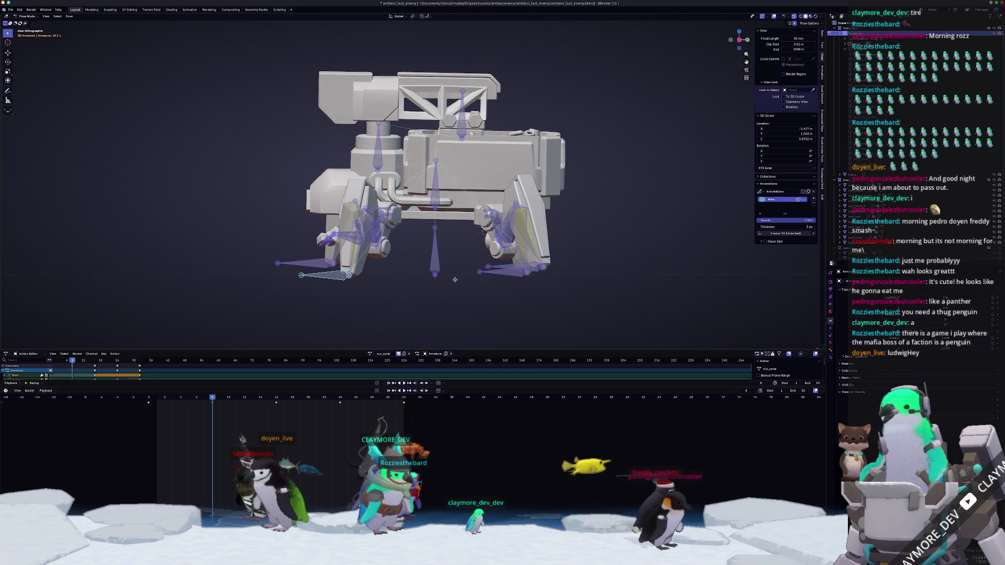
middle_click_drag(441, 272, 541, 265)
key("KP_5")
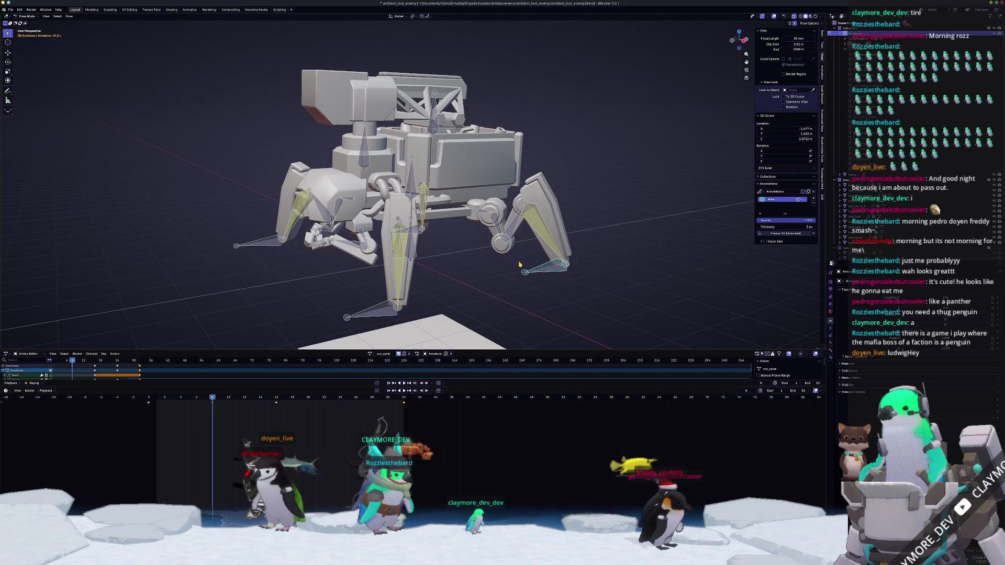
middle_click_drag(283, 256, 386, 217)
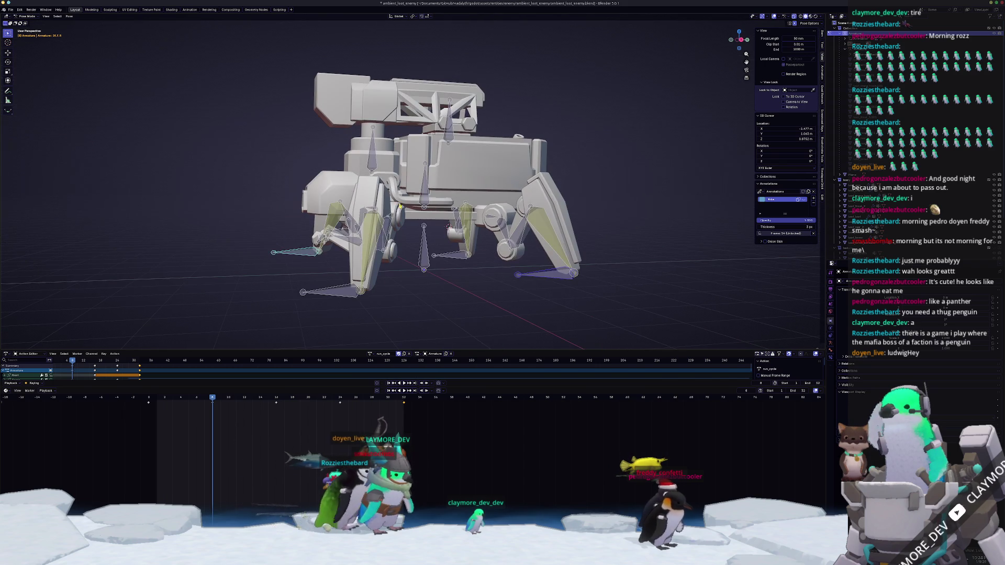
key("KP_3")
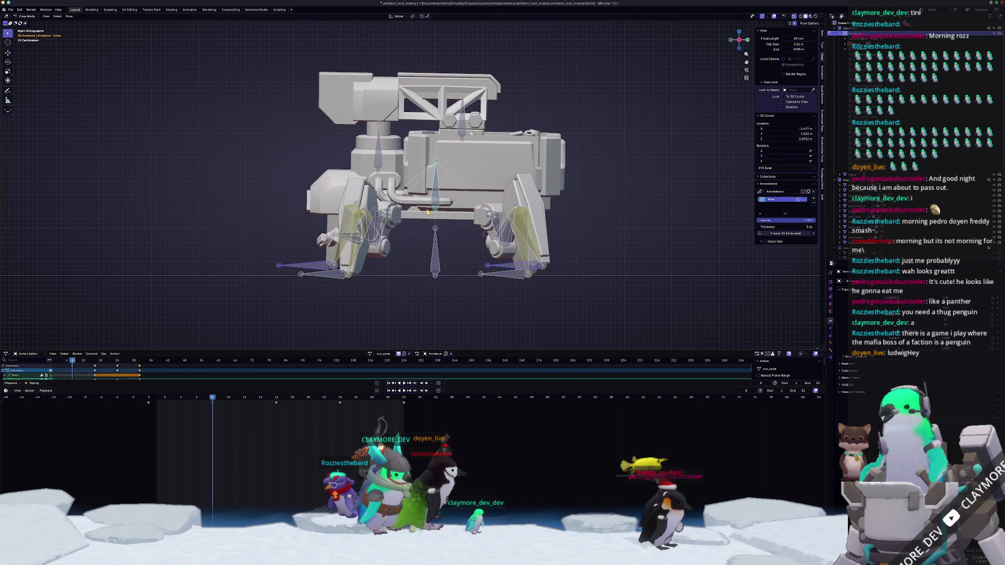
key("space")
key("Escape")
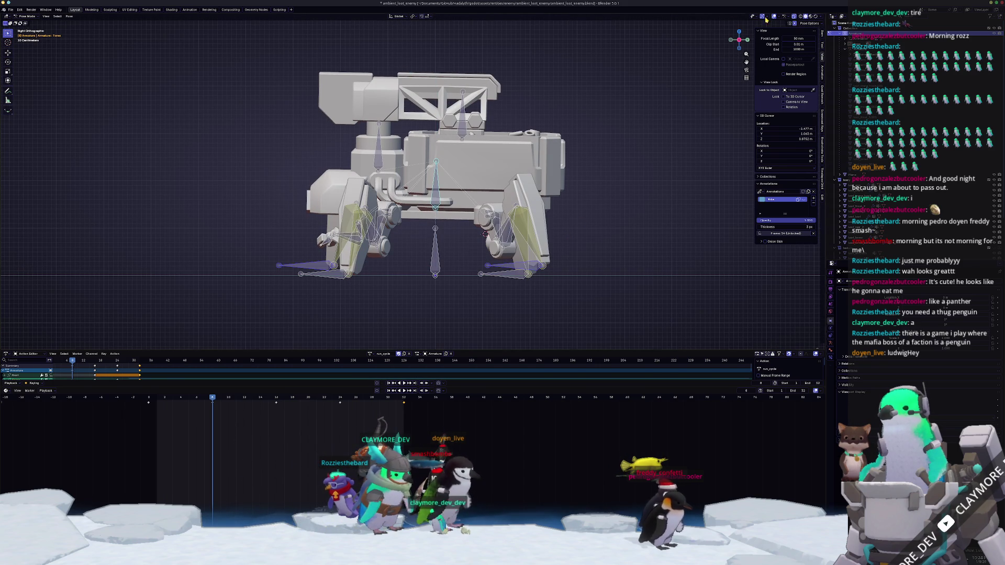
- Raise the mech's body straight up along Z and check it over nearby frames
key("g")
key("z")
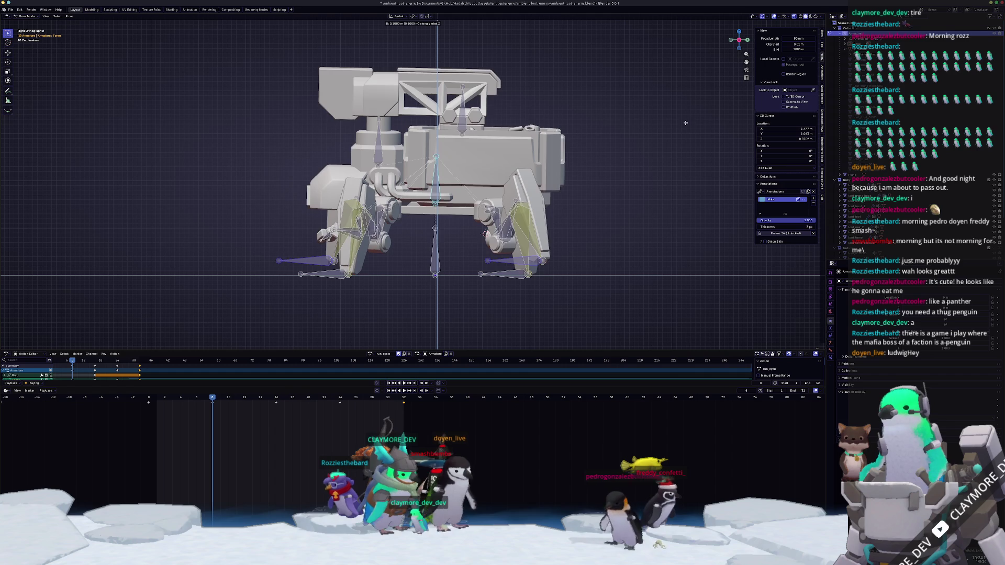
left_click(661, 151)
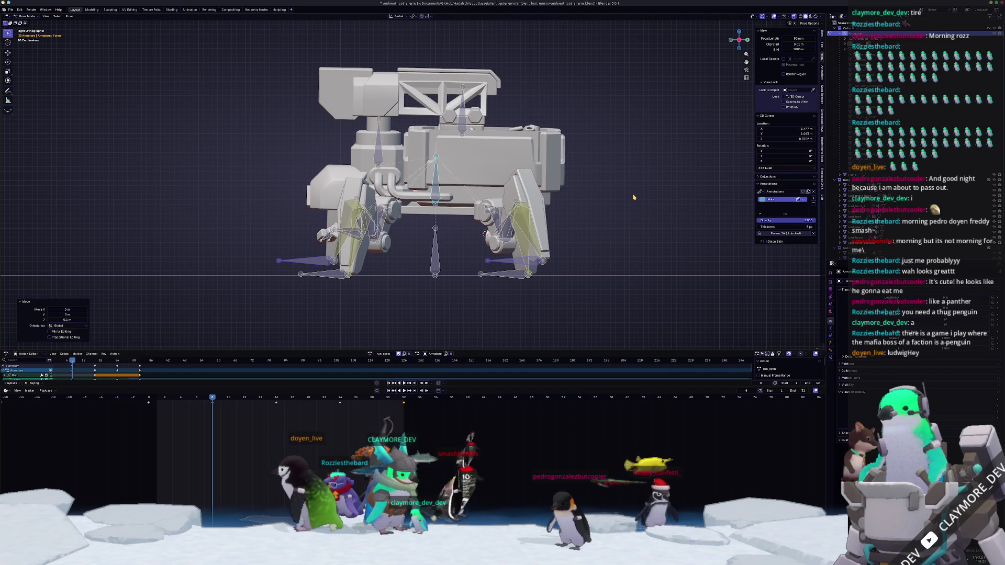
key("Up")
key("Up")
key("Down")
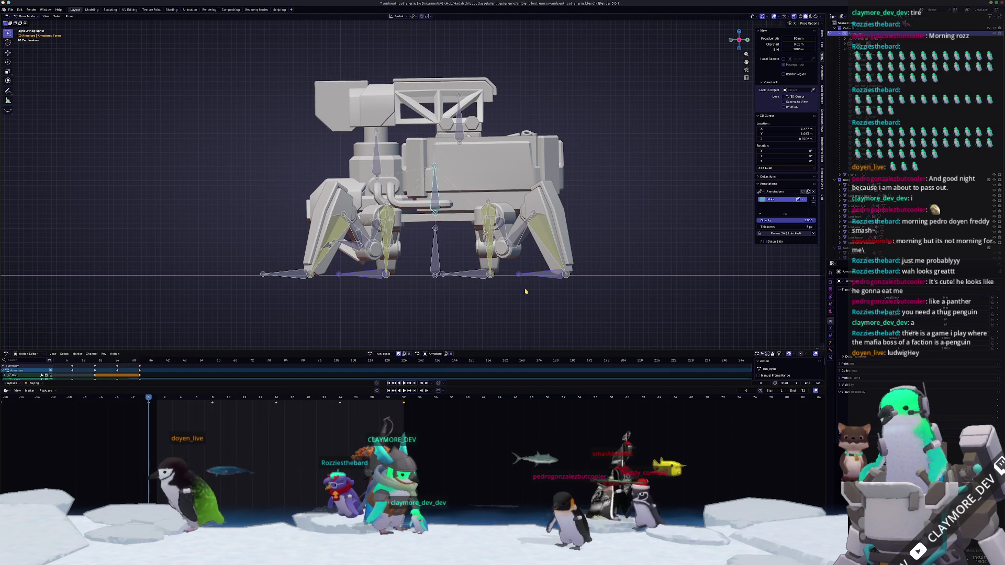
- Slide the right and left foot bones further apart along Y, then select every bone
middle_click_drag(401, 300, 395, 305)
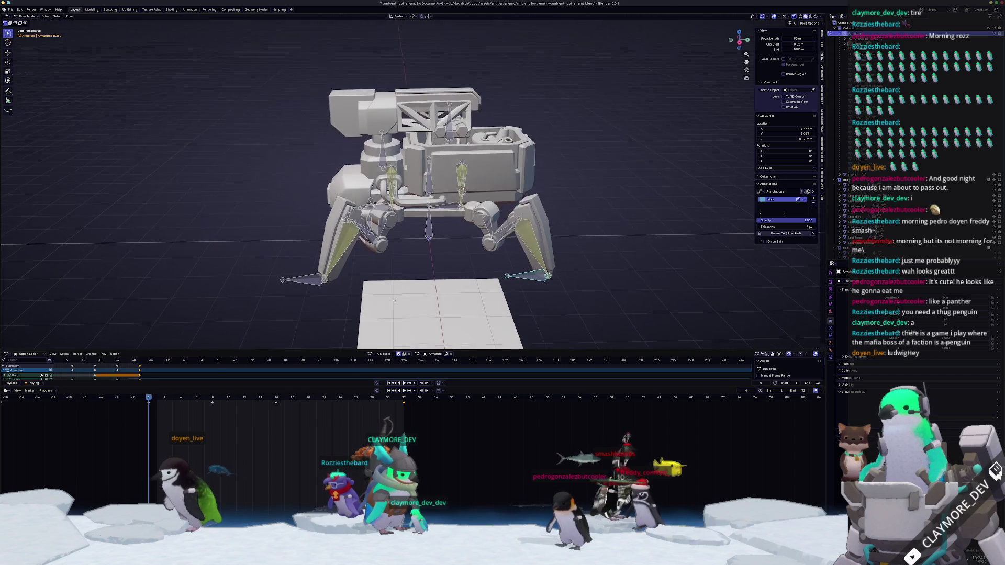
key("KP_3")
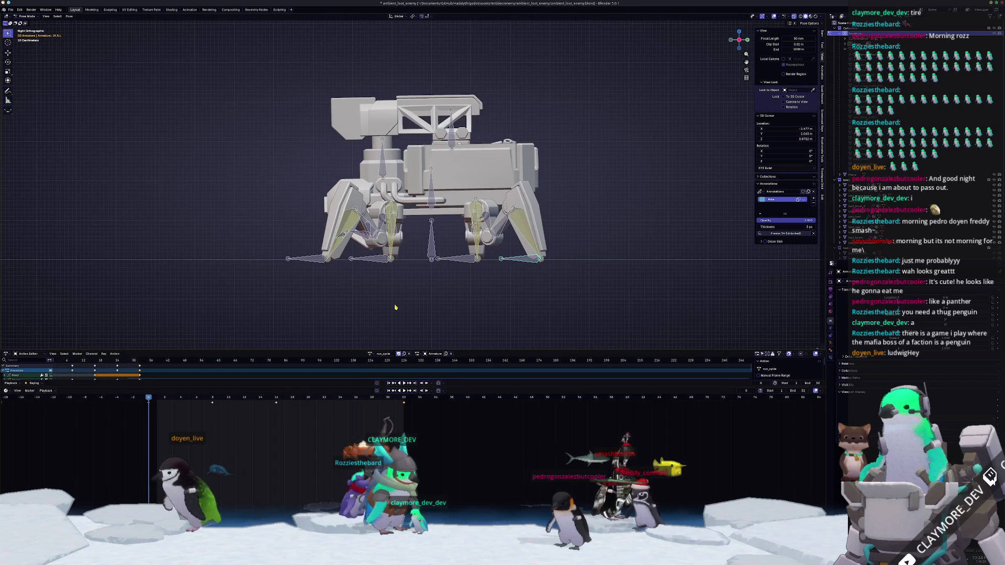
key("y")
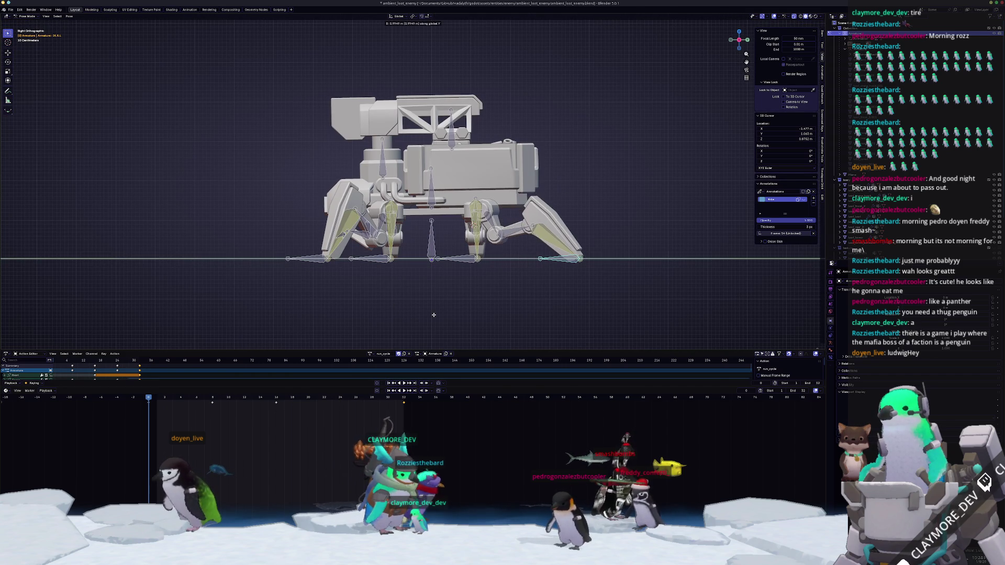
key("Escape")
key("y")
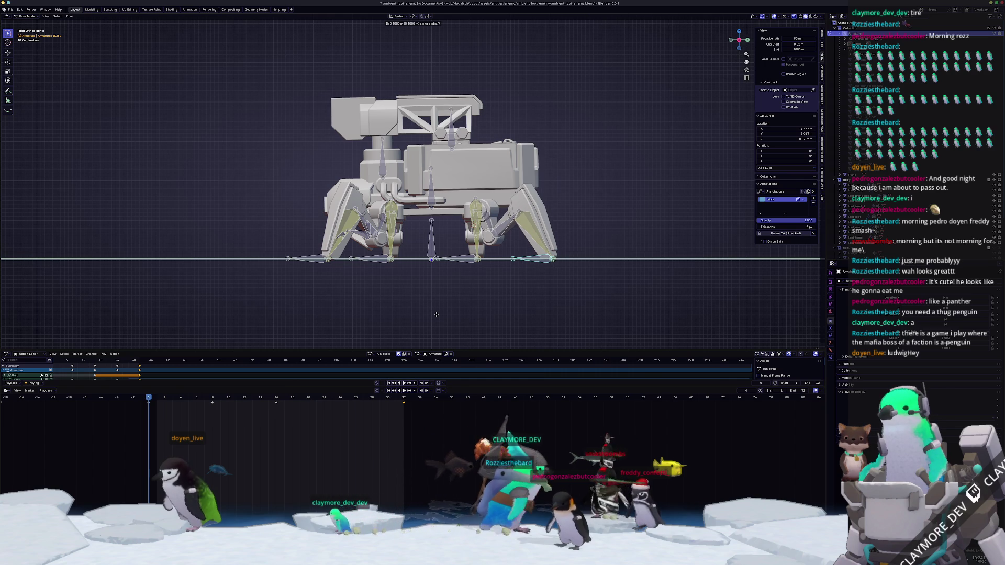
left_click(440, 317)
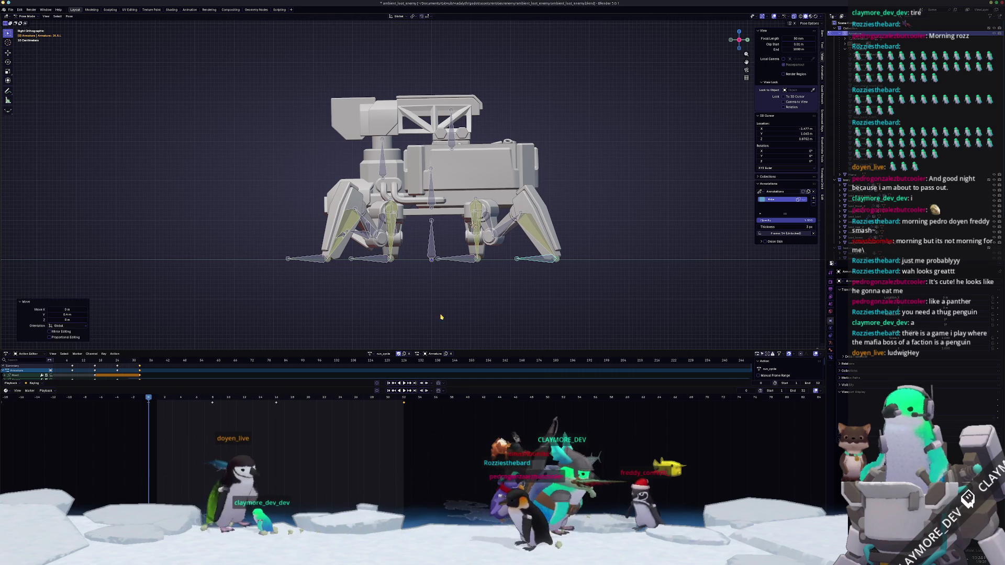
left_click(301, 258)
key("g")
key("y")
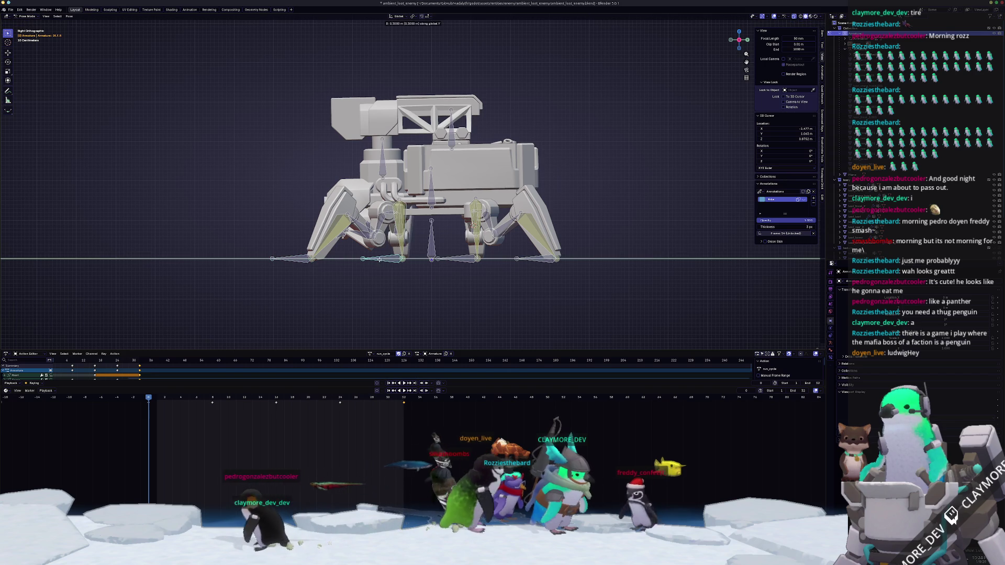
left_click(449, 263)
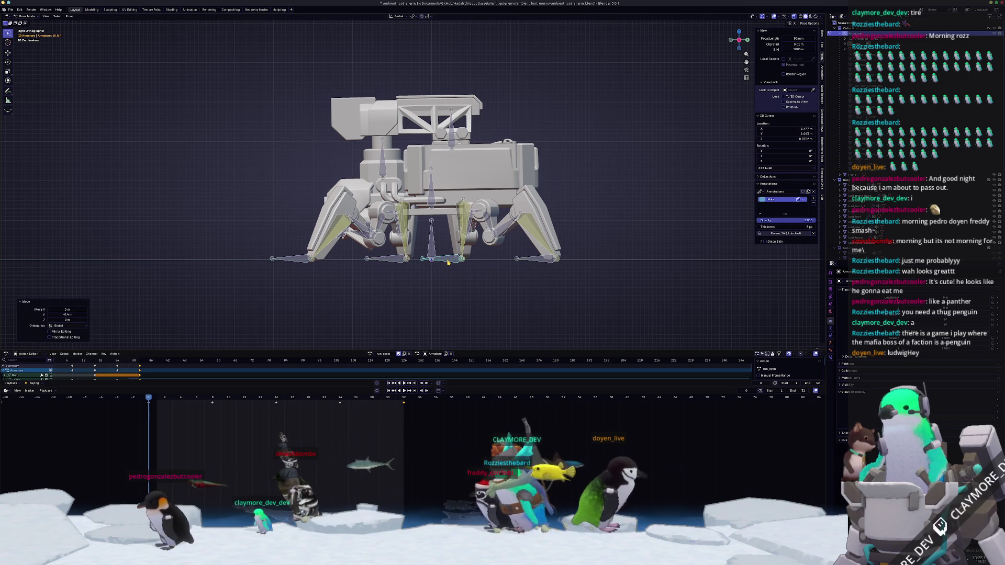
key("a")
middle_click_drag(449, 263, 461, 281)
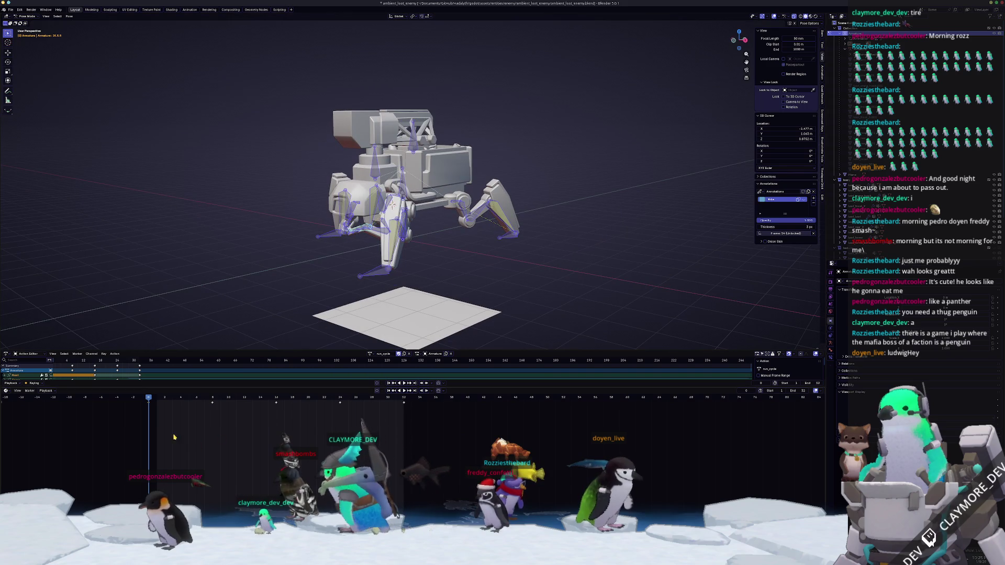
- Scrub through later and earlier frames and play the walk animation to review it
left_click(275, 398)
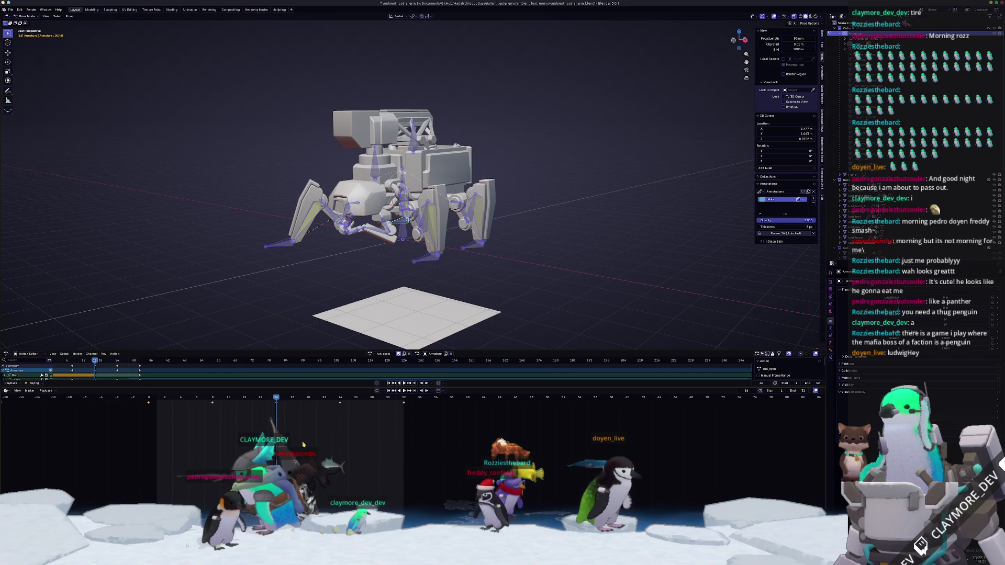
left_click(403, 397)
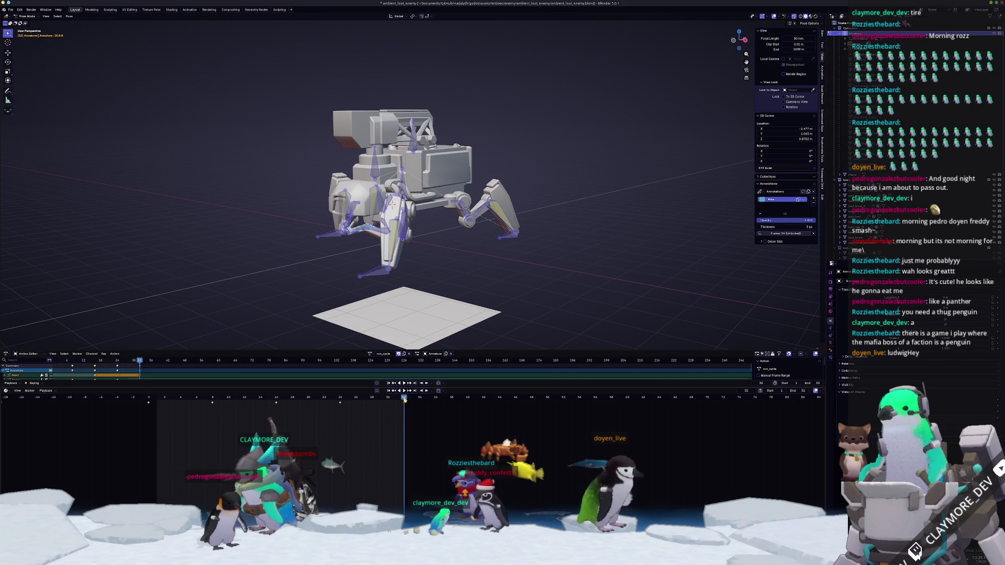
left_click(518, 248)
mouse_move(518, 249)
middle_mouse_down()
mouse_move(479, 266)
mouse_move(440, 260)
middle_mouse_up()
left_click(324, 397)
key("space")
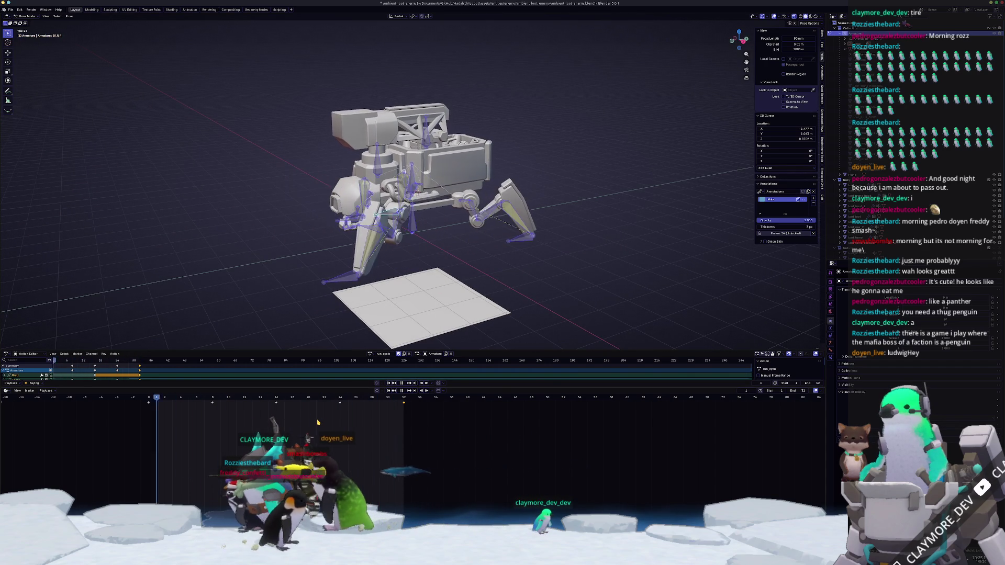
key("space")
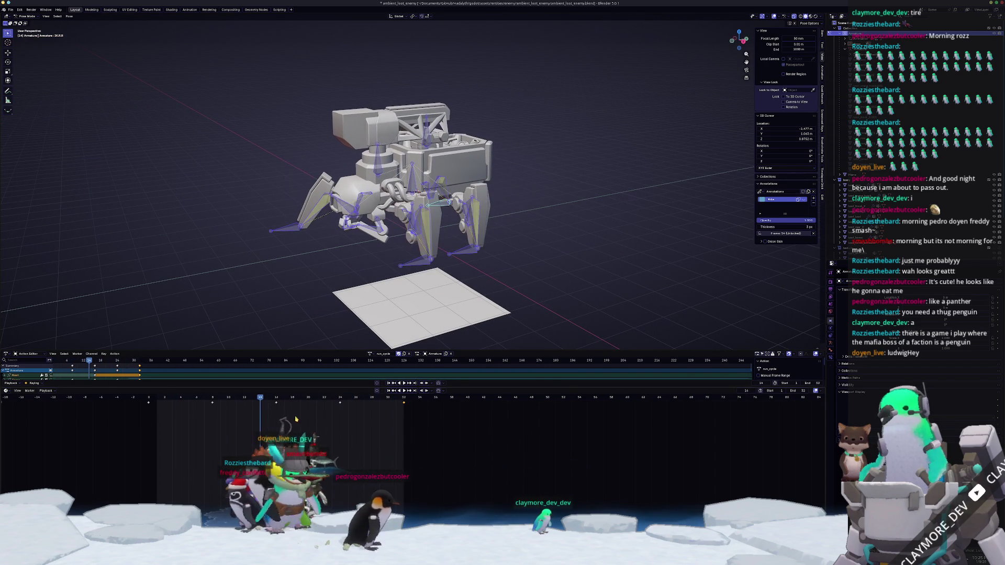
left_click(211, 398)
- In side view raise the selected bones 0.1271 m along Z and add the left foot bone
key("KP_3")
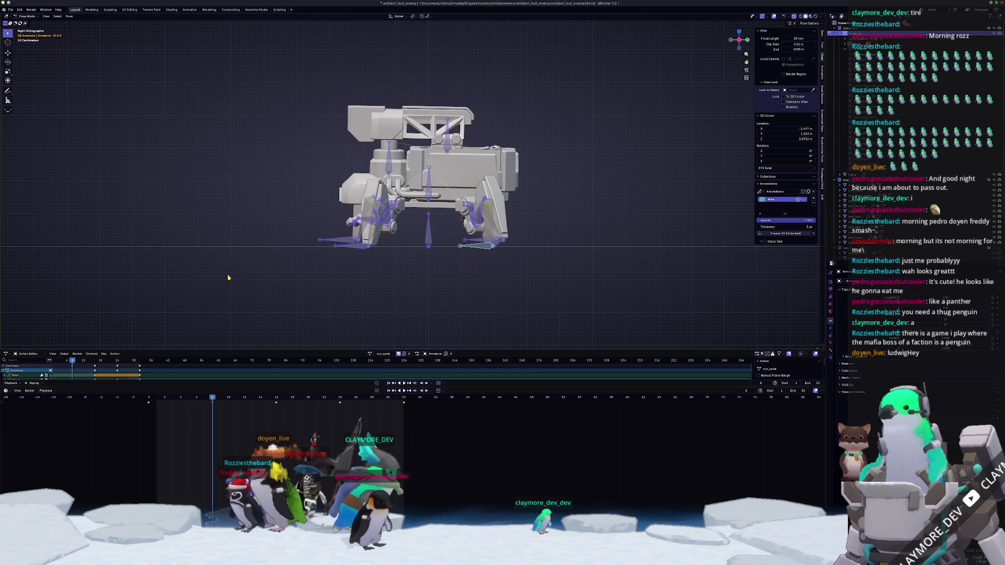
scroll(520, 284, "up", 3)
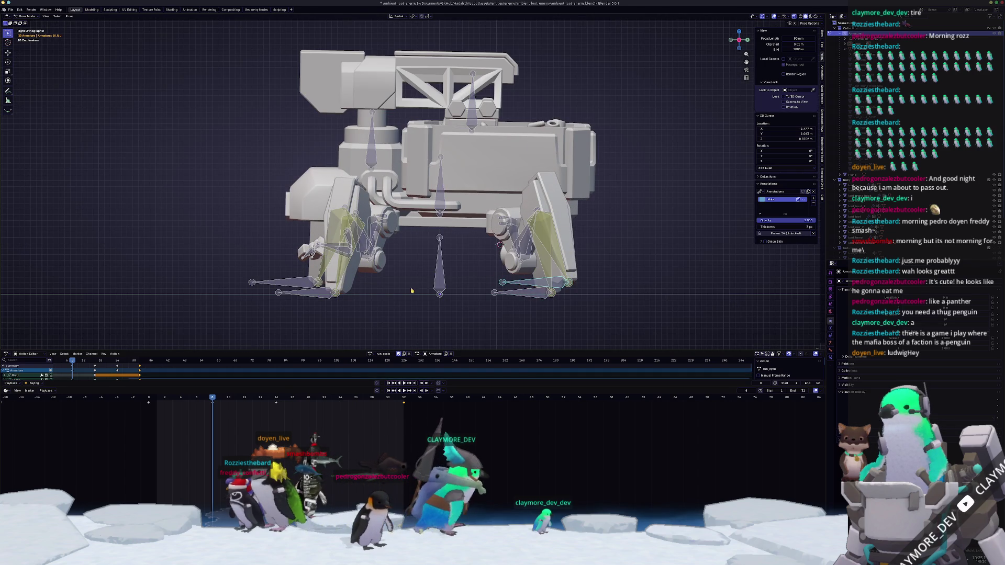
middle_click_drag(519, 284, 540, 267, "shift")
scroll(446, 283, "down", 2)
key("g")
key("z")
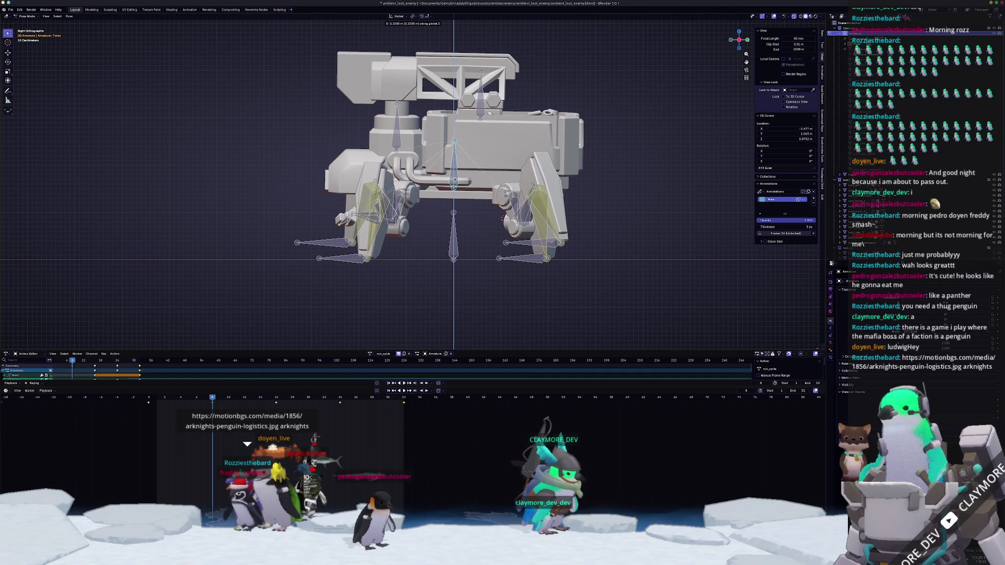
left_click(496, 213)
left_click(333, 241, "shift")
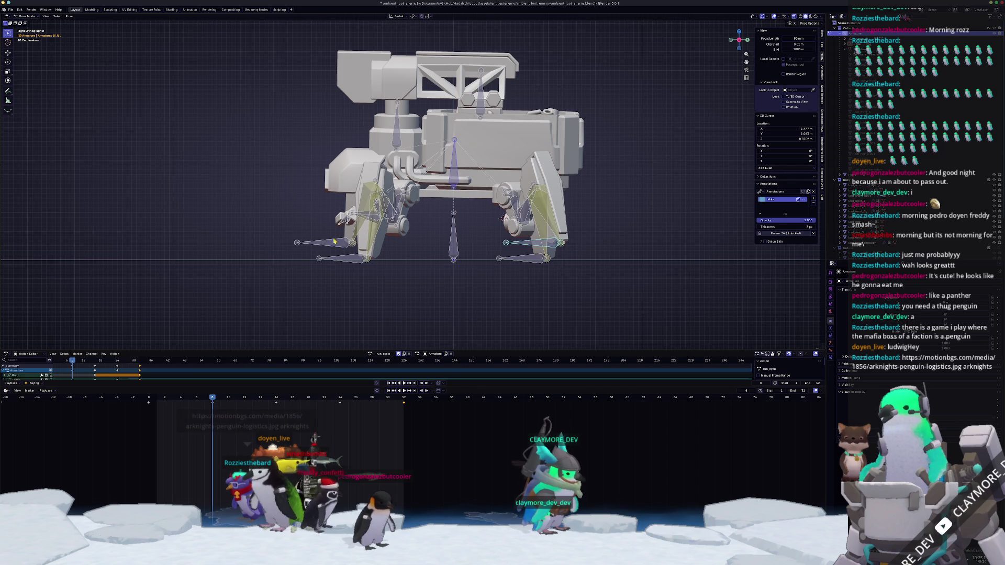
middle_click_drag(404, 293, 502, 286)
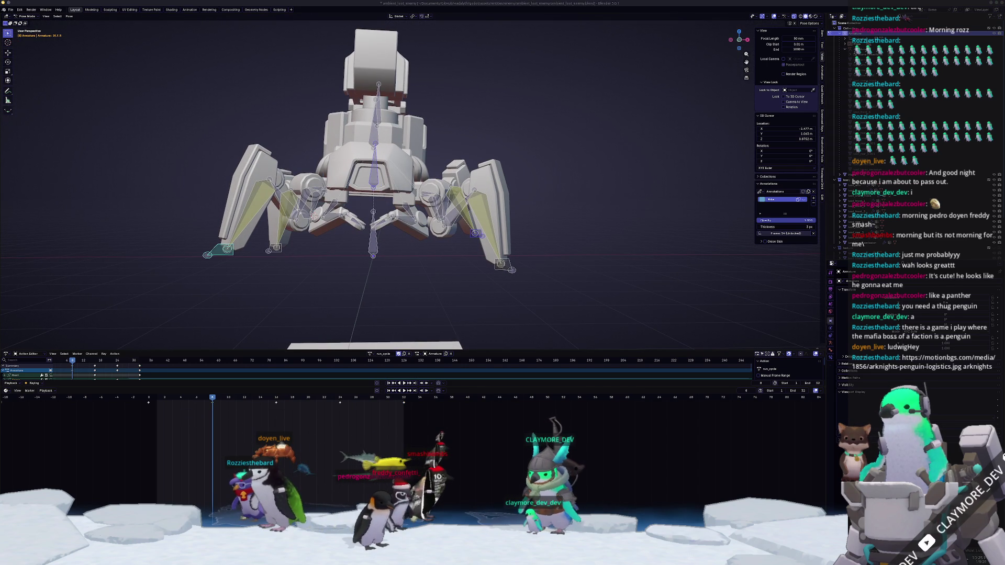
left_click(926, 359)
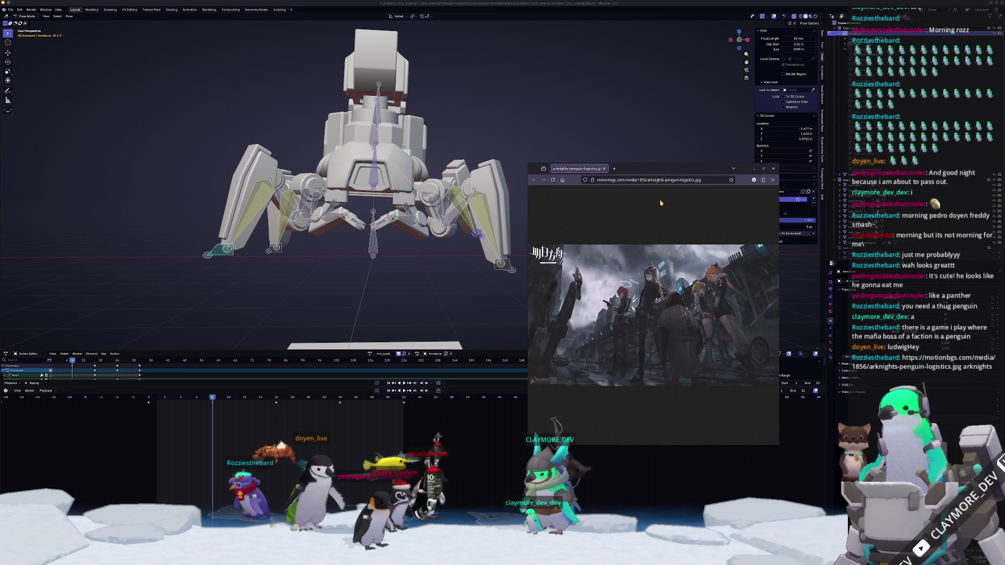
scroll(642, 348, "right", 5)
scroll(632, 362, "right", 3)
scroll(629, 363, "up", 2, "ctrl")
scroll(634, 366, "up", 2, "ctrl")
scroll(643, 369, "up", 2, "ctrl")
scroll(643, 369, "down", 2, "ctrl")
scroll(641, 365, "down", 2, "ctrl")
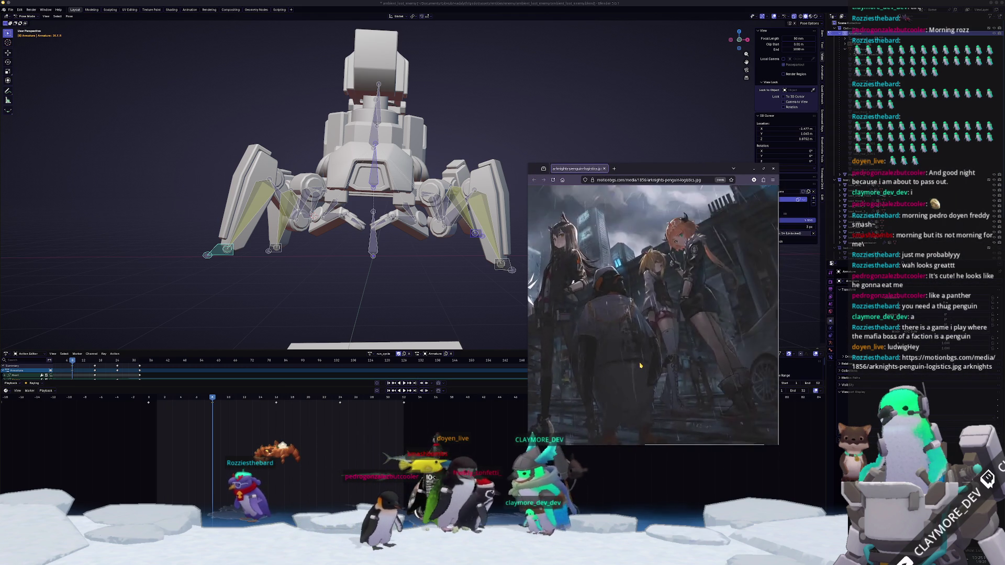
scroll(639, 363, "down", 2, "ctrl")
scroll(638, 360, "down", 1, "ctrl")
scroll(638, 360, "down", 1, "ctrl")
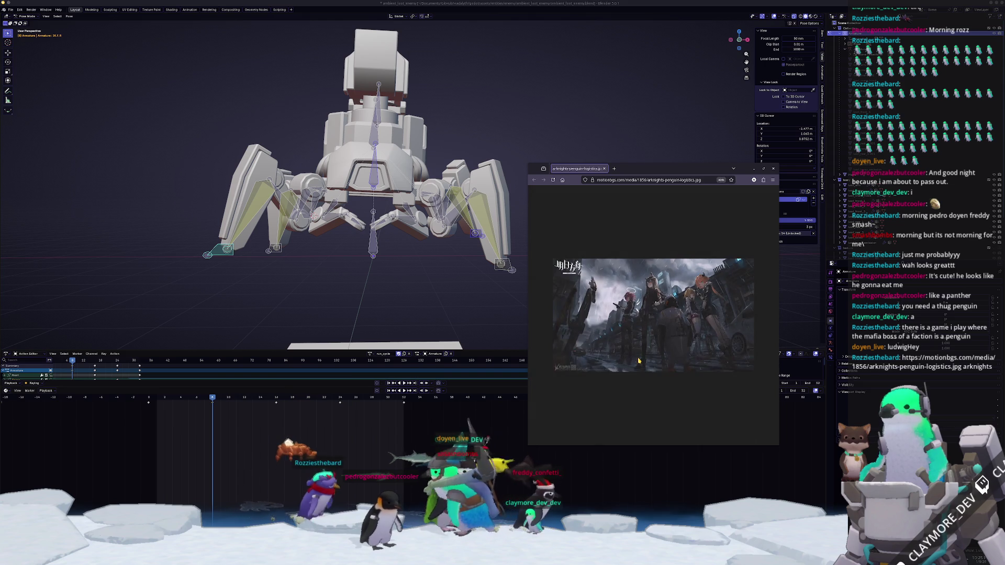
scroll(628, 330, "up", 1, "ctrl")
key("ctrl+w")
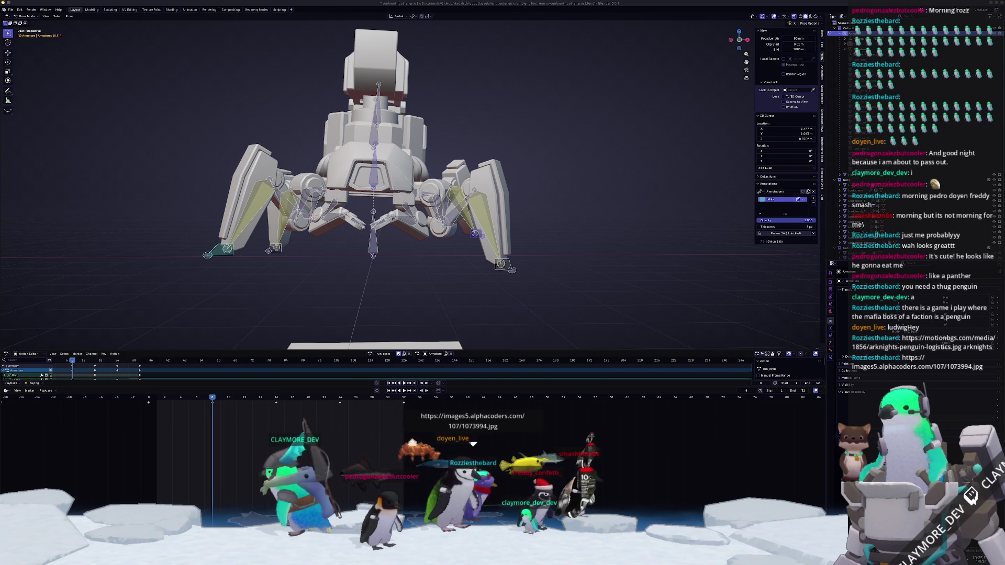
left_click(917, 365)
scroll(644, 322, "up", 2, "ctrl")
scroll(644, 323, "up", 1, "ctrl")
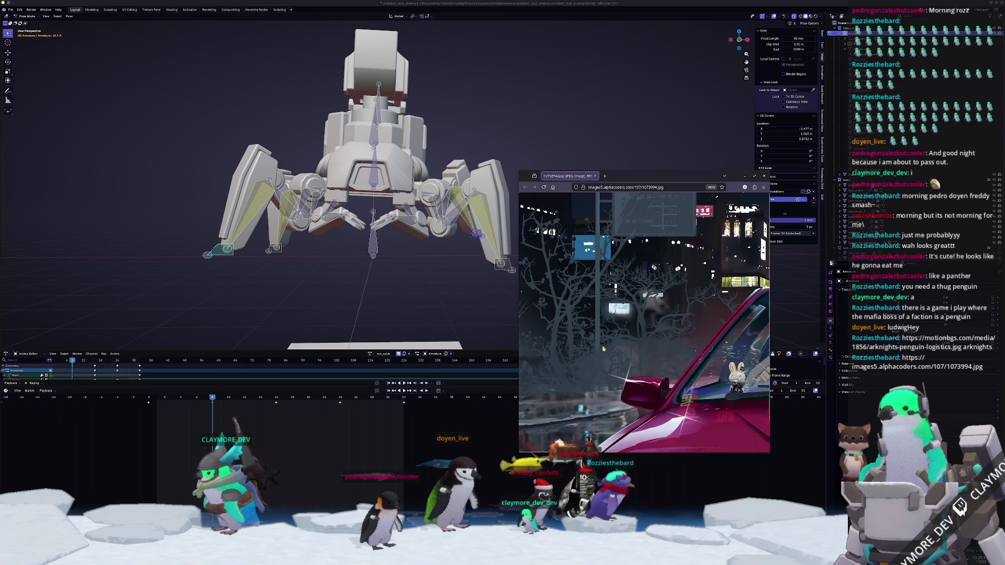
scroll(644, 322, "up", 1, "ctrl")
scroll(706, 361, "up", 1, "ctrl")
scroll(761, 377, "up", 1, "ctrl")
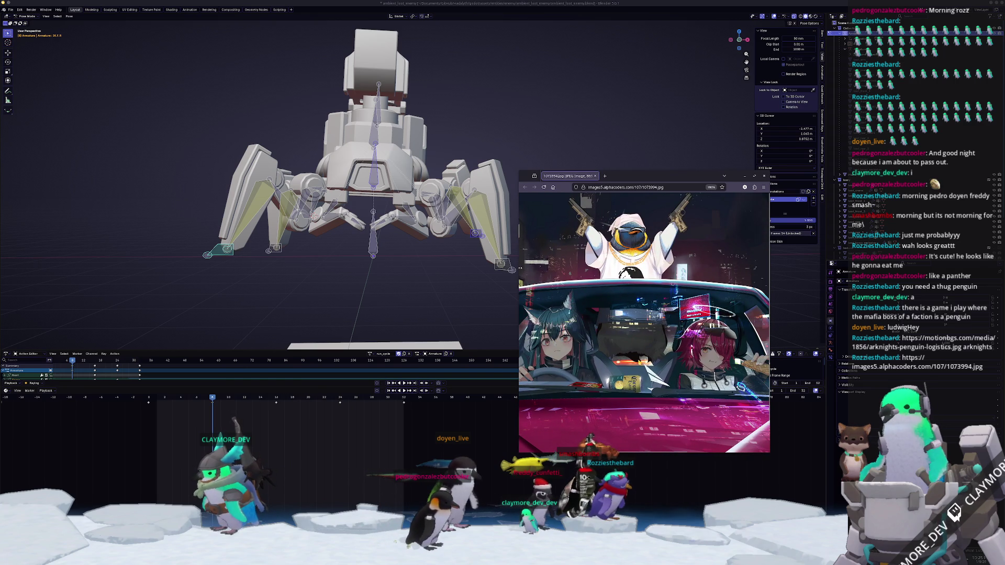
scroll(761, 377, "up", 1, "ctrl")
scroll(760, 377, "up", 1, "ctrl")
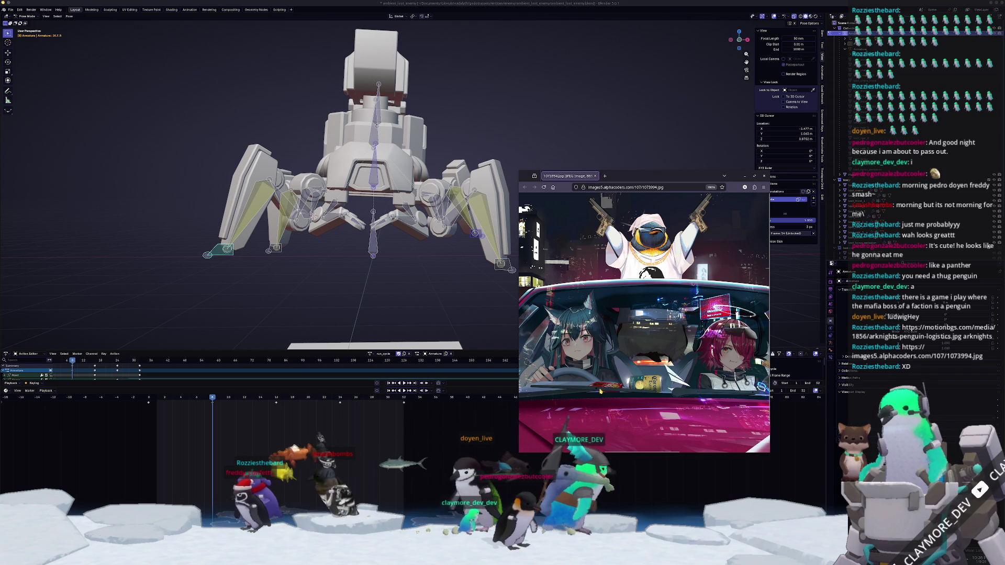
left_click(645, 390)
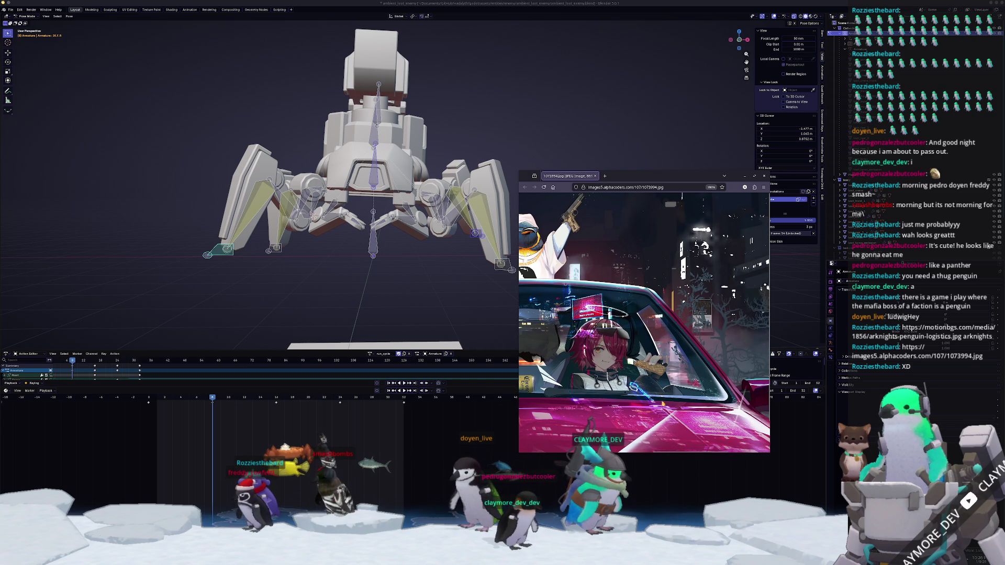
scroll(662, 405, "right", 3)
scroll(680, 369, "right", 3)
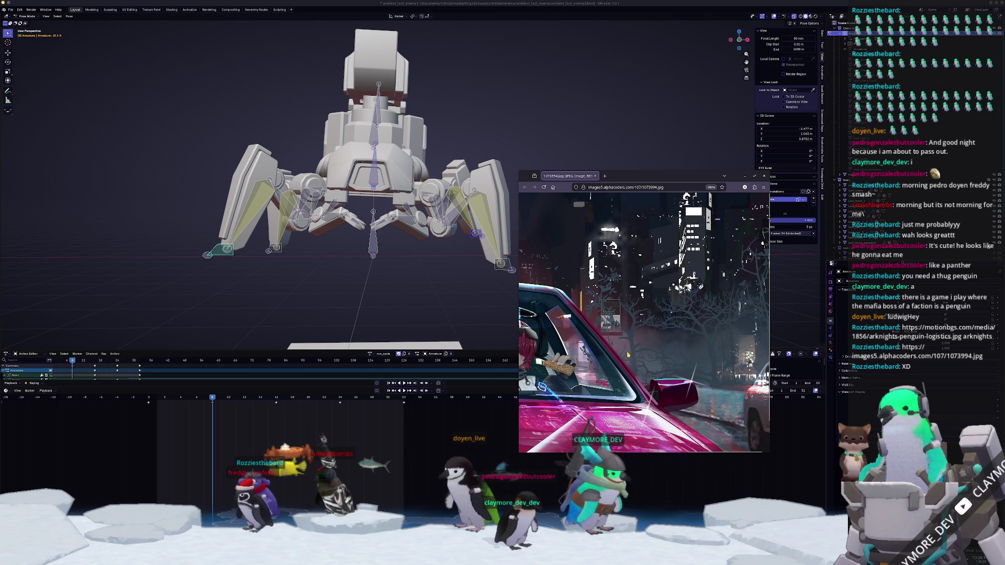
scroll(622, 330, "right", 3)
scroll(624, 345, "right", 3)
scroll(626, 365, "right", 2)
scroll(630, 385, "right", 3)
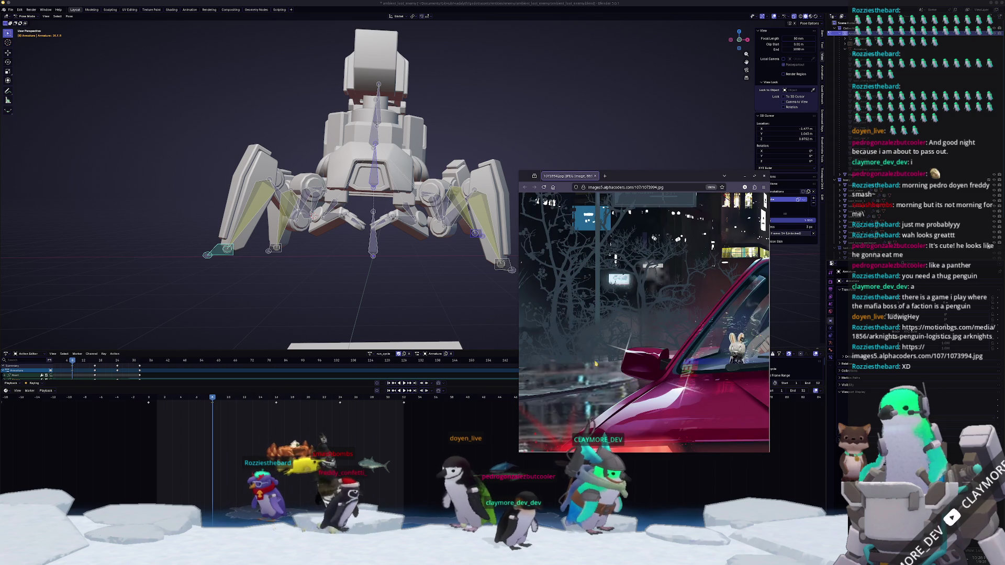
scroll(595, 357, "up", 2)
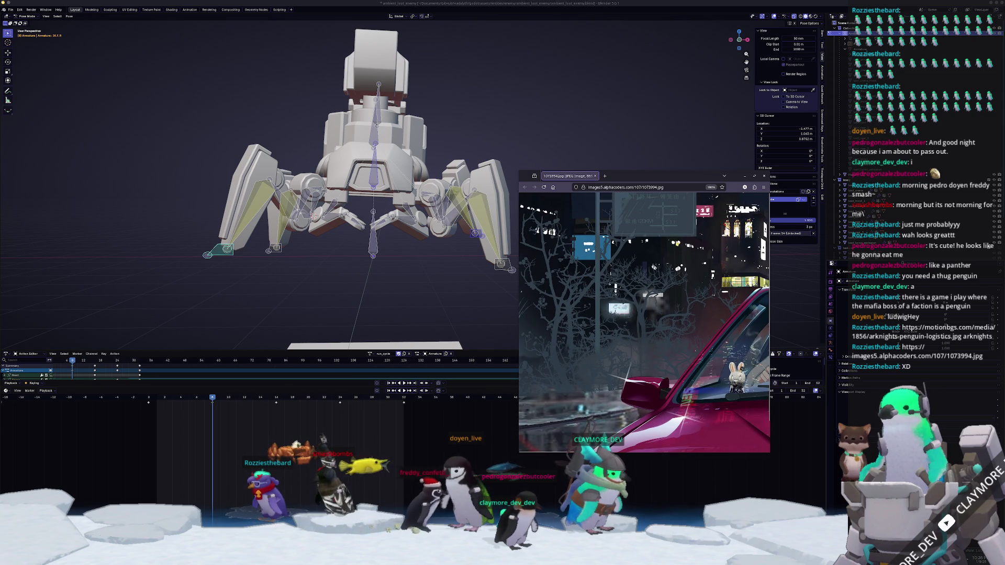
scroll(668, 338, "right", 5)
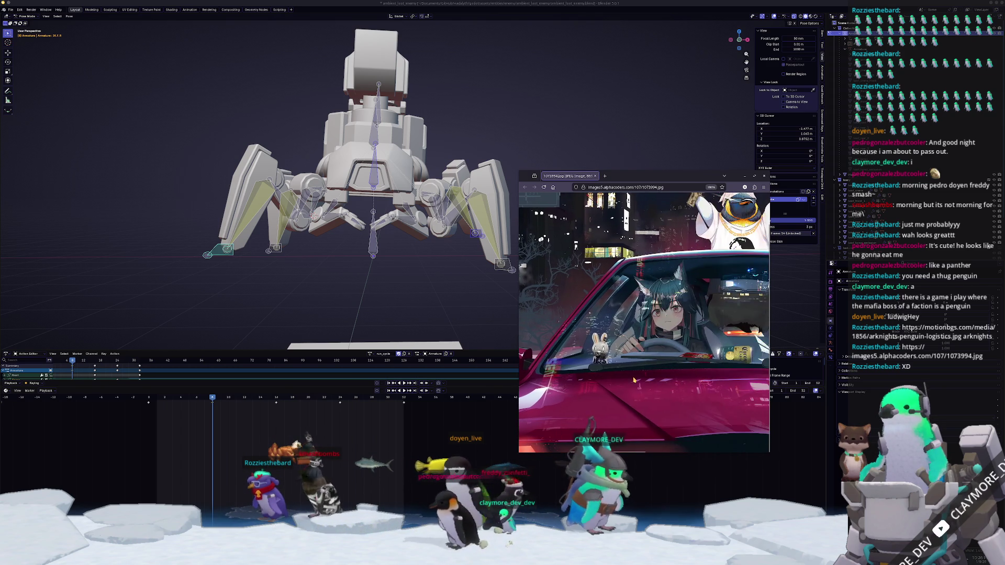
scroll(644, 402, "down", 3)
scroll(639, 397, "right", 2)
scroll(631, 389, "right", 2)
scroll(626, 378, "right", 1)
scroll(621, 368, "right", 5)
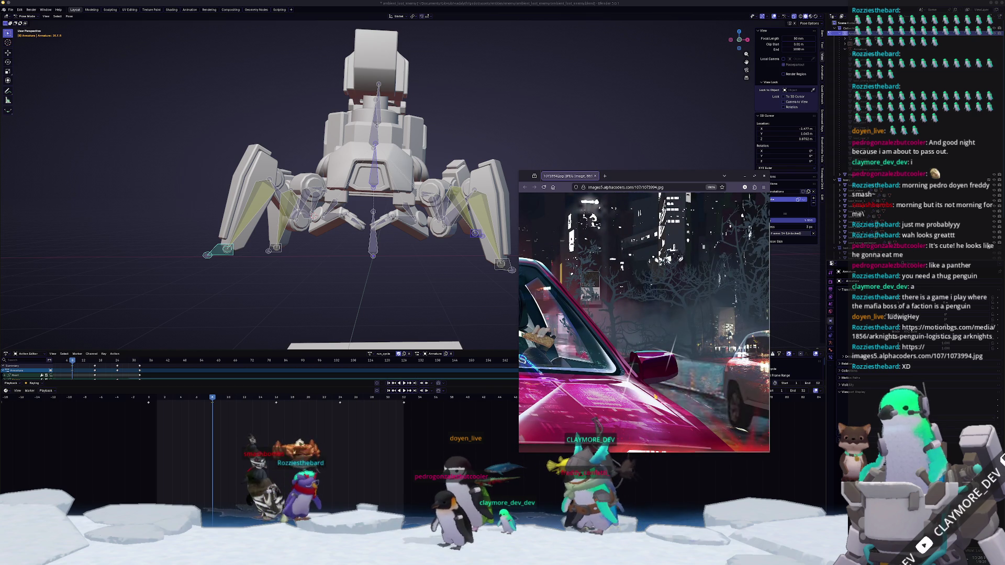
left_click(594, 176)
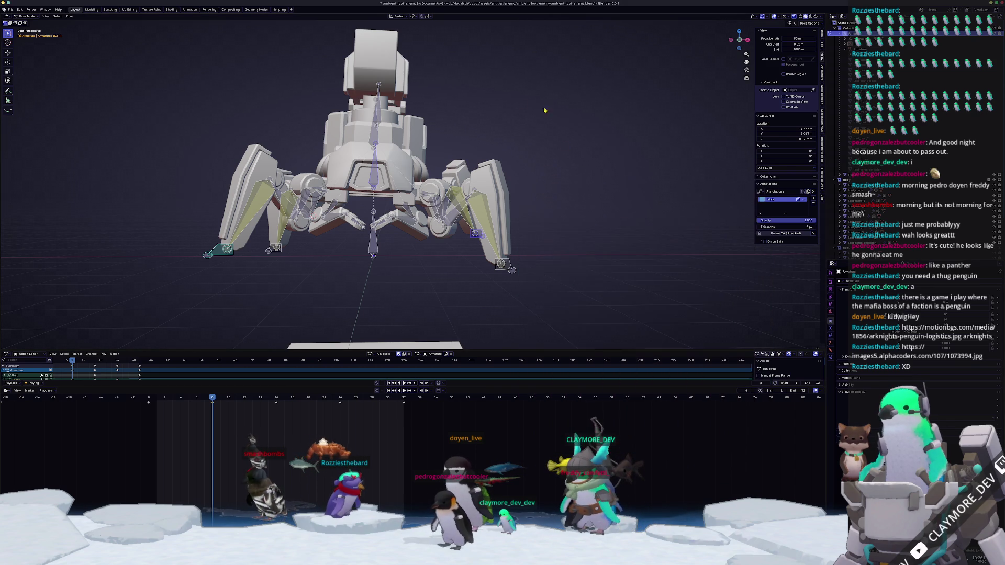
scroll(554, 172, "down", 3)
- Inspect the walking rig from angled and side views, then jump to a later walk-cycle frame
middle_click_drag(554, 172, 513, 242)
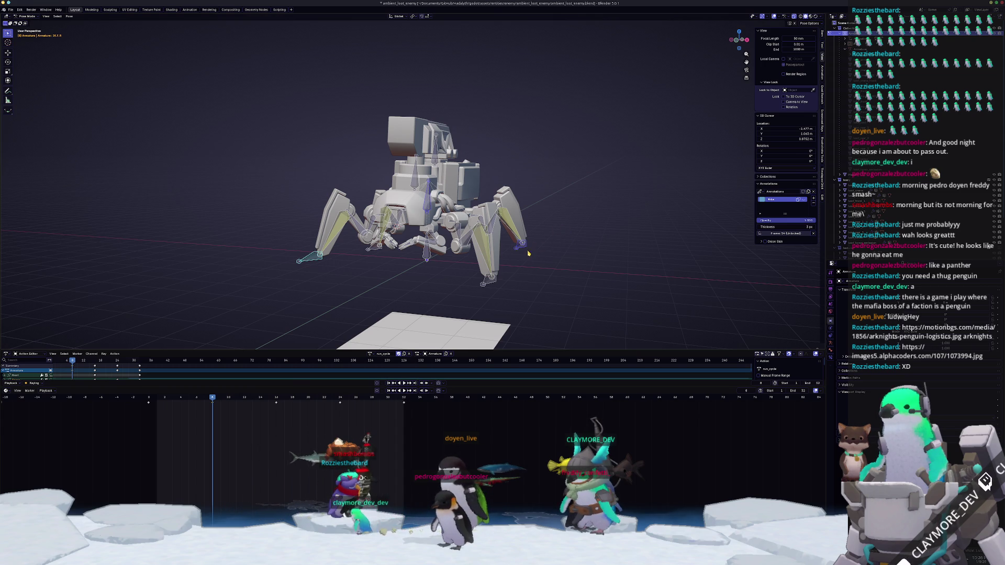
scroll(527, 250, "up", 2)
key("KP_3")
scroll(533, 255, "up", 1)
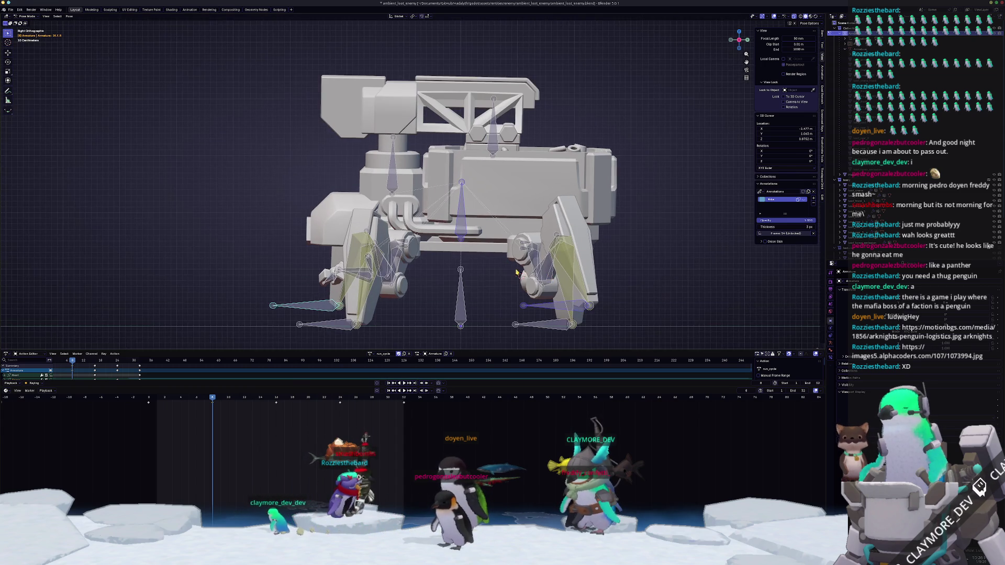
scroll(538, 247, "up", 2)
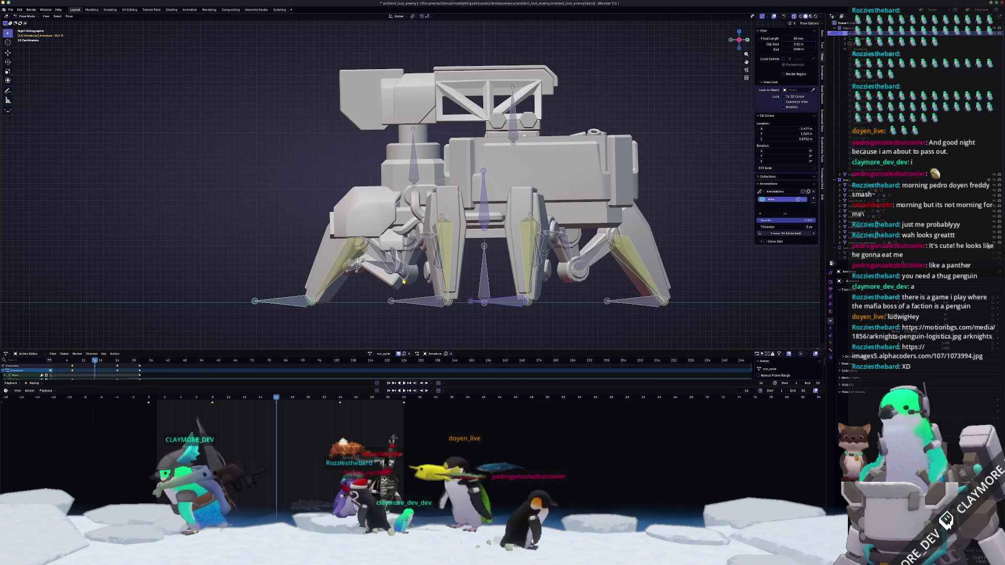
middle_click_drag(471, 197, 543, 252)
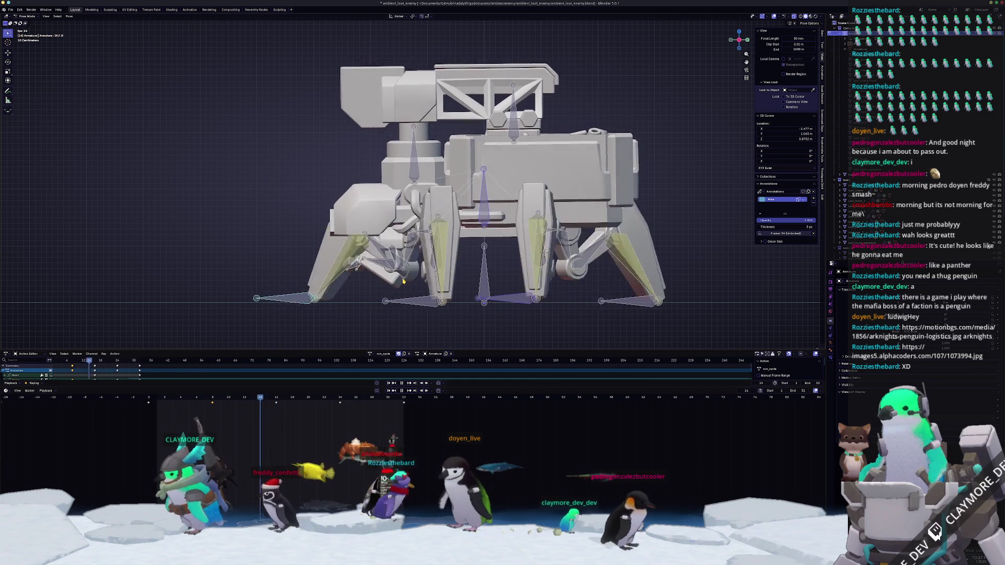
middle_click_drag(404, 282, 469, 269, "alt")
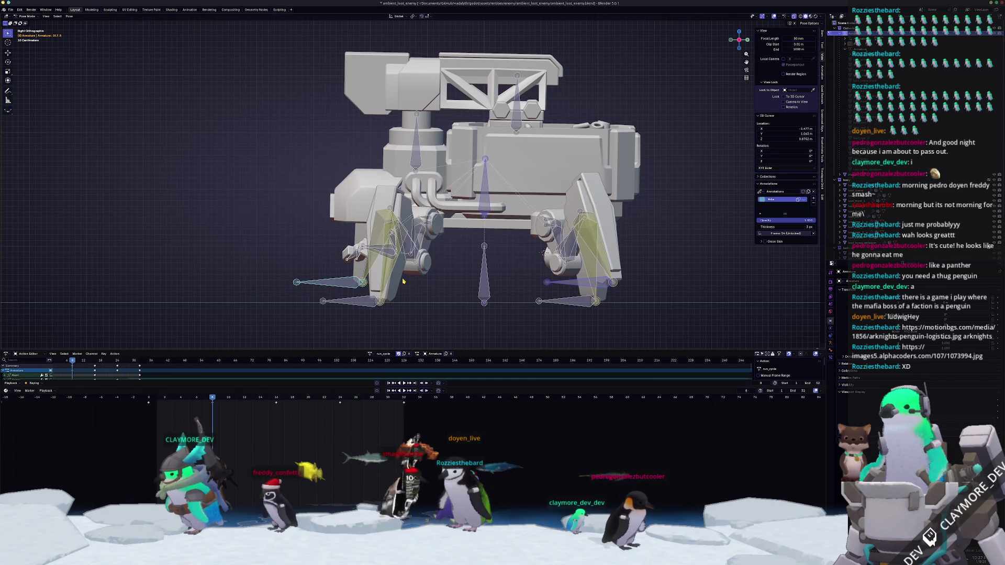
left_click(340, 398)
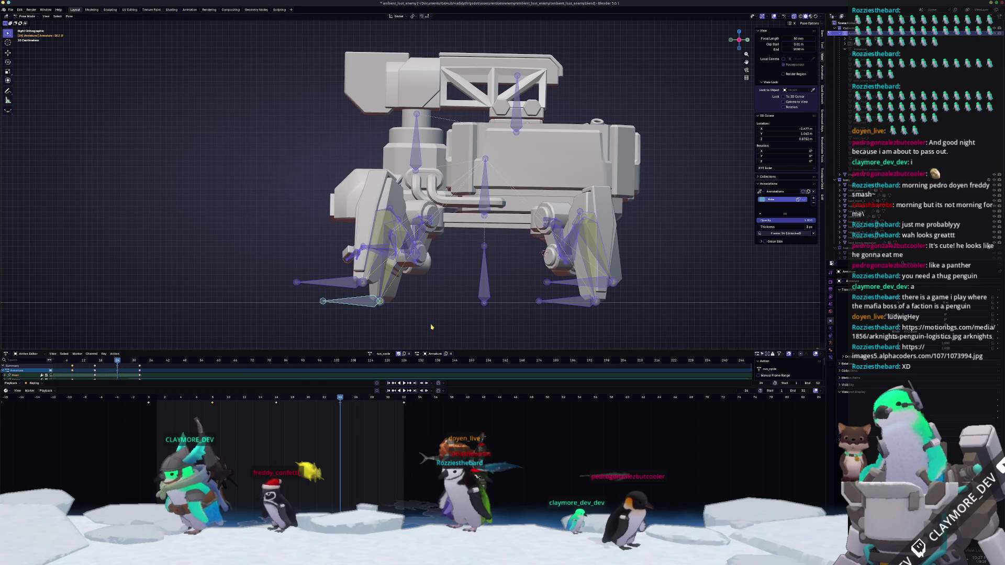
- Start an X move on the foot control but cancel it, leaving the foot unmoved, and view from above
middle_click_drag(410, 348, 492, 293, "alt")
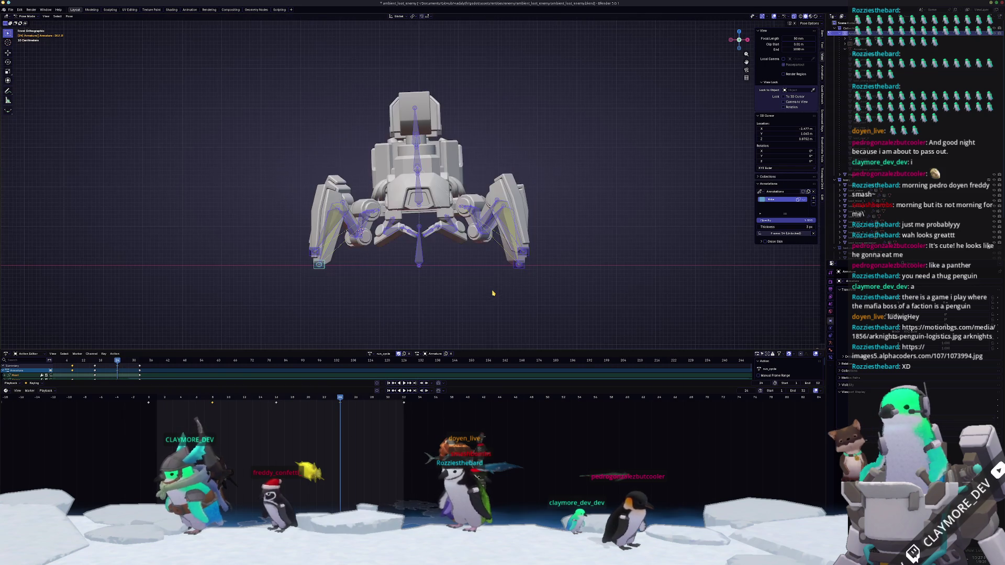
scroll(333, 287, "up", 2)
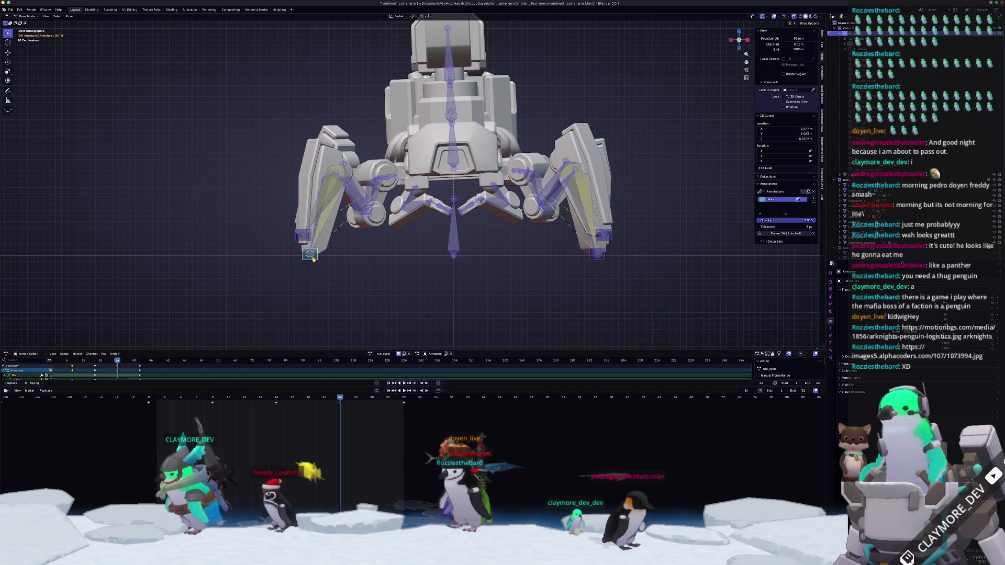
key("g")
key("x")
key("Escape")
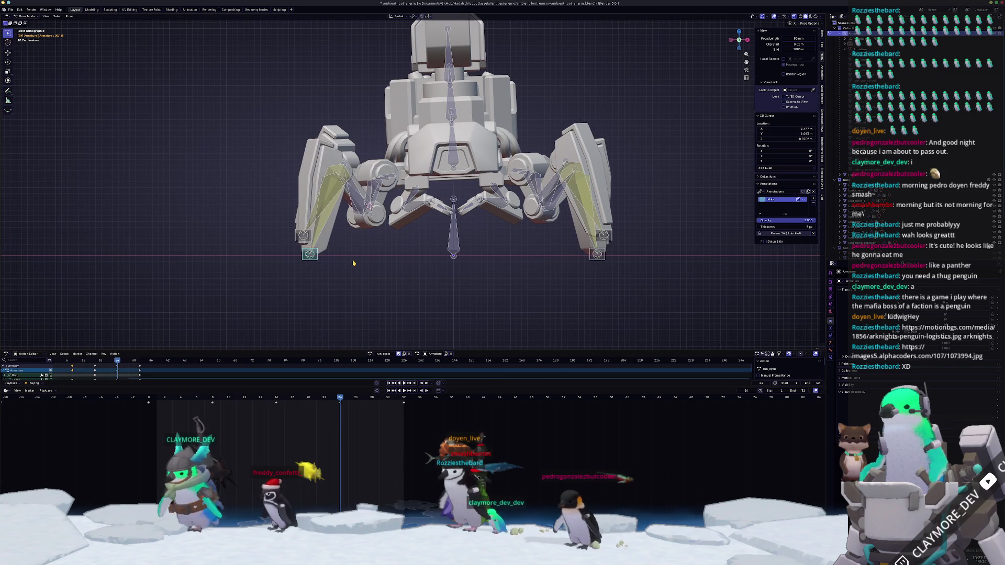
key("KP_7")
scroll(440, 285, "down", 2)
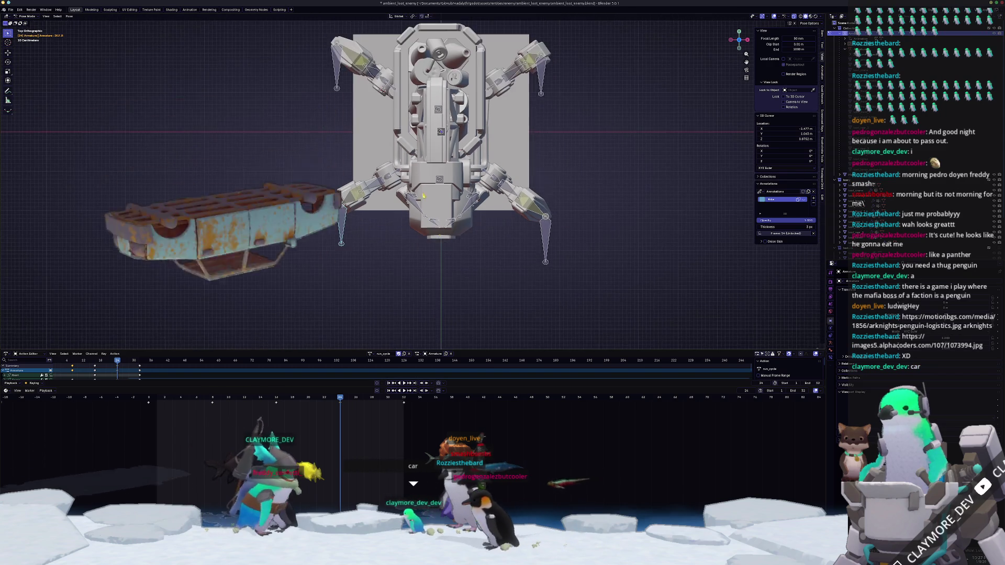
scroll(505, 254, "down", 2)
- In top view scale the leg bones along X to spread the legs wider, twice
middle_click_drag(543, 107, 548, 148, "shift")
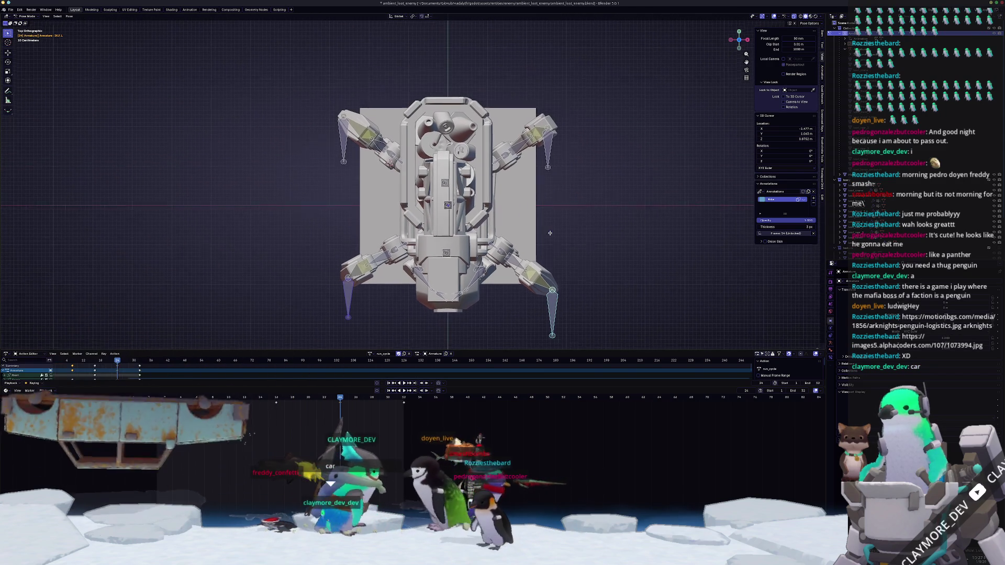
key("s")
key("x")
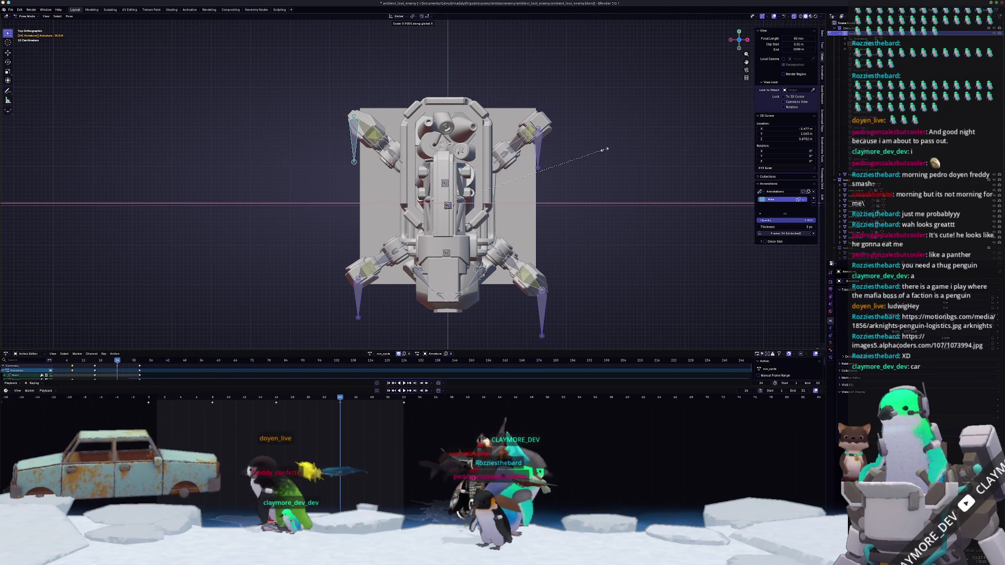
left_click(605, 150)
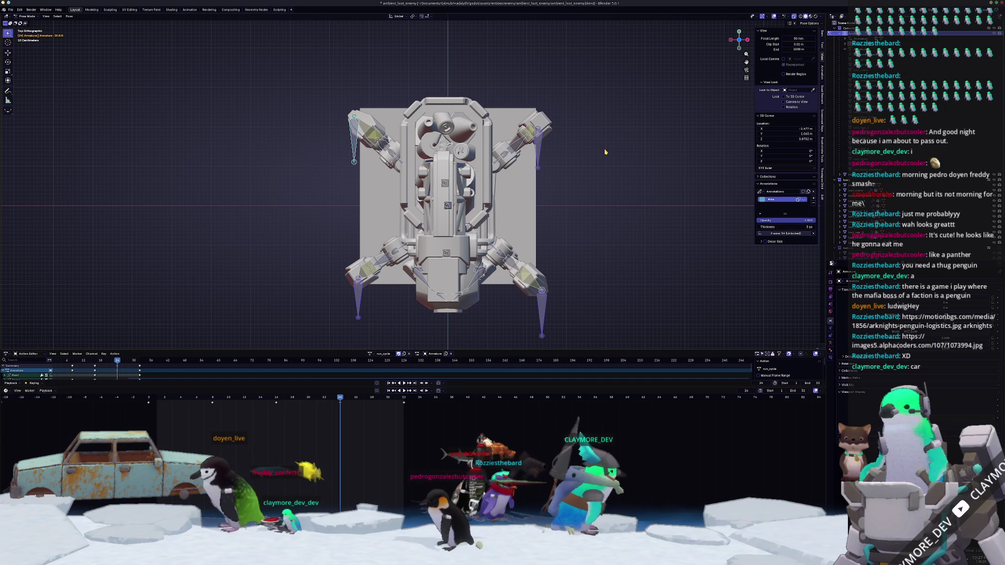
key("space")
key("space")
key("s")
key("x")
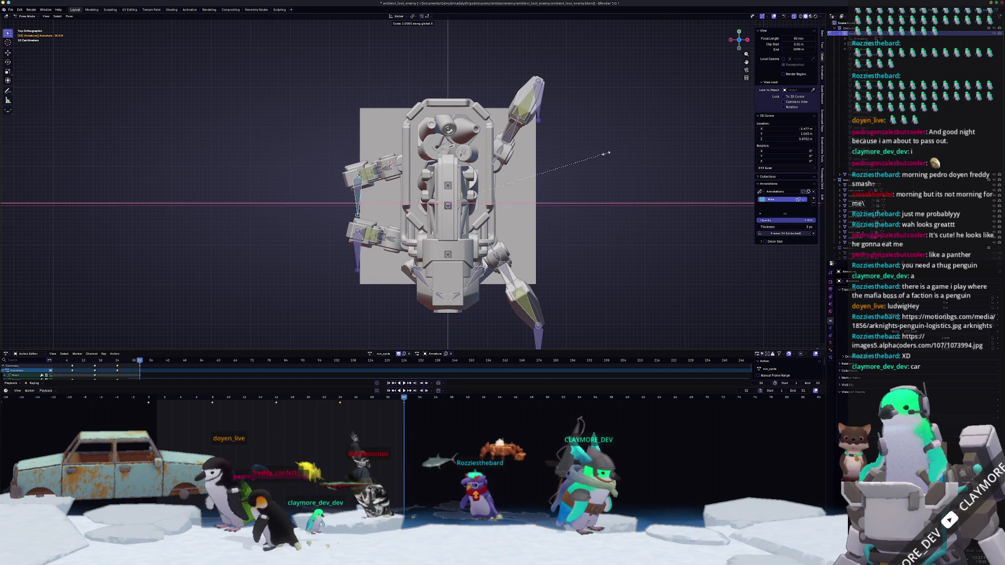
left_click(592, 158)
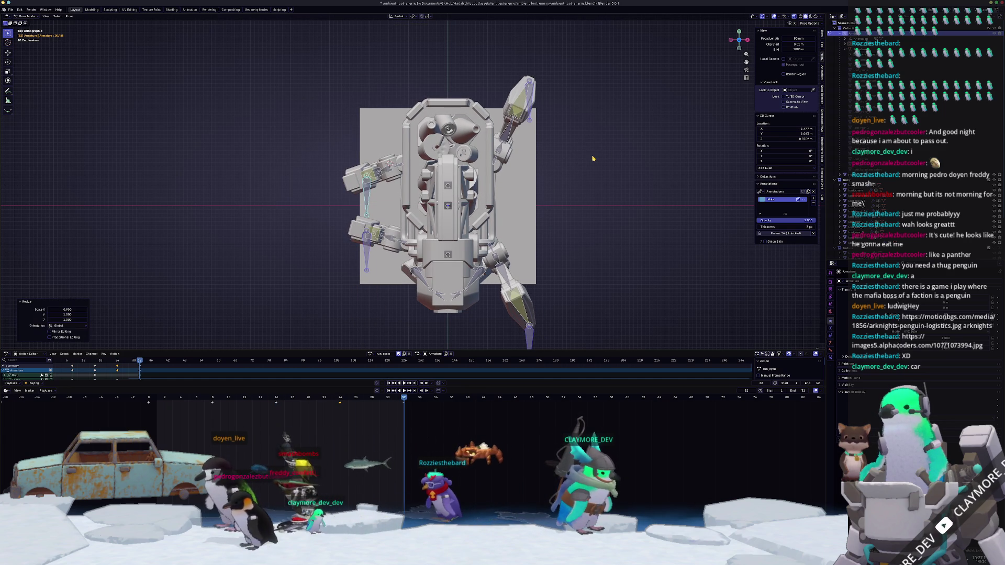
- Step between keyframes and rescale the leg bones on the neighbouring poses
key("Down")
key("Down")
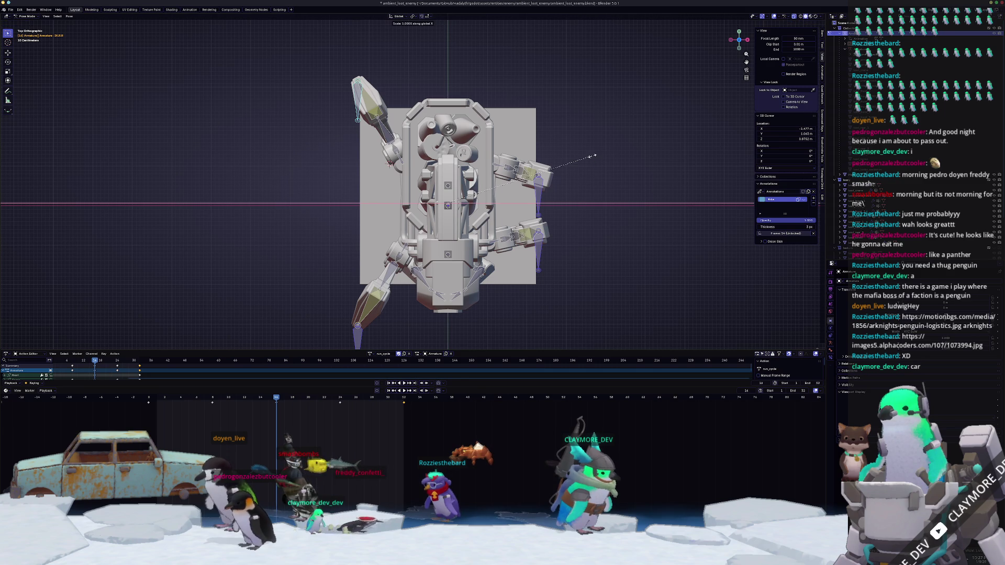
left_click(585, 159)
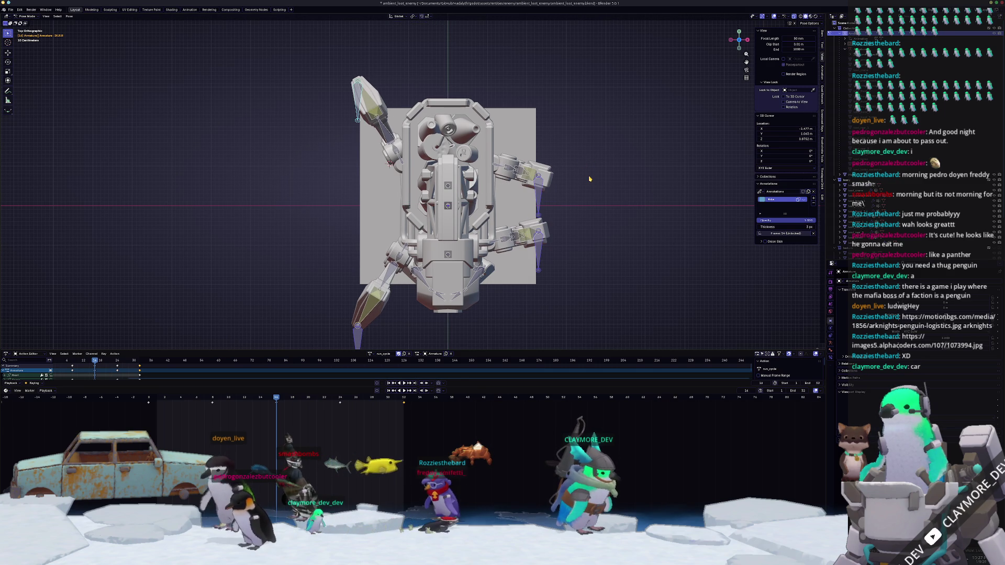
key("Up")
key("Up")
key("Down")
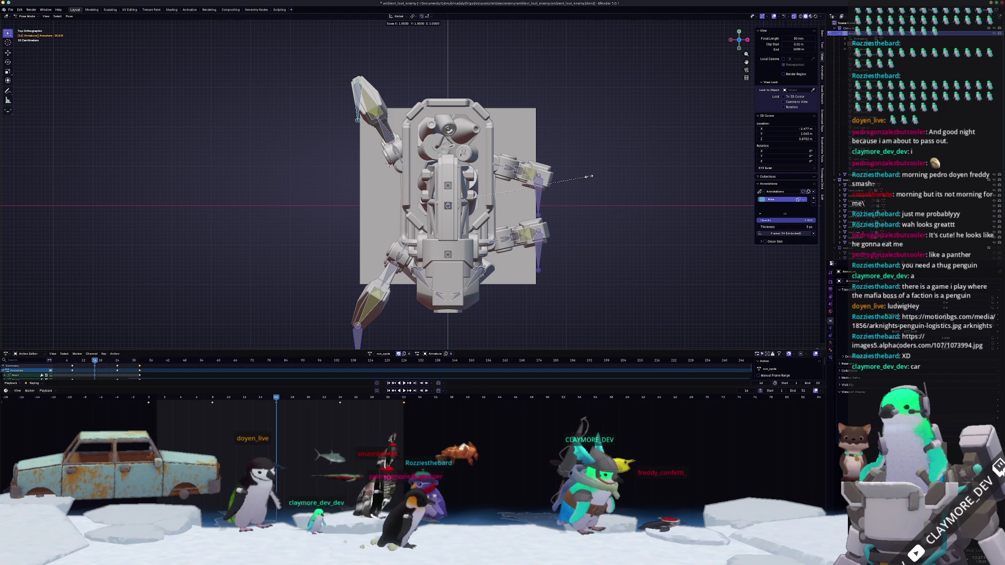
key("Escape")
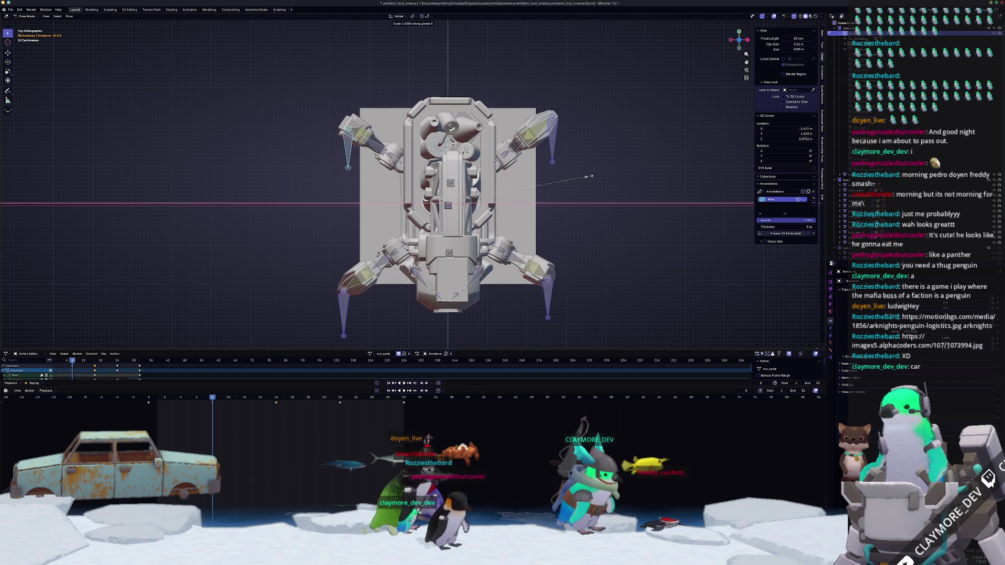
left_click(575, 186)
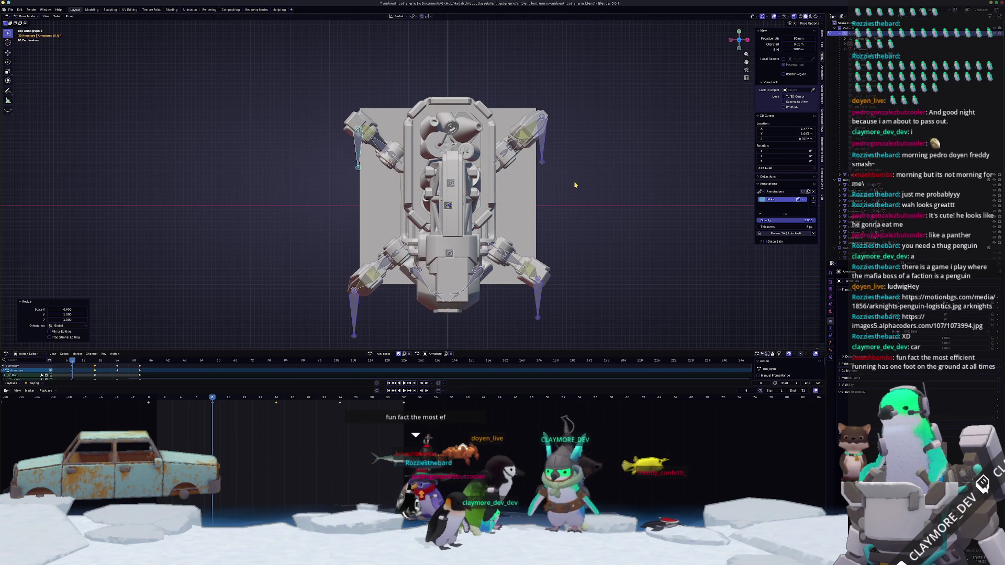
key("ctrl+s")
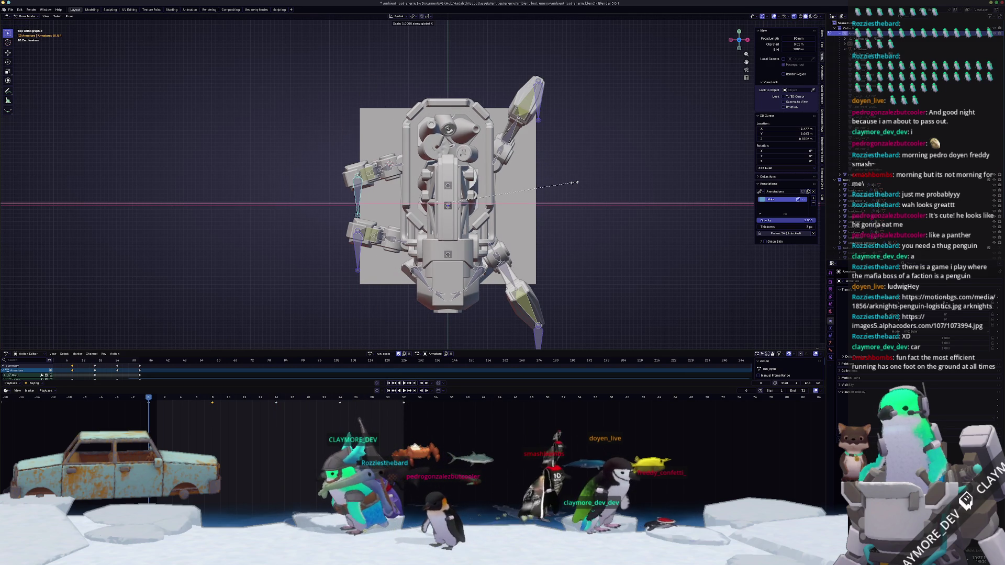
left_click(560, 189)
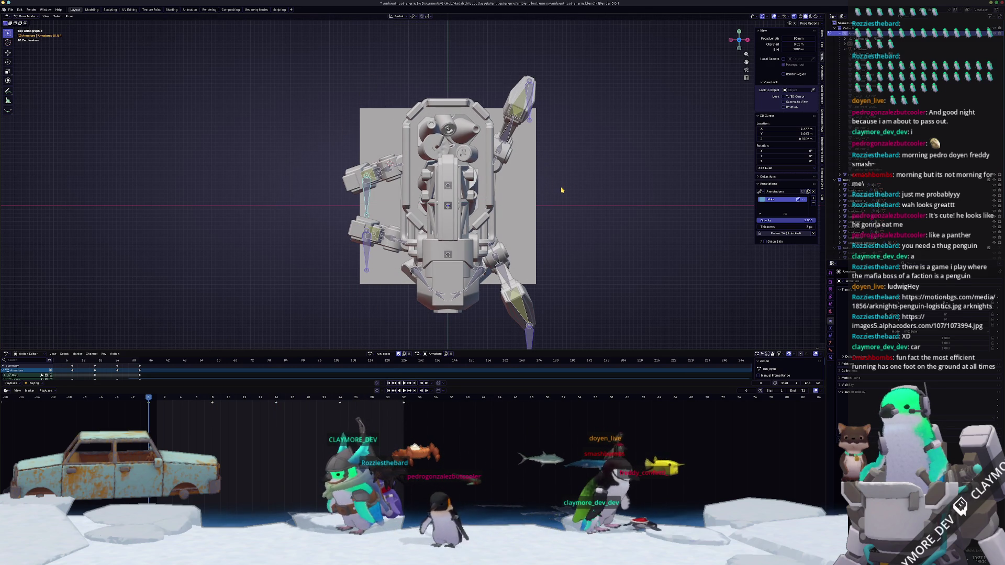
- Play the walk animation while viewing the mech from front and side
key("KP_1")
key("space")
key("KP_3")
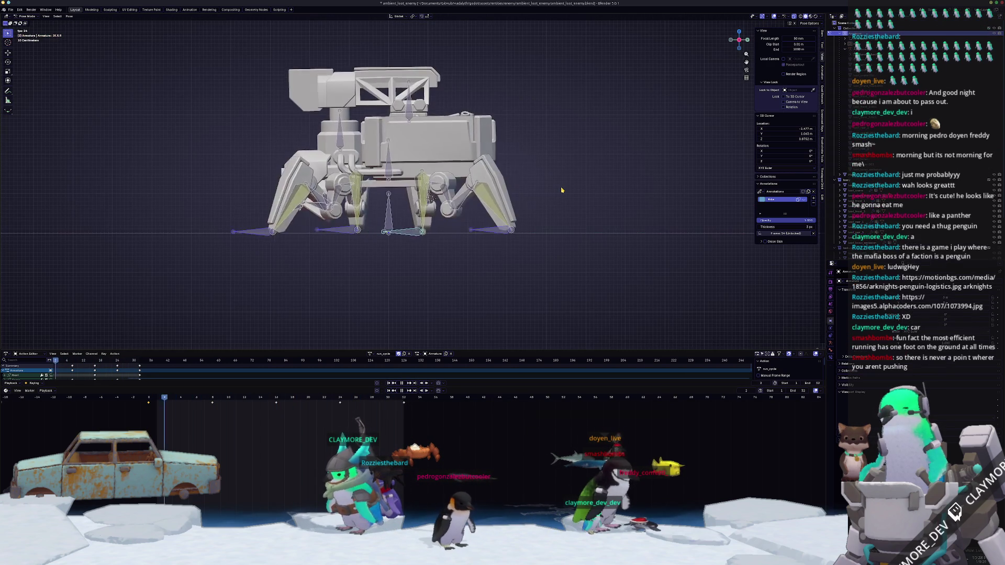
middle_click_drag(561, 189, 544, 252)
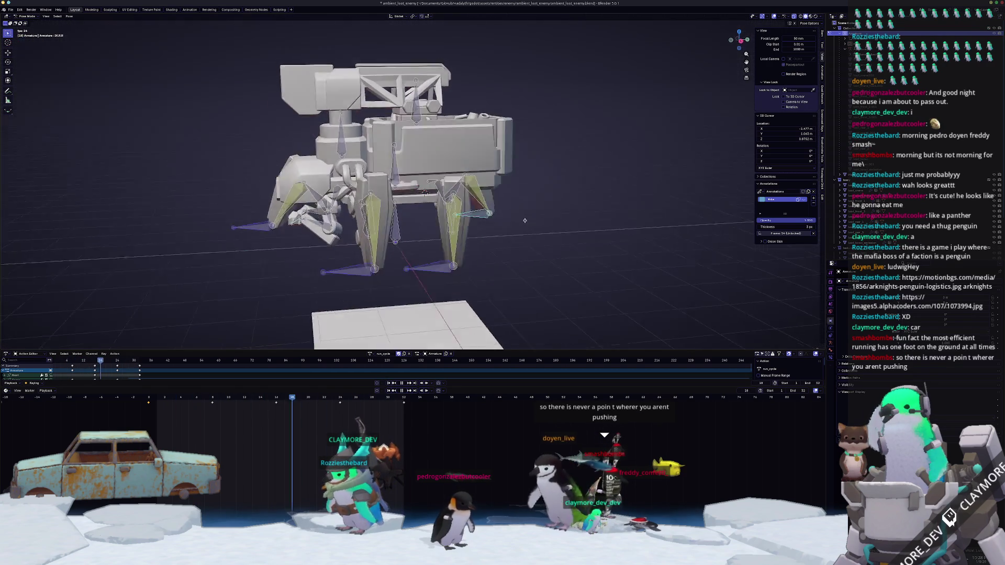
scroll(544, 252, "up", 2)
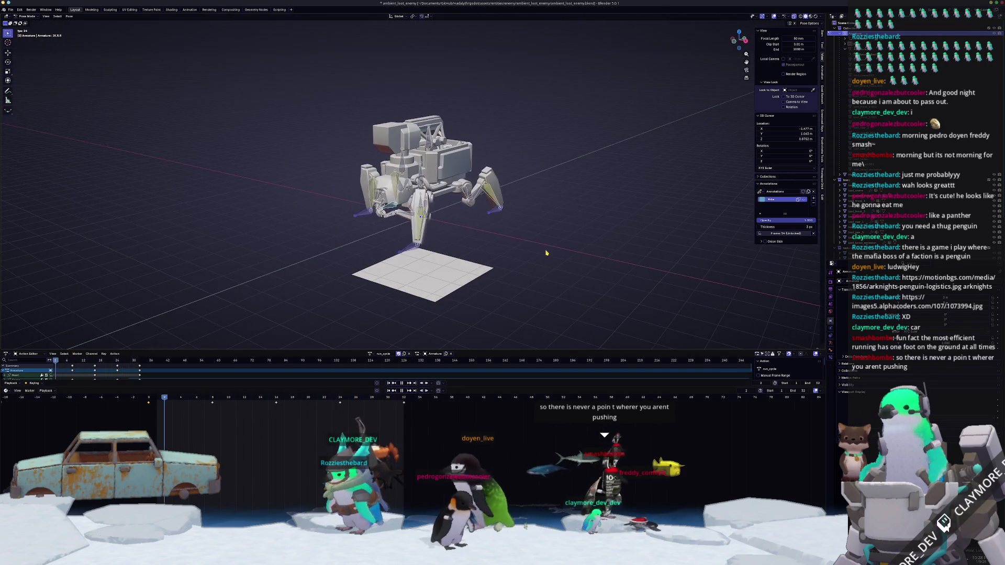
scroll(544, 259, "up", 2)
middle_click_drag(545, 268, 536, 280)
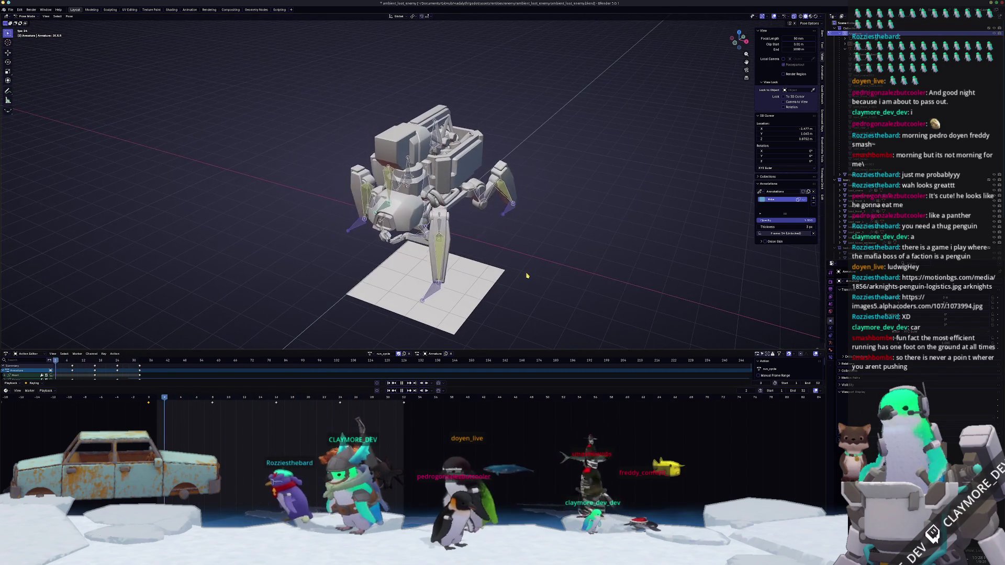
key("KP_1")
middle_click_drag(504, 231, 398, 313, "shift")
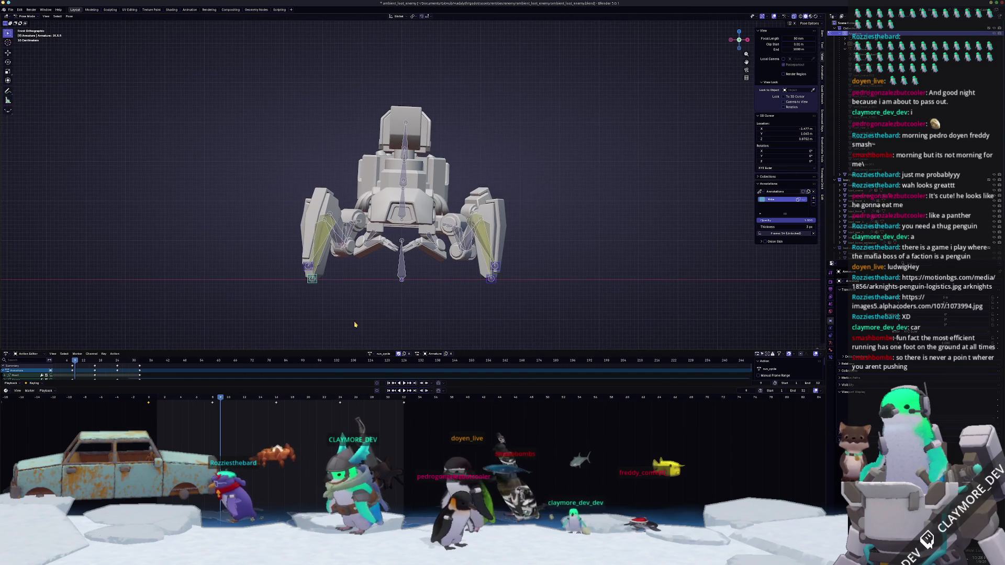
key("space")
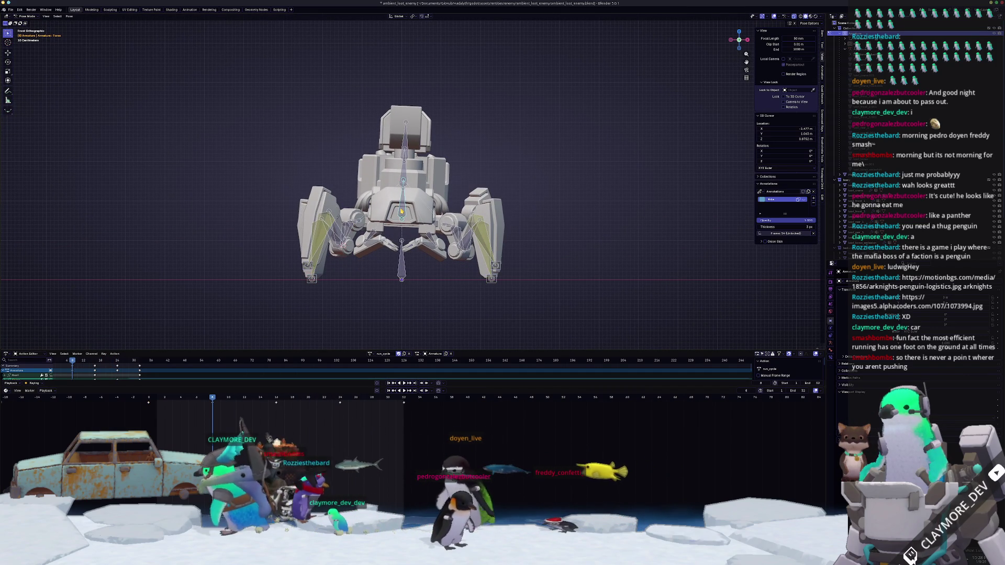
middle_click_drag(404, 215, 503, 192)
scroll(505, 191, "up", 2)
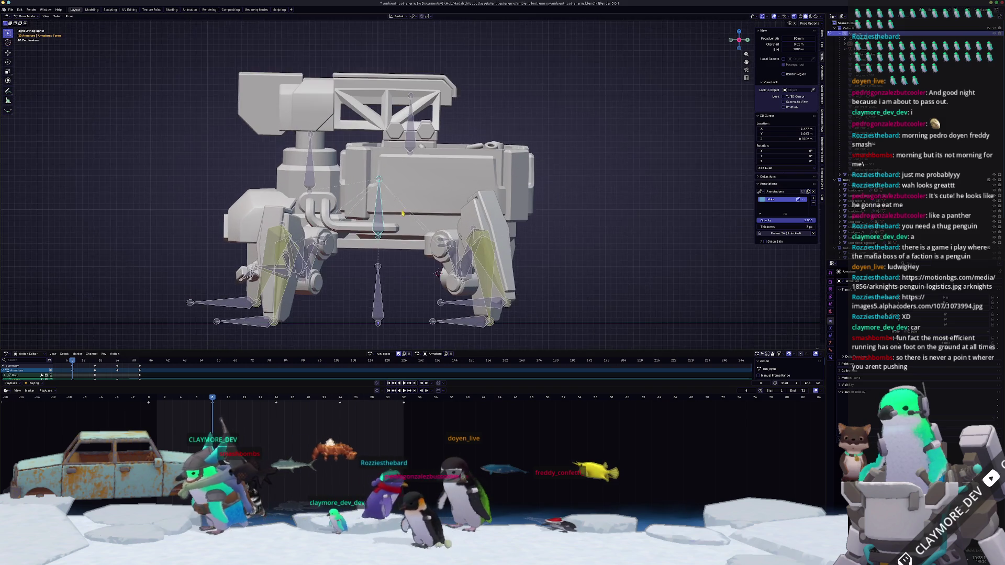
scroll(504, 190, "up", 2)
- Select all bones, clear their rotation and location to rest, then pose the legs bent and spread
middle_click_drag(507, 199, 507, 194)
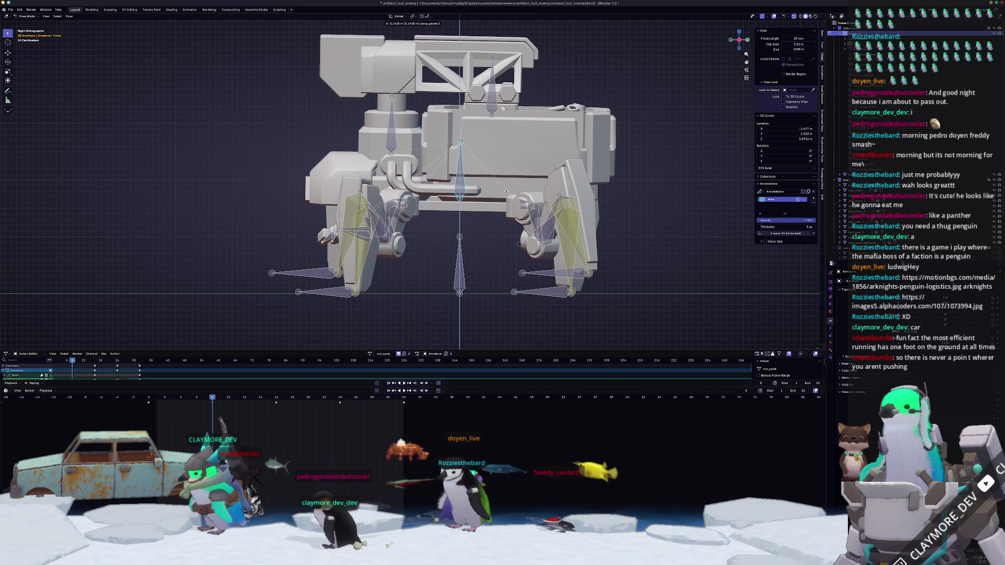
key("KP_3")
scroll(507, 194, "down", 2)
key("a")
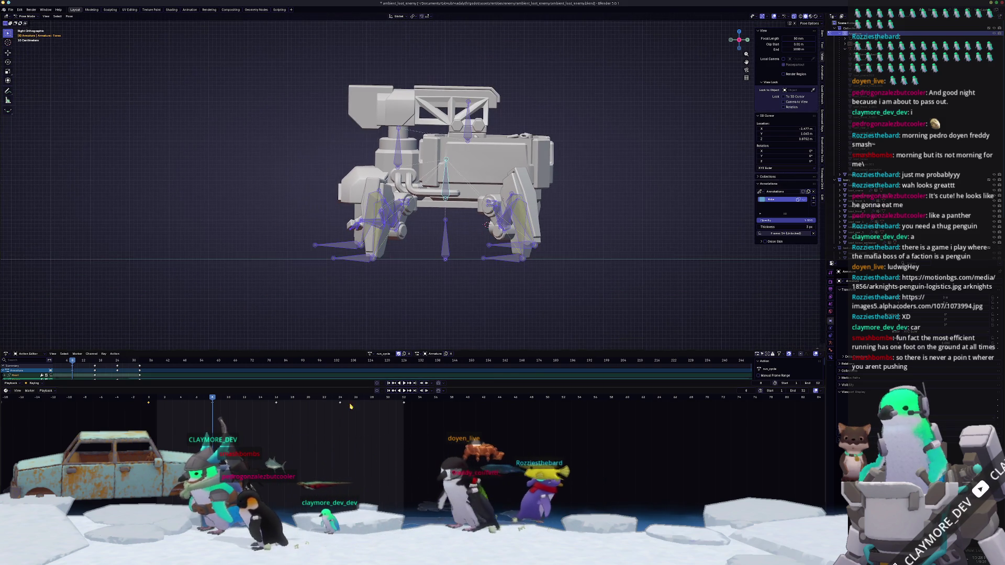
key("alt+r")
key("alt+g")
key("ctrl+z")
key("ctrl+z")
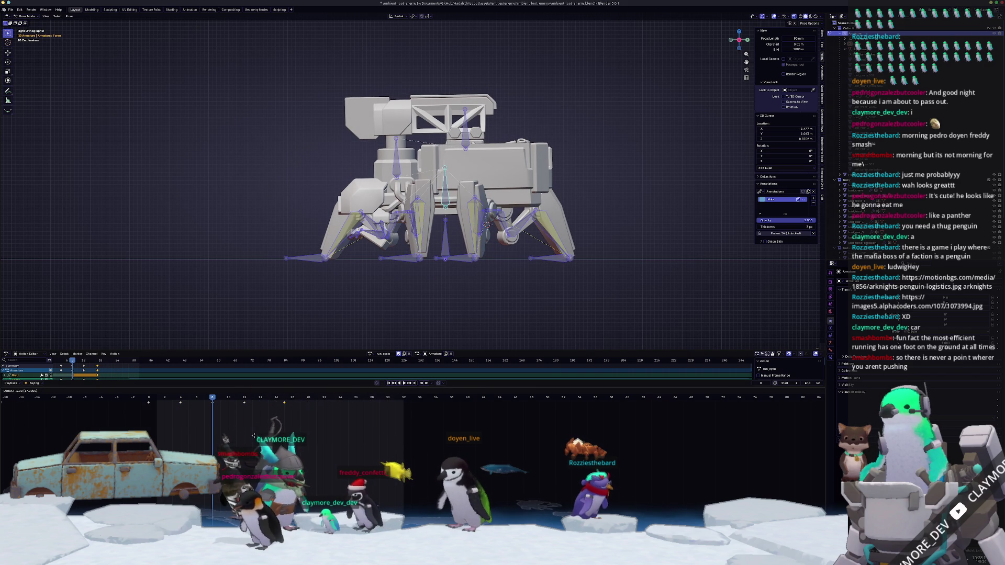
- Play the animation back and select a group of keyframes in the Action Editor
key("space")
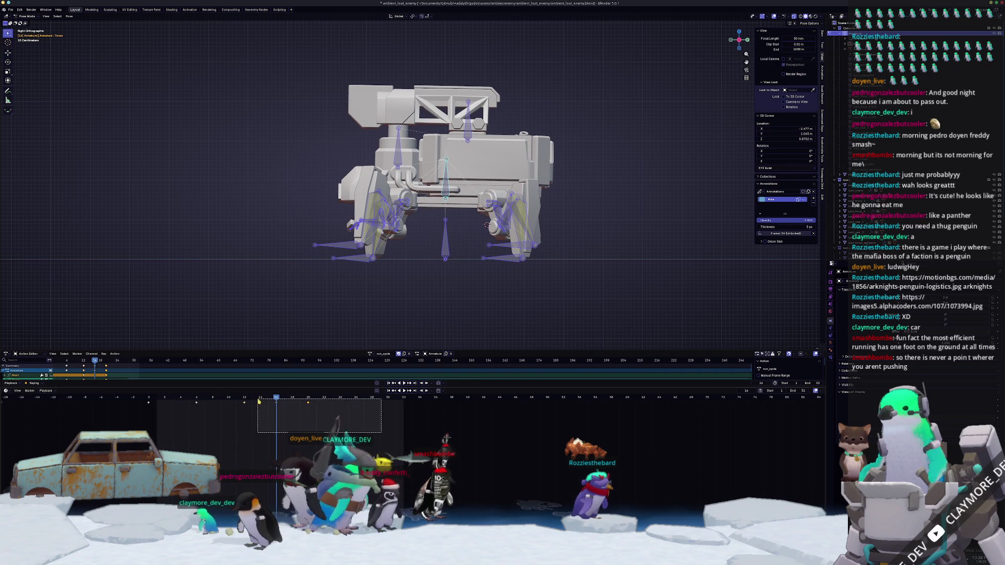
left_click_drag(358, 426, 334, 410)
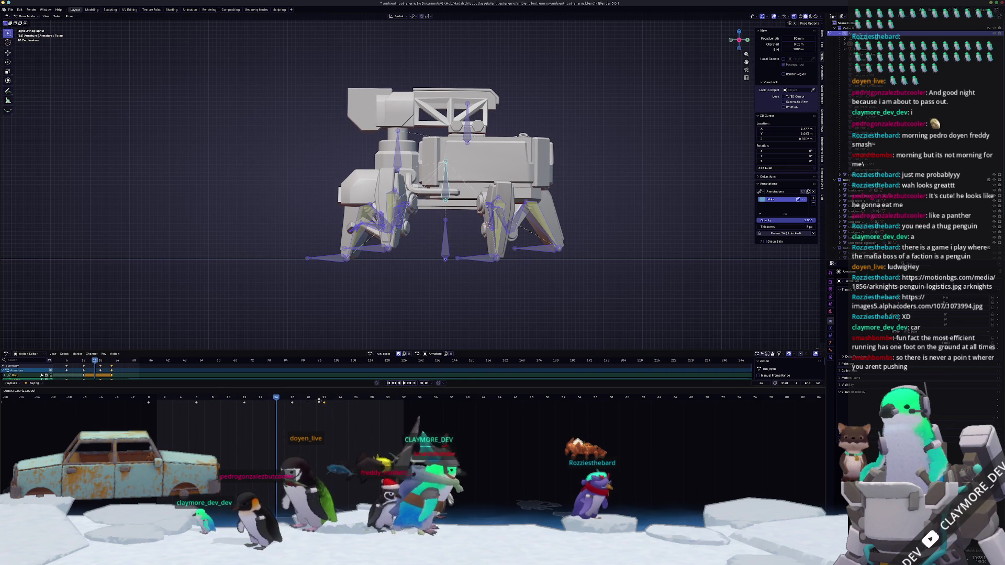
key("space")
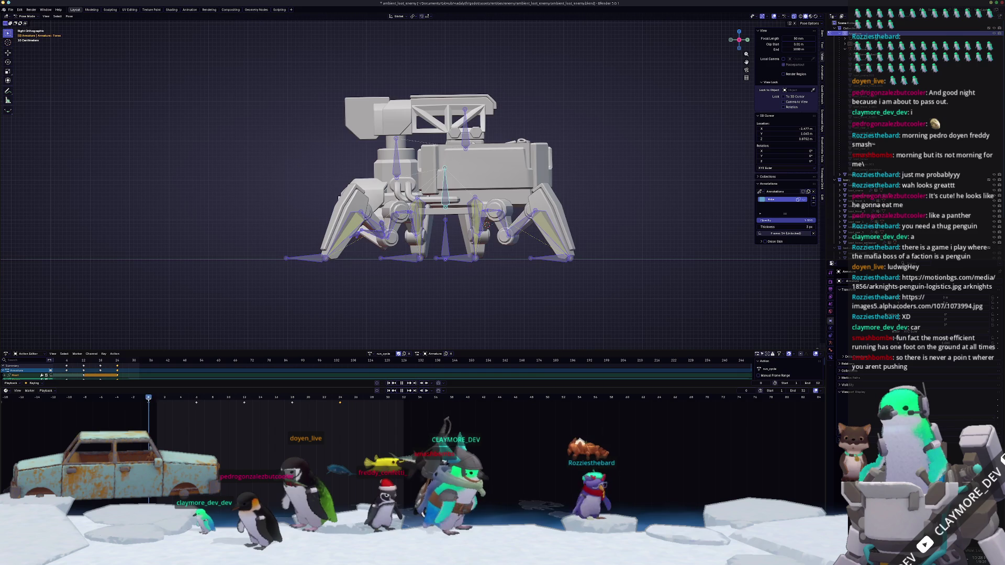
middle_click_drag(243, 314, 440, 283)
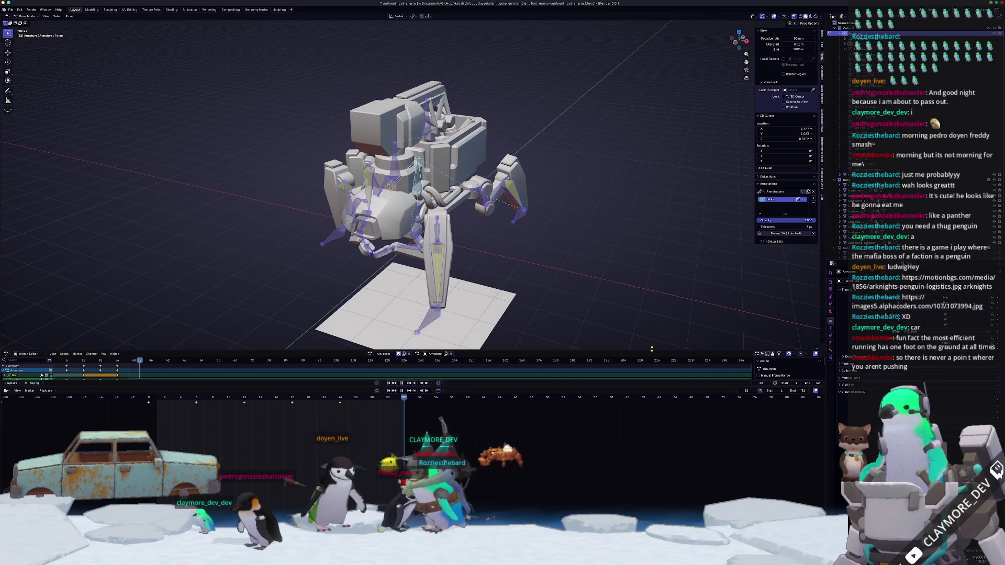
- Pause and resume playback in side and front views, then deselect all bones
key("space")
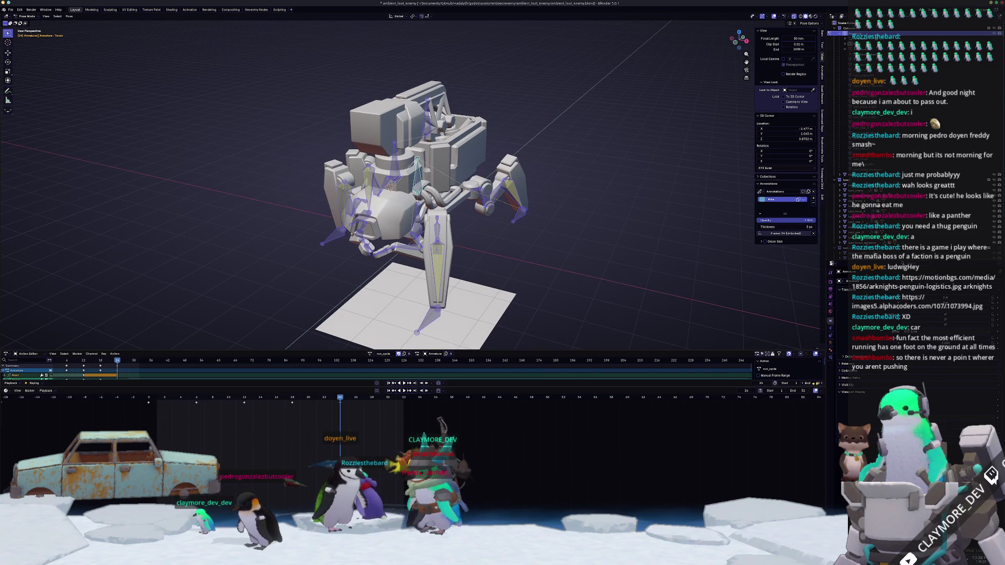
key("space")
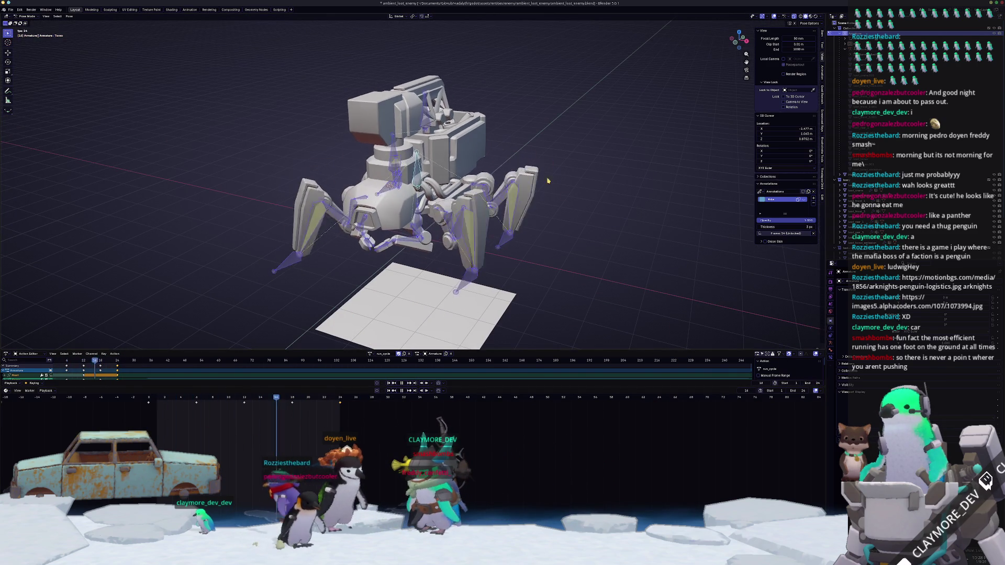
key("KP_3")
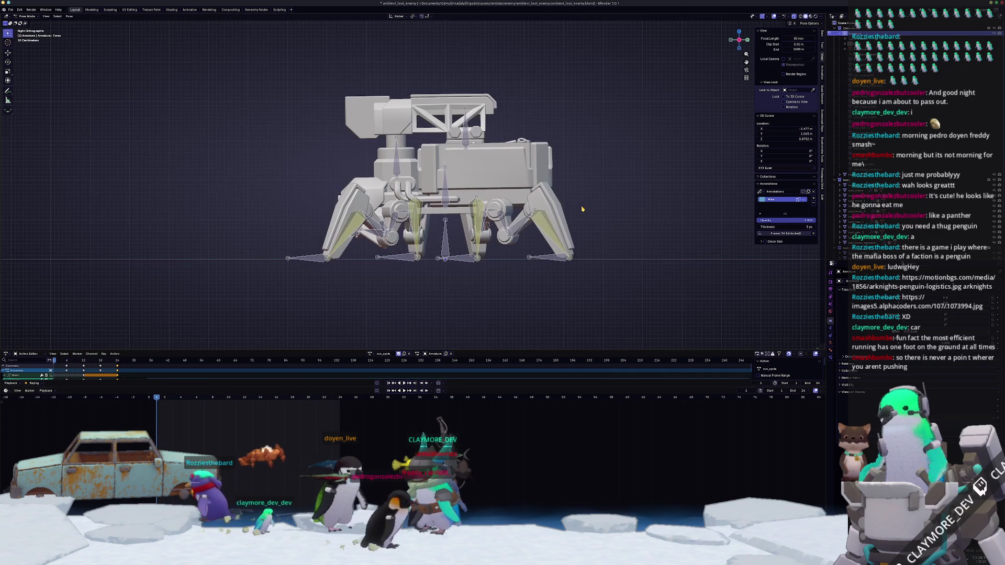
scroll(410, 177, "up", 1)
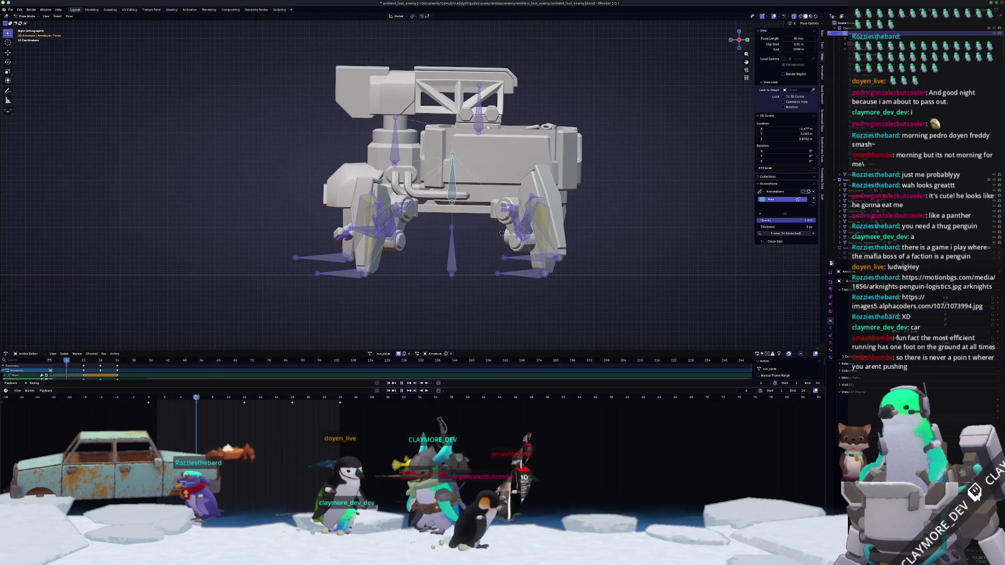
key("KP_1")
scroll(450, 174, "up", 1)
scroll(450, 175, "up", 1)
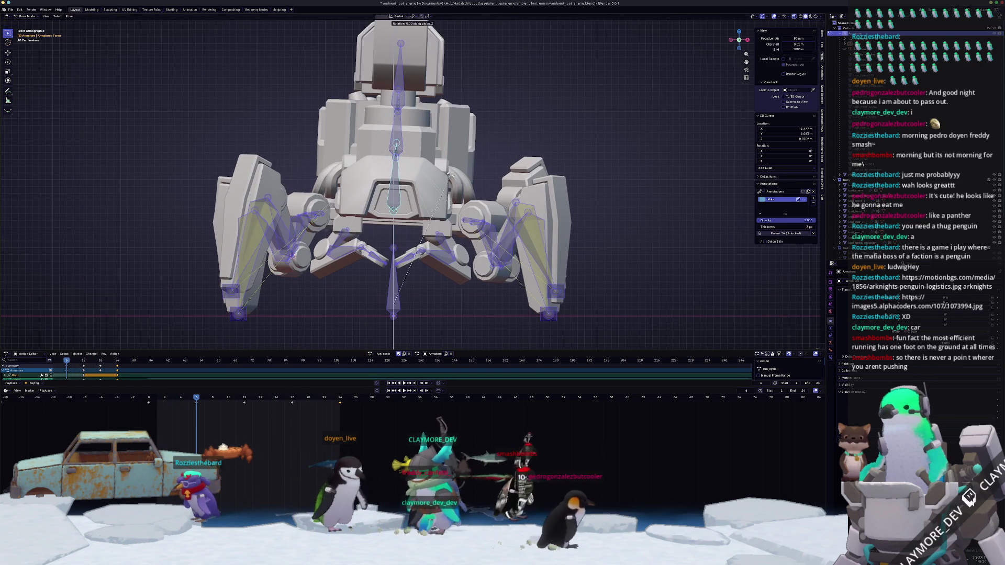
key("alt+a")
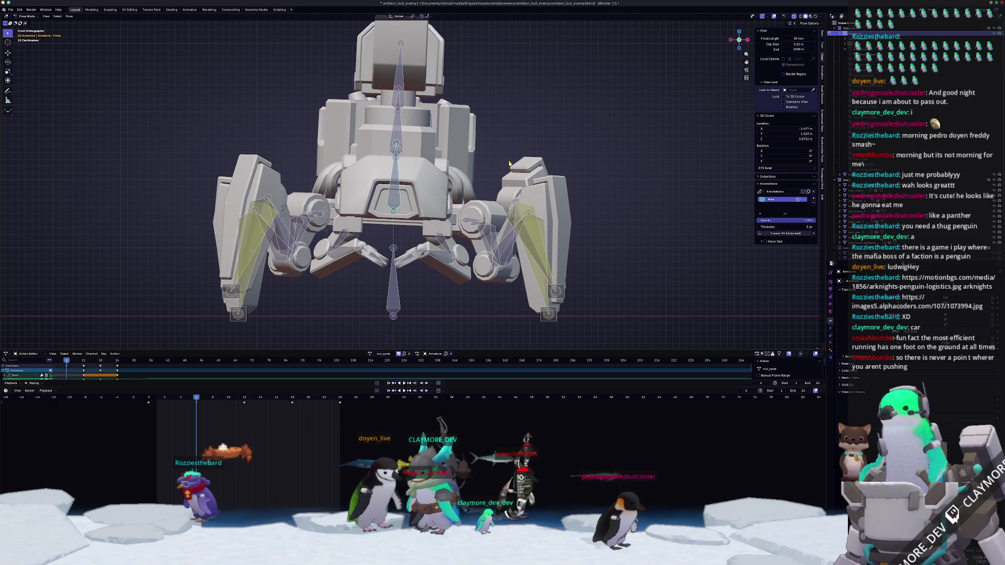
scroll(507, 159, "down", 2)
- Turn the torso slightly about its vertical axis, keyframe it and paste the pose mirrored
key("y")
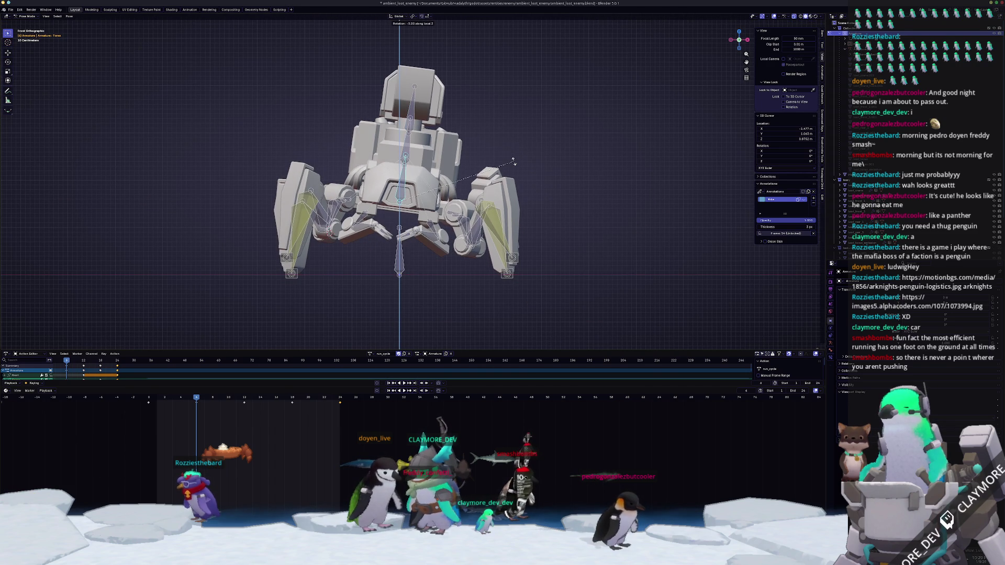
key("Escape")
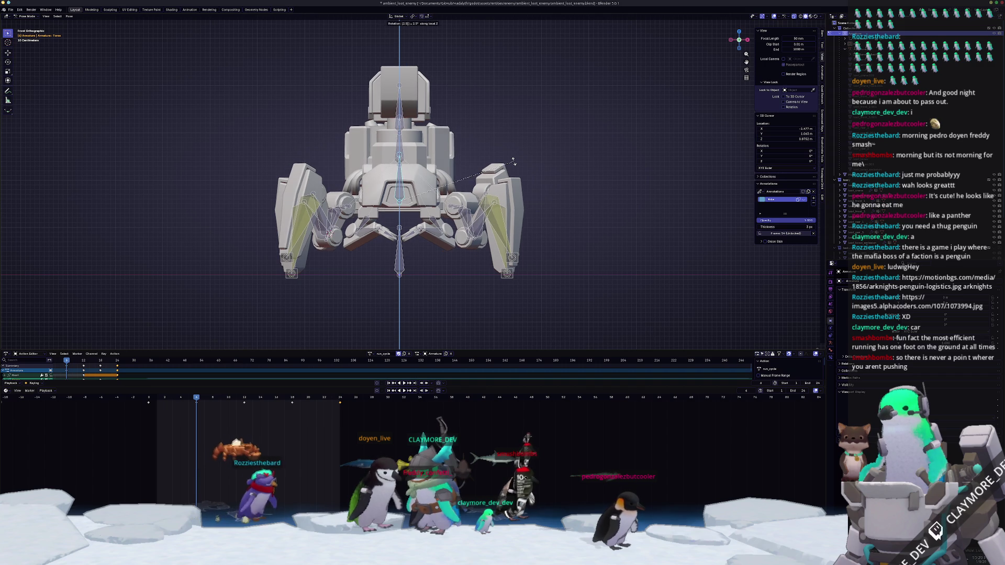
left_click(514, 163)
key("i")
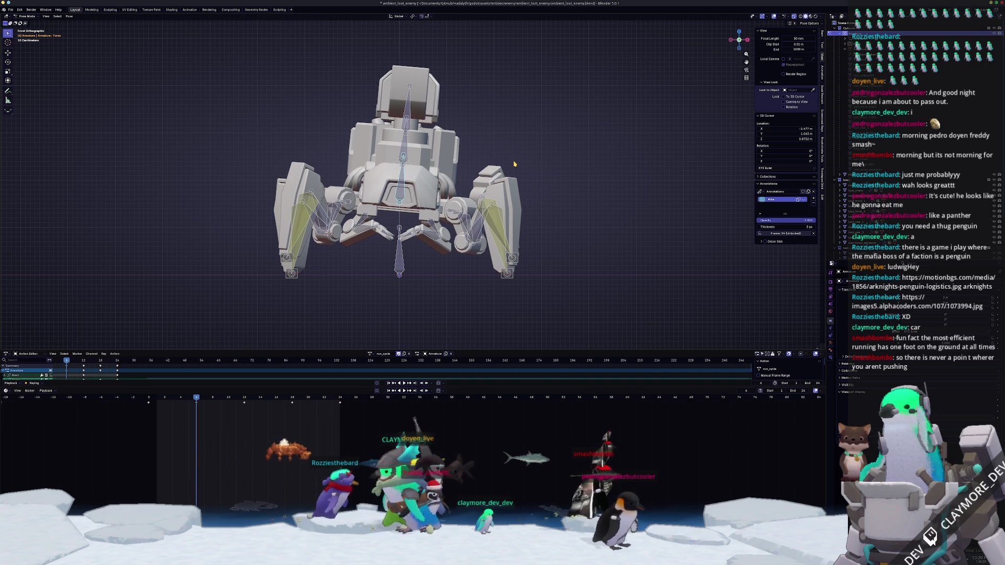
key("space")
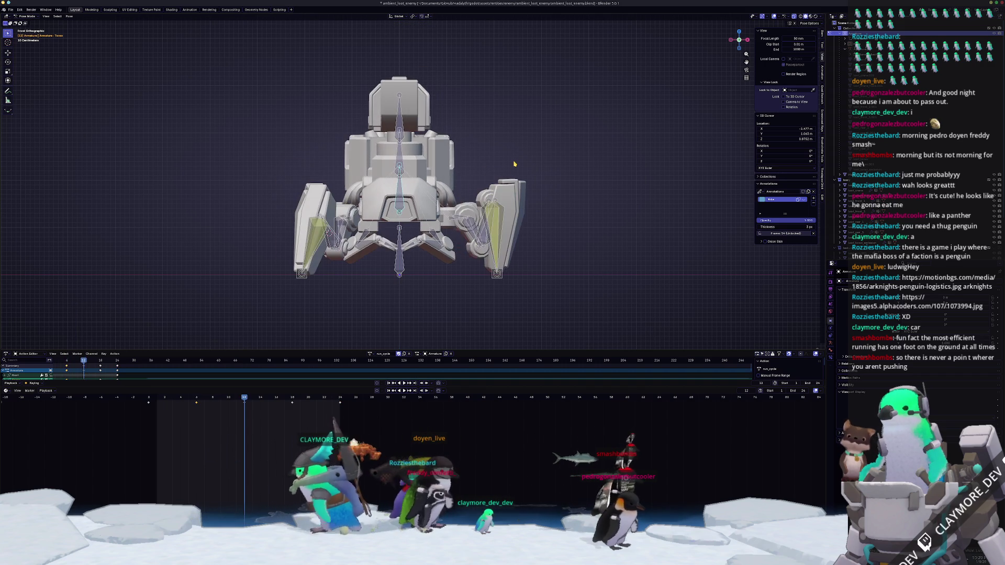
key("ctrl+shift+v")
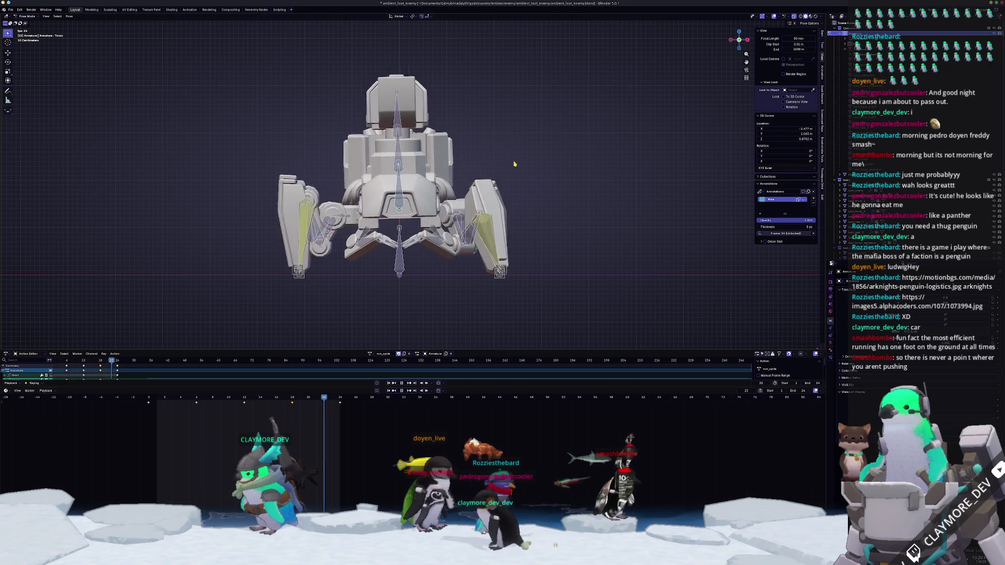
- From the front view raise the selected bones 0.3 m along Z
key("KP_3")
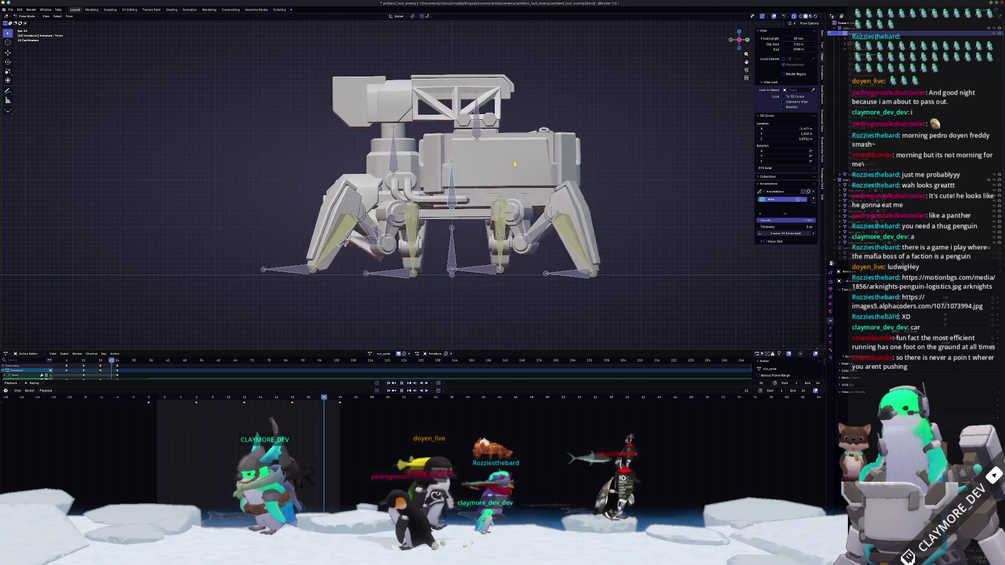
middle_click_drag(514, 165, 515, 164)
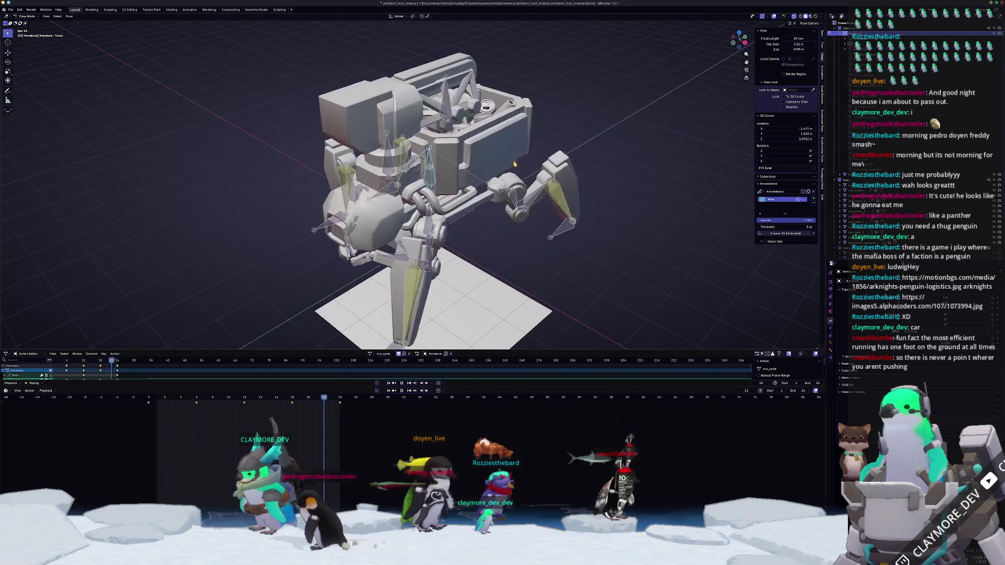
scroll(514, 165, "down", 3)
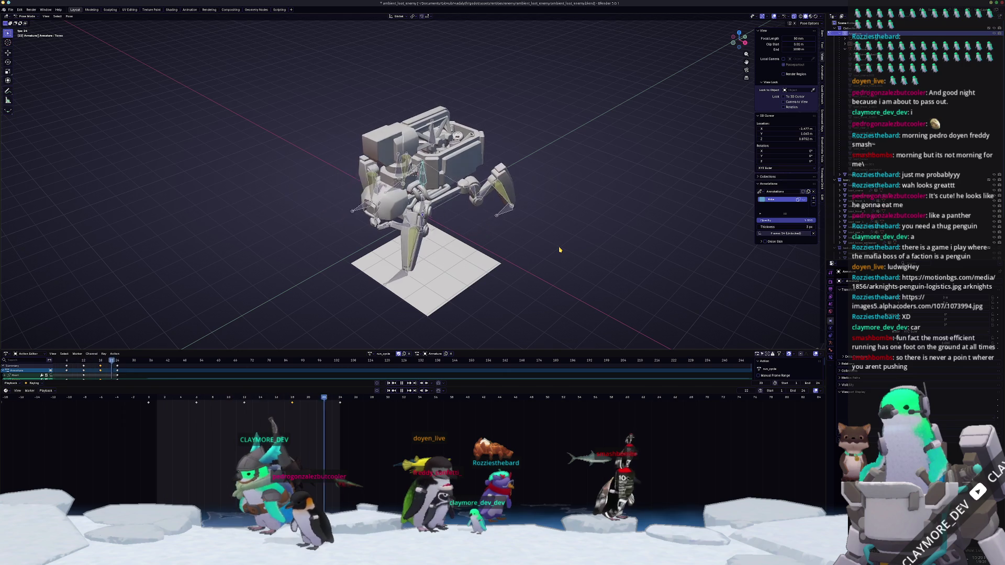
mouse_move(555, 251)
middle_mouse_down()
mouse_move(531, 236)
mouse_move(471, 252)
middle_mouse_up()
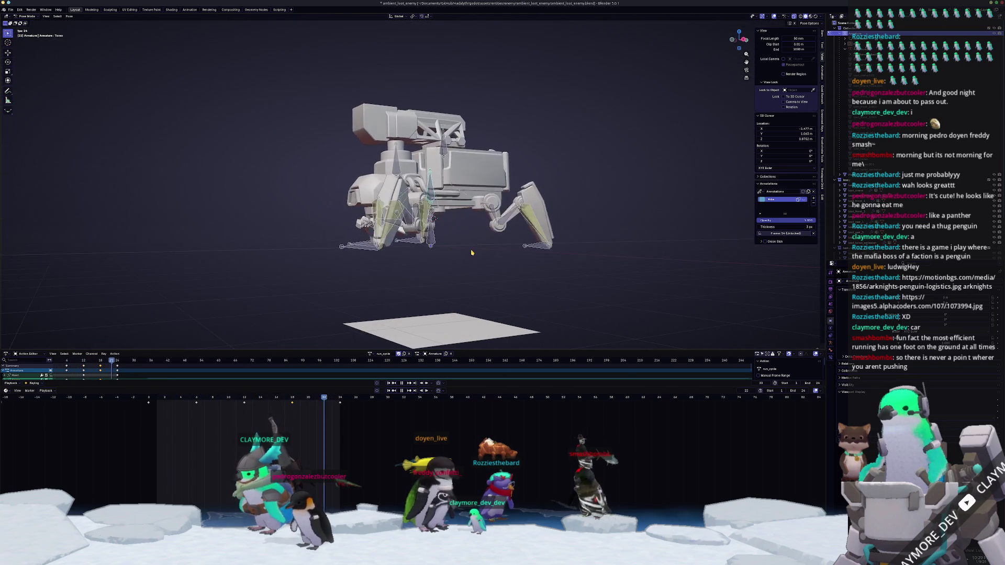
scroll(474, 243, "up", 2)
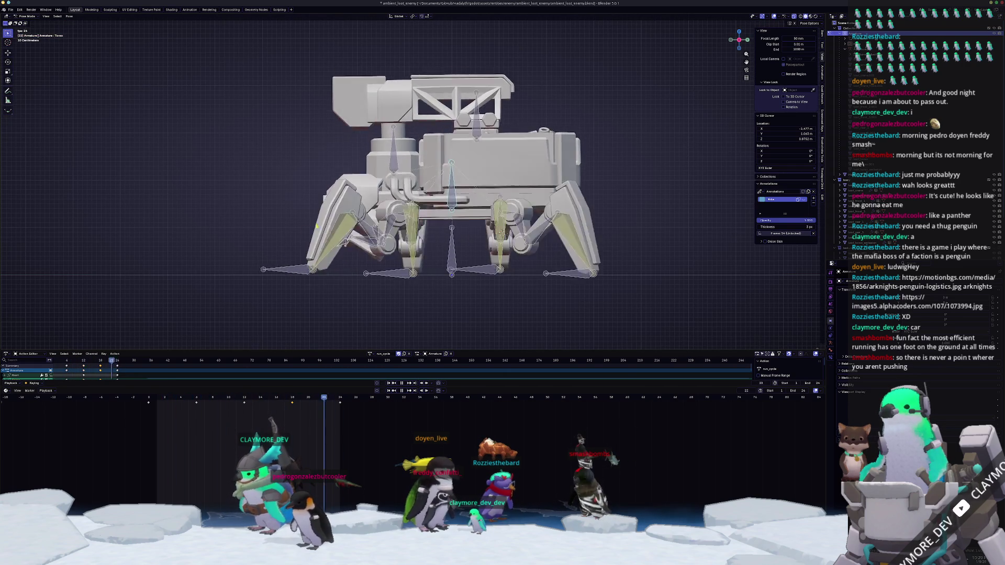
key("KP_3")
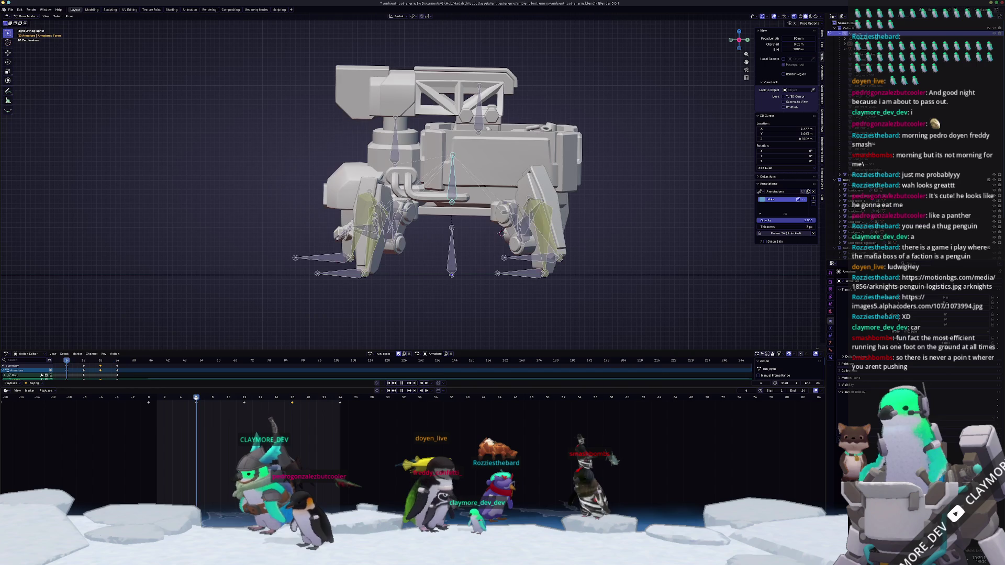
middle_click_drag(329, 287, 340, 287)
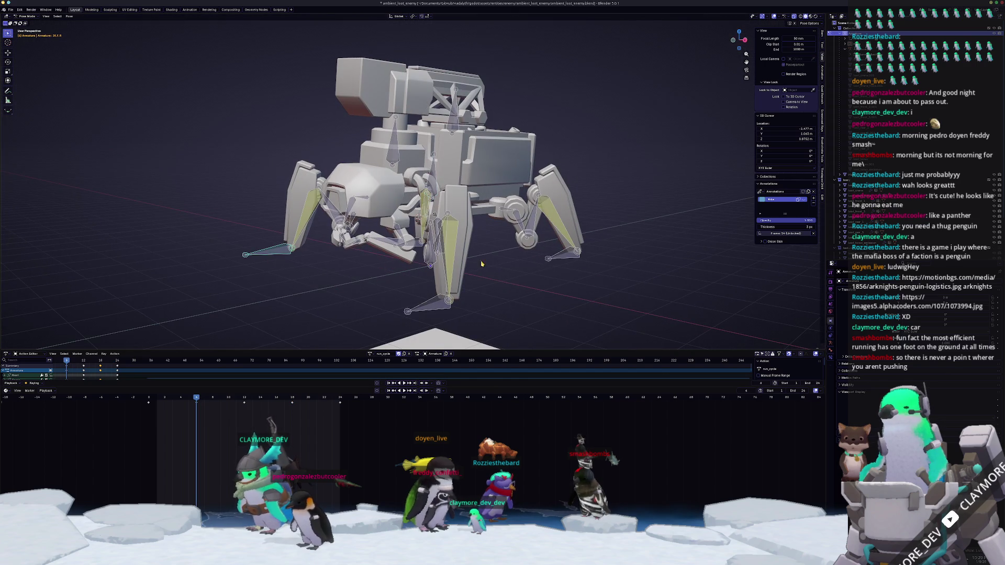
middle_click_drag(481, 263, 519, 262)
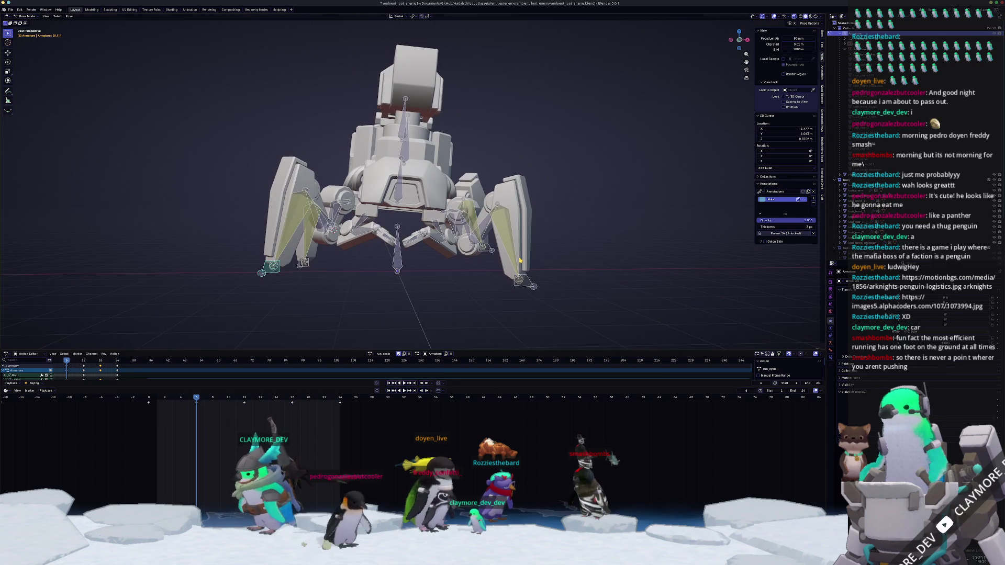
key("KP_1")
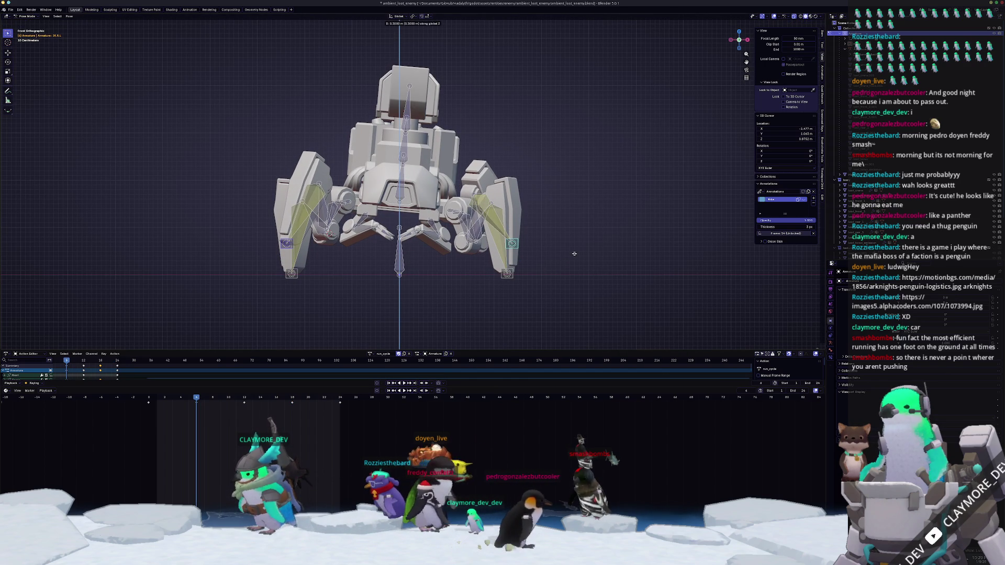
left_click(574, 253)
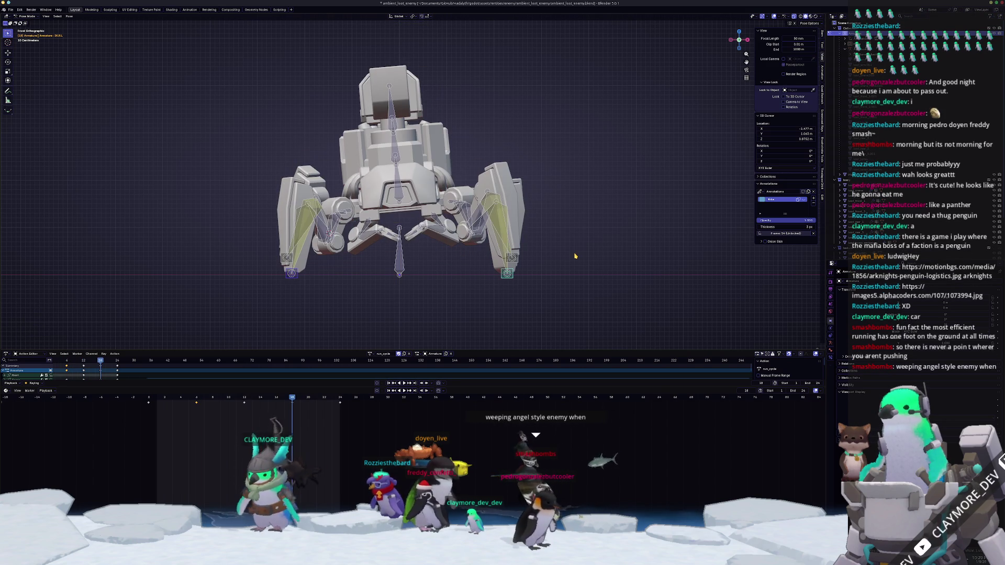
scroll(574, 256, "up", 1)
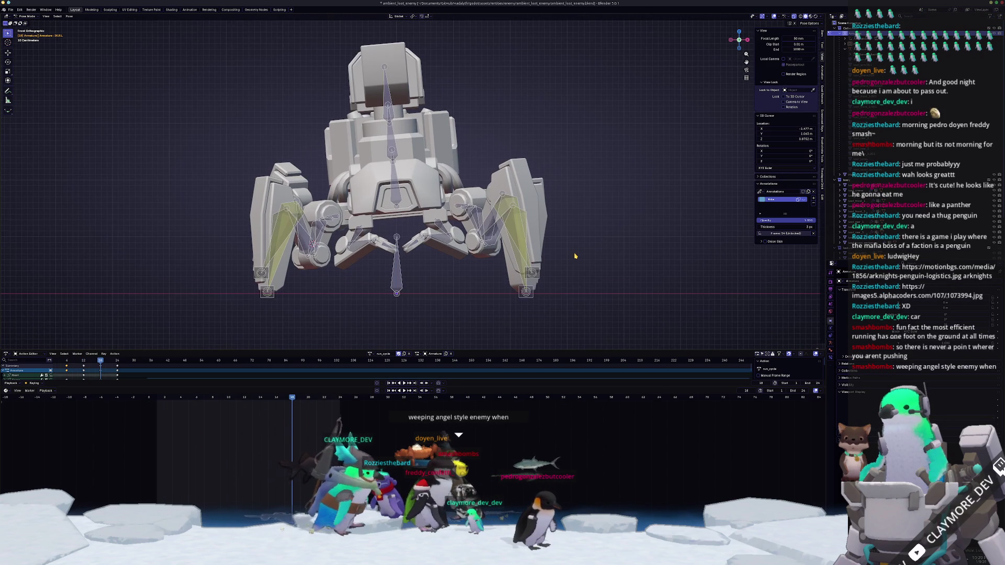
- Select all bones and a range of keyframes, then change the side legs' pose
mouse_move(337, 293)
middle_mouse_down()
mouse_move(332, 232)
mouse_move(444, 264)
middle_mouse_up()
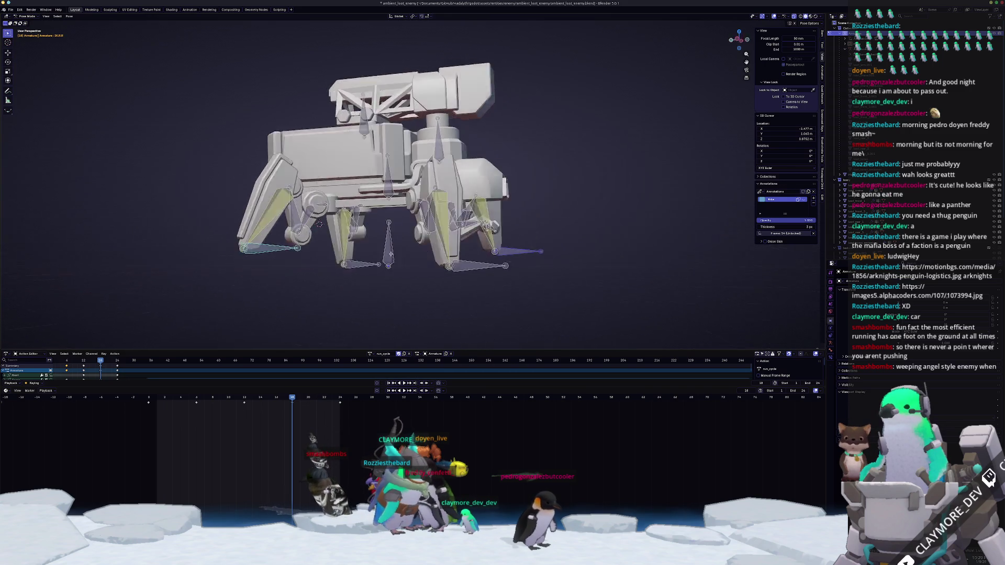
key("KP_1")
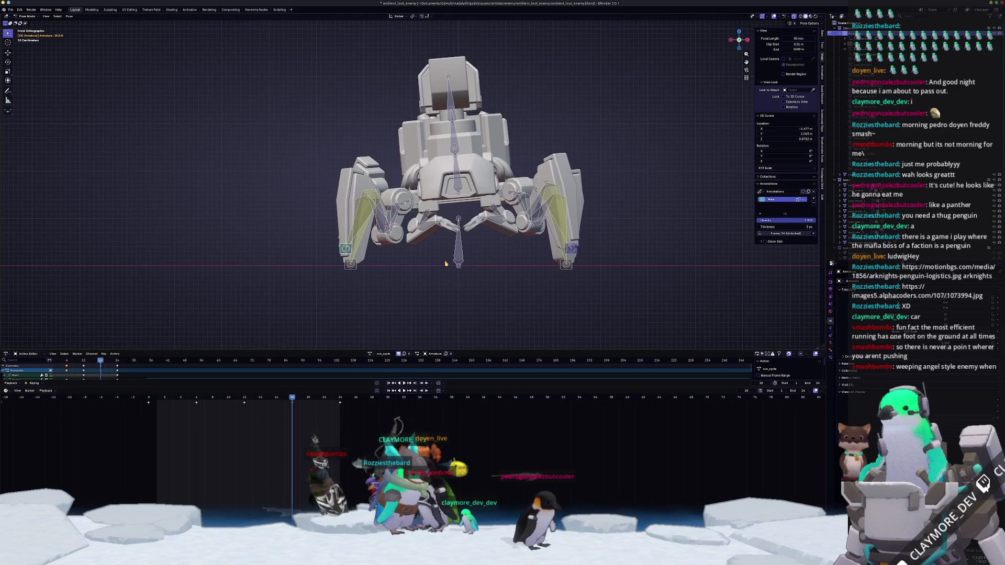
key("a")
left_click_drag(206, 432, 187, 398)
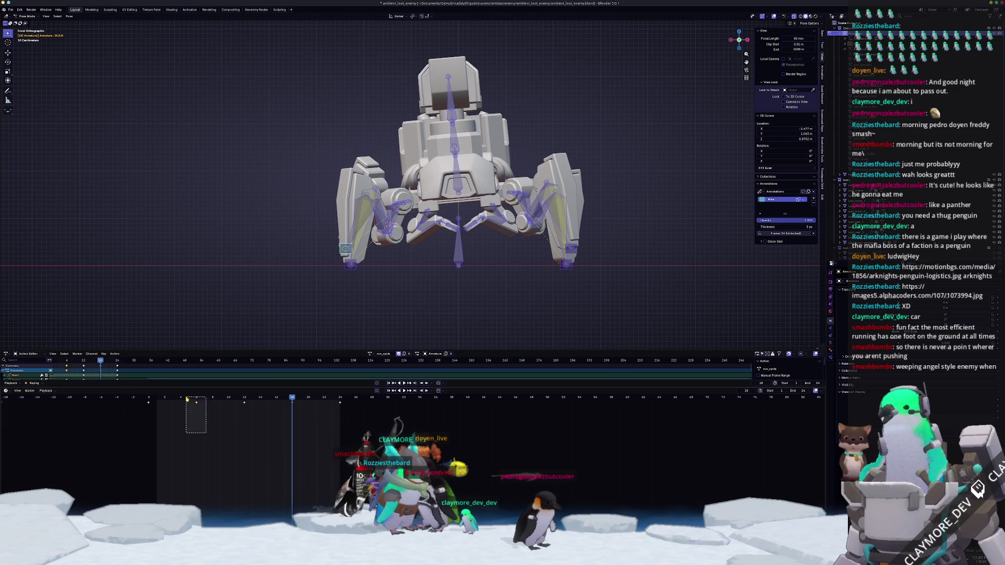
key("ctrl+z")
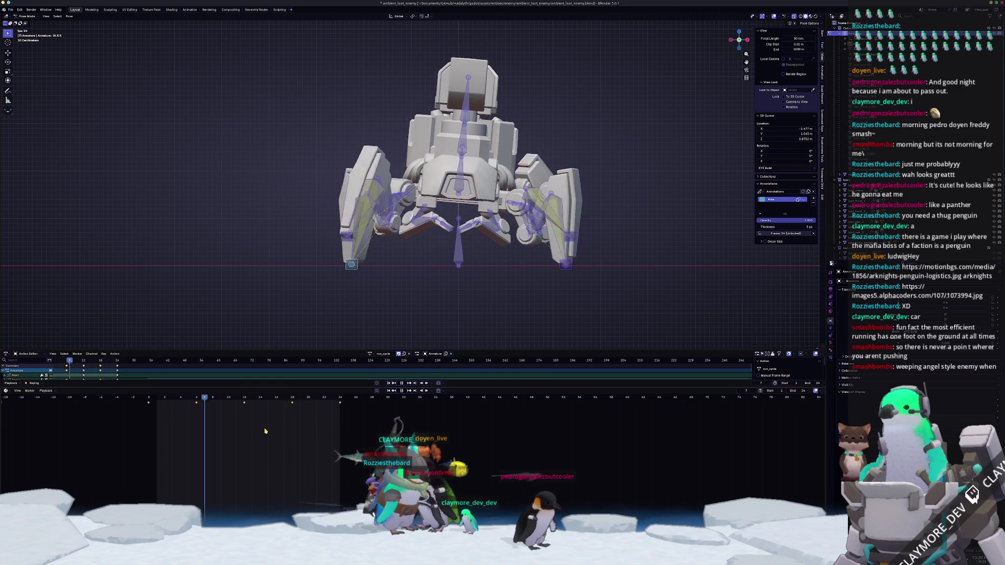
middle_click_drag(471, 196, 550, 157)
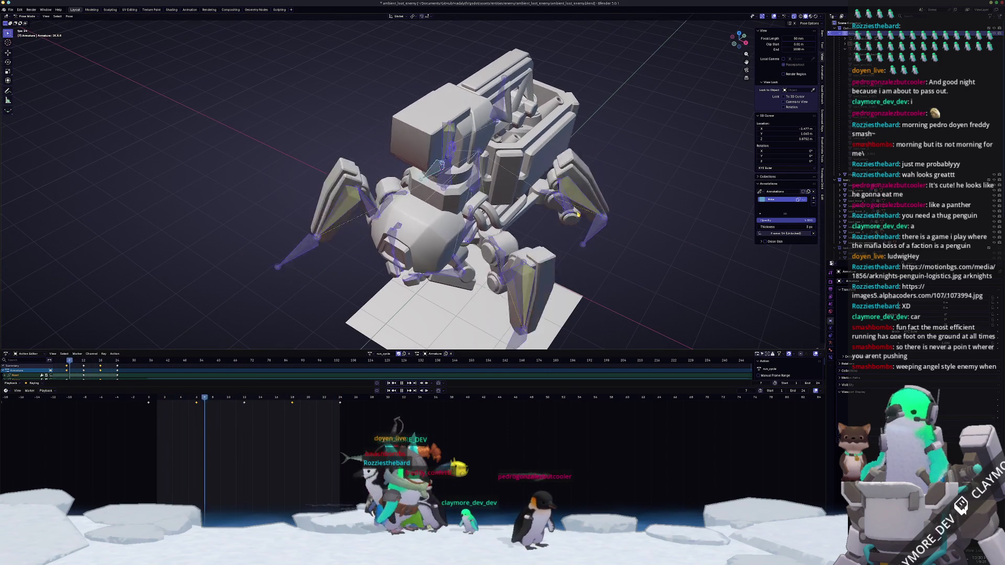
- Scale the bones to 1.1 along X to widen the stance, then select all bones
middle_click_drag(577, 213, 565, 227)
scroll(565, 231, "down", 2)
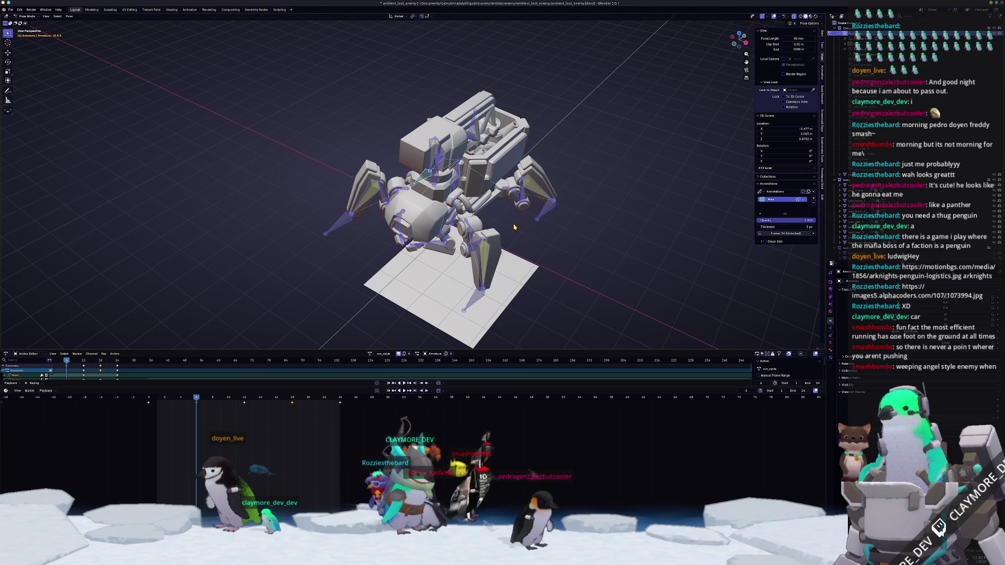
middle_click_drag(547, 213, 440, 252)
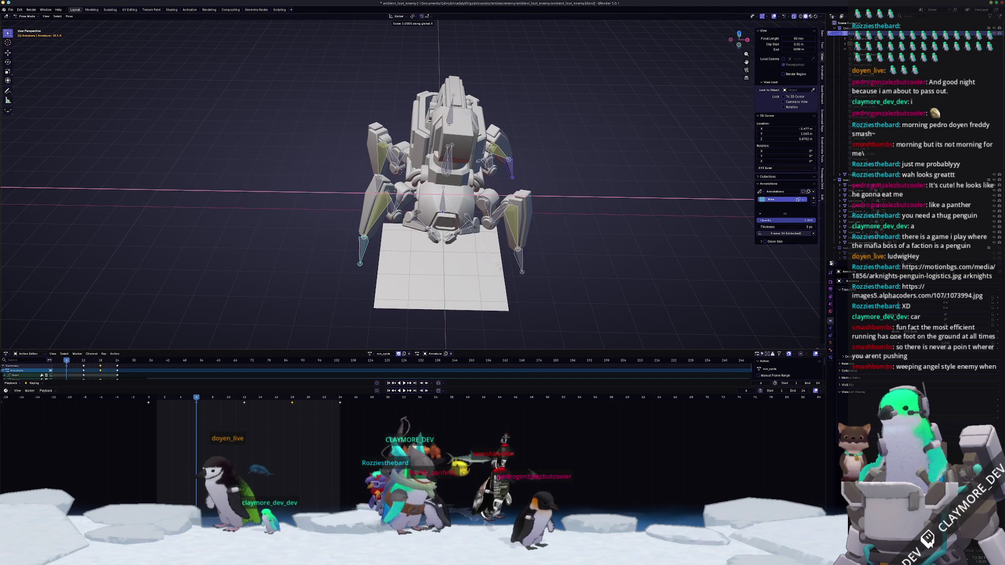
key("Return")
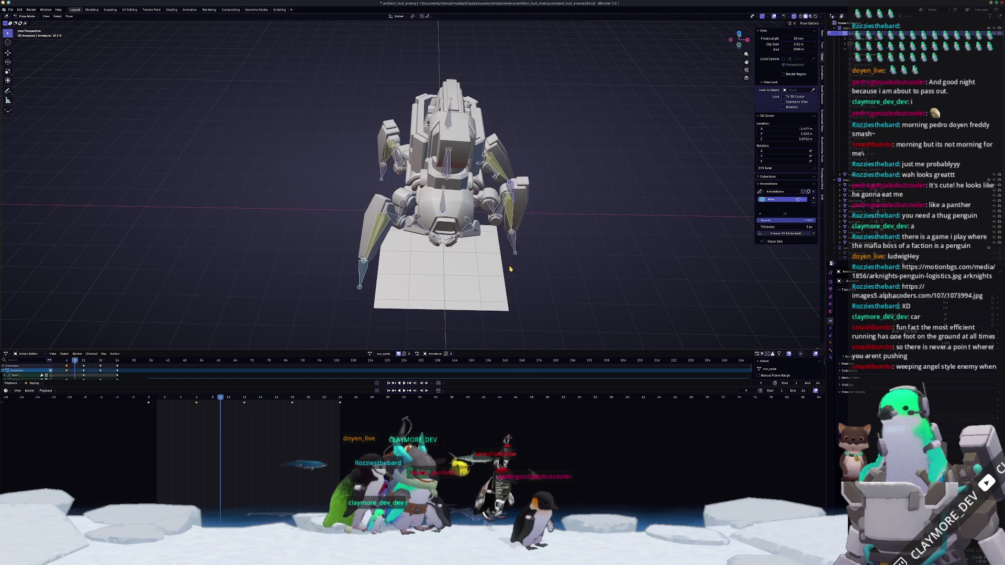
key("a")
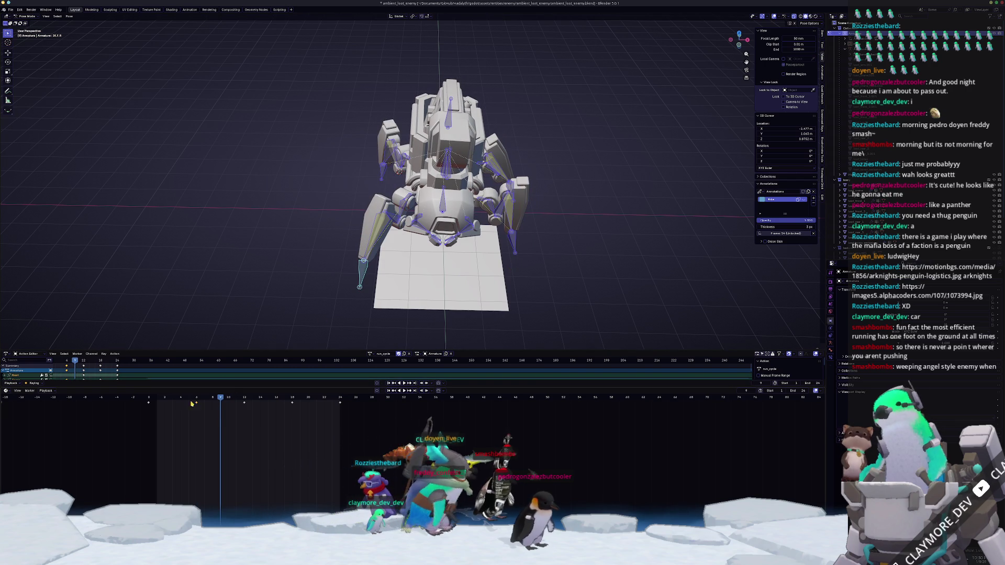
- Move between the later and earlier frames and raise the bones along Z
left_click(292, 399)
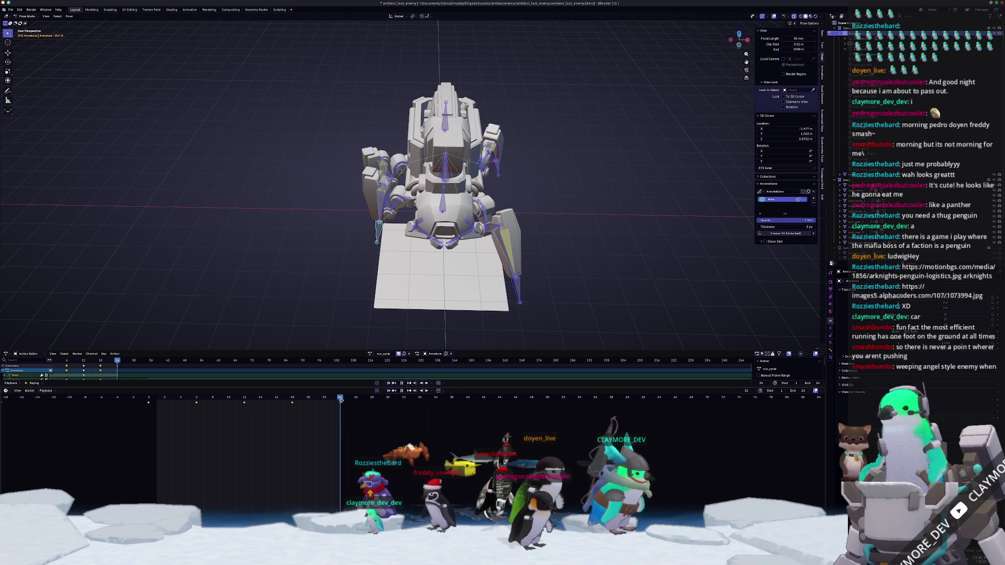
mouse_move(439, 235)
middle_mouse_down()
mouse_move(384, 265)
mouse_move(408, 267)
mouse_move(403, 320)
mouse_move(347, 398)
middle_mouse_up()
scroll(384, 266, "up", 4)
scroll(407, 267, "down", 3)
scroll(403, 320, "up", 3)
left_click_drag(340, 399, 293, 399)
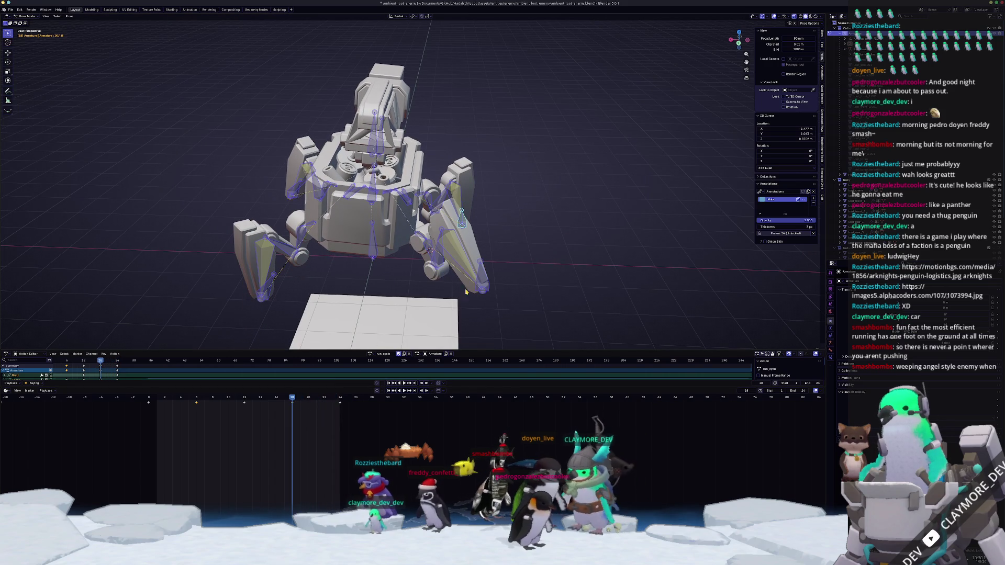
scroll(483, 273, "down", 2)
middle_click_drag(462, 293, 483, 276)
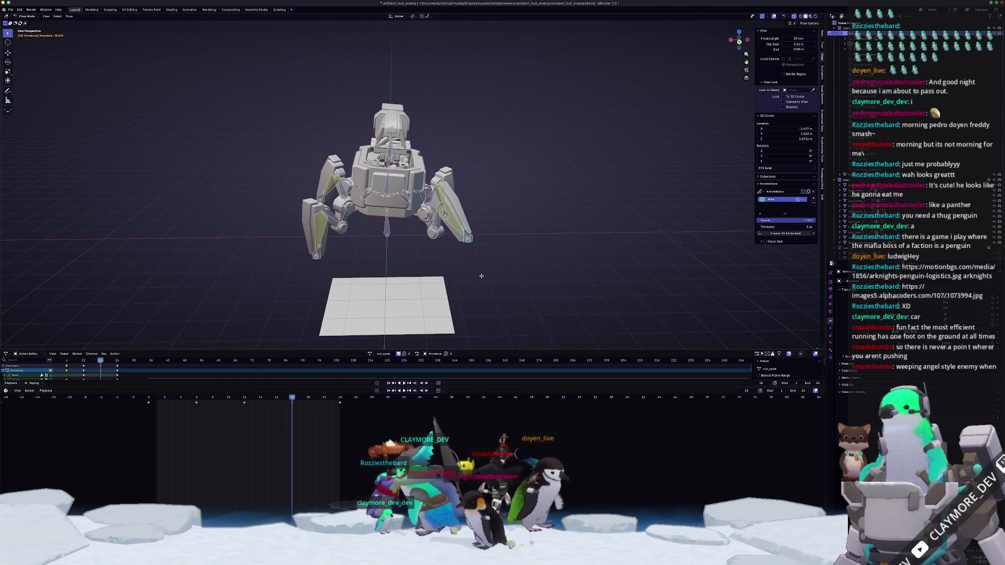
left_click(487, 274)
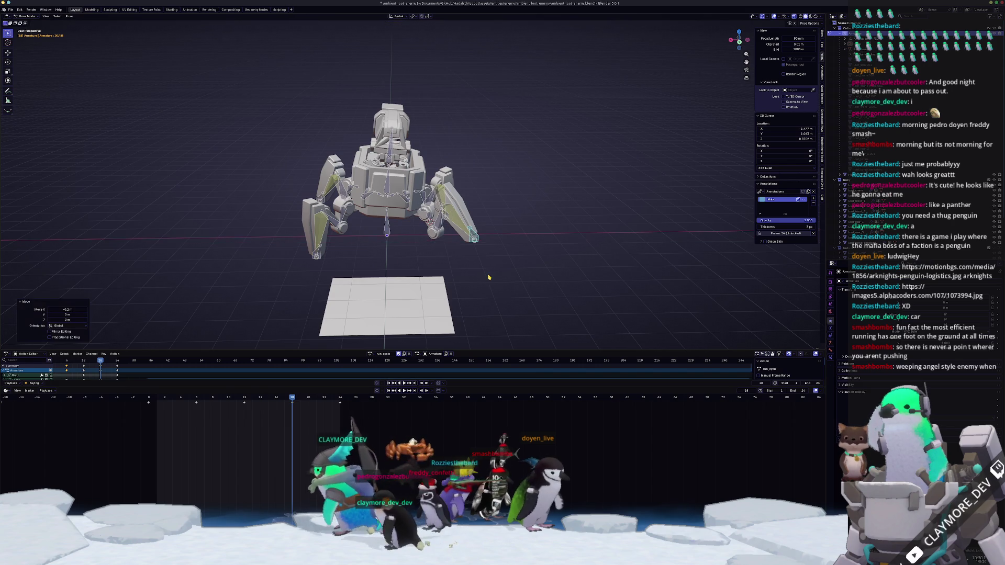
- Play the walk animation back from several angles and end in top view
middle_click_drag(486, 275, 485, 285)
key("space")
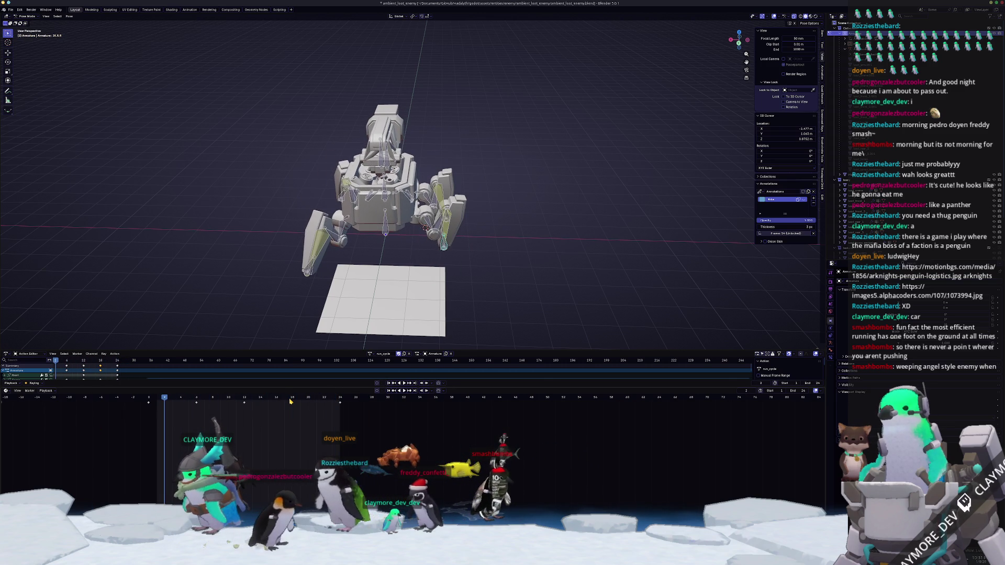
middle_click_drag(459, 279, 404, 277)
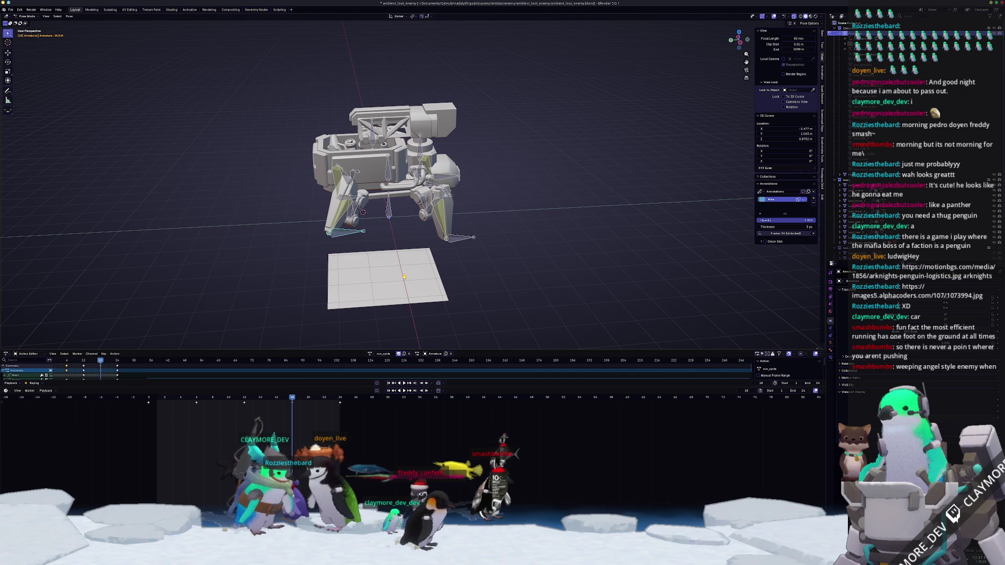
key("KP_7")
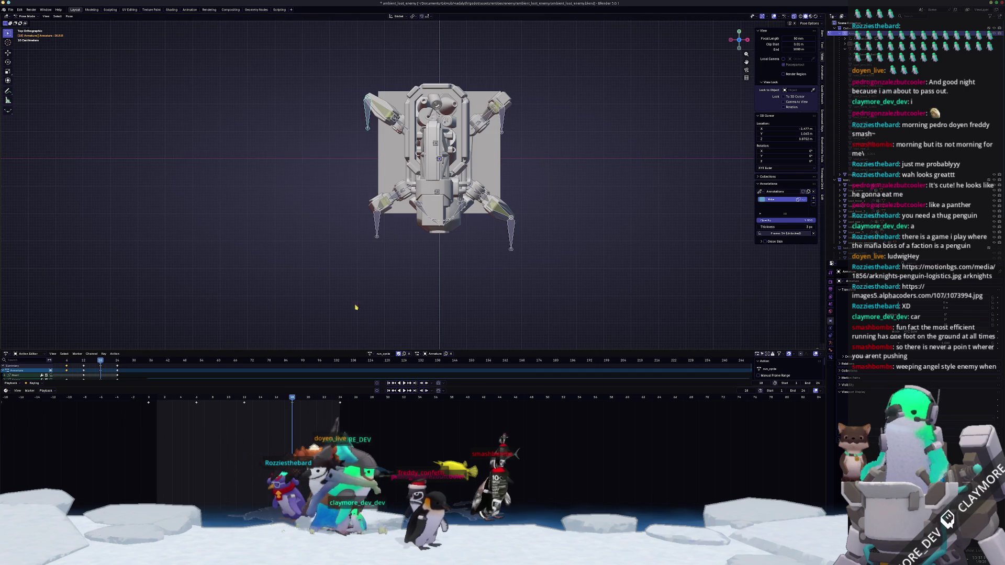
- At the next keyed pose shift the leg bones 0.2 m sideways along X
key("space")
key("g")
key("x")
key("Escape")
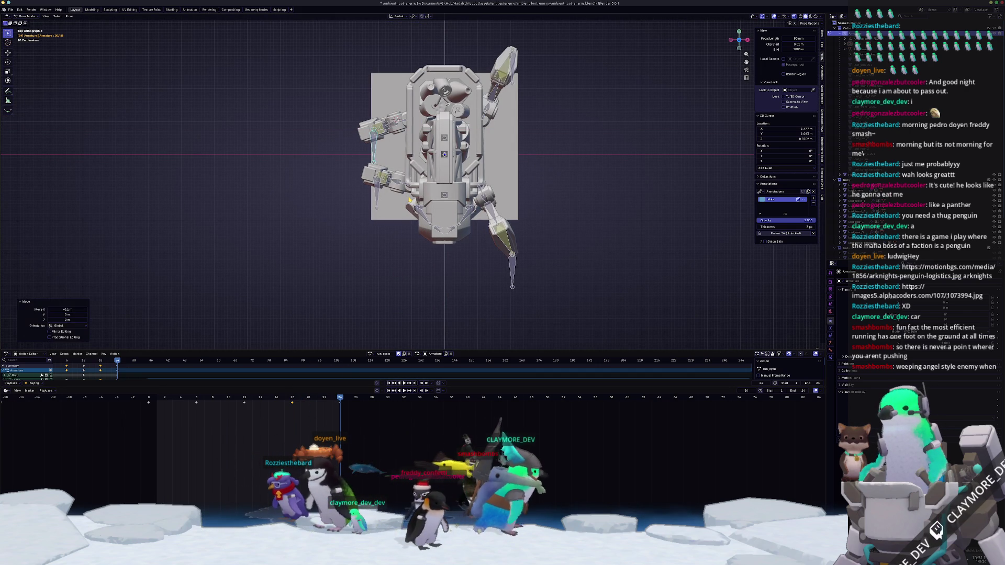
middle_click_drag(369, 157, 343, 223)
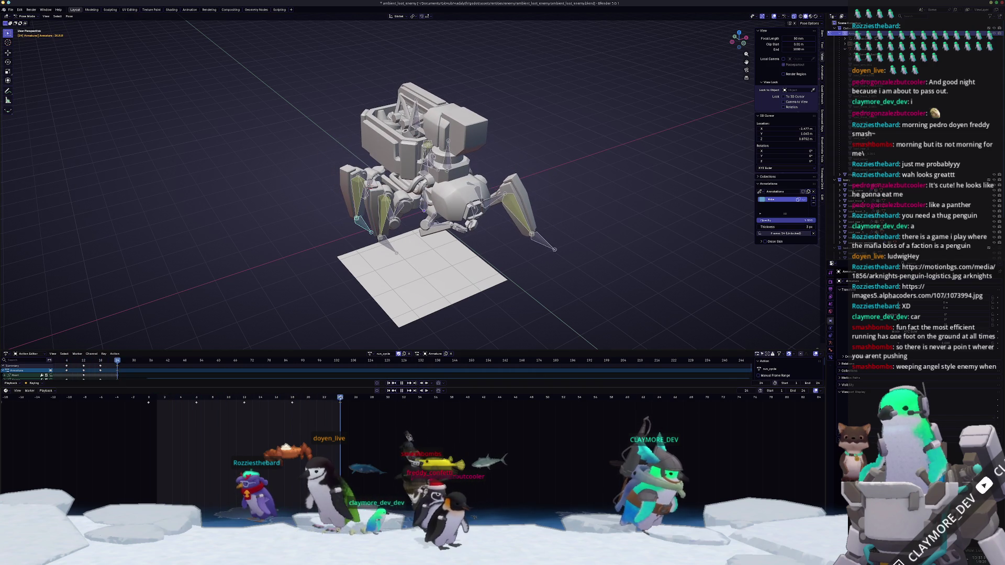
key("KP_7")
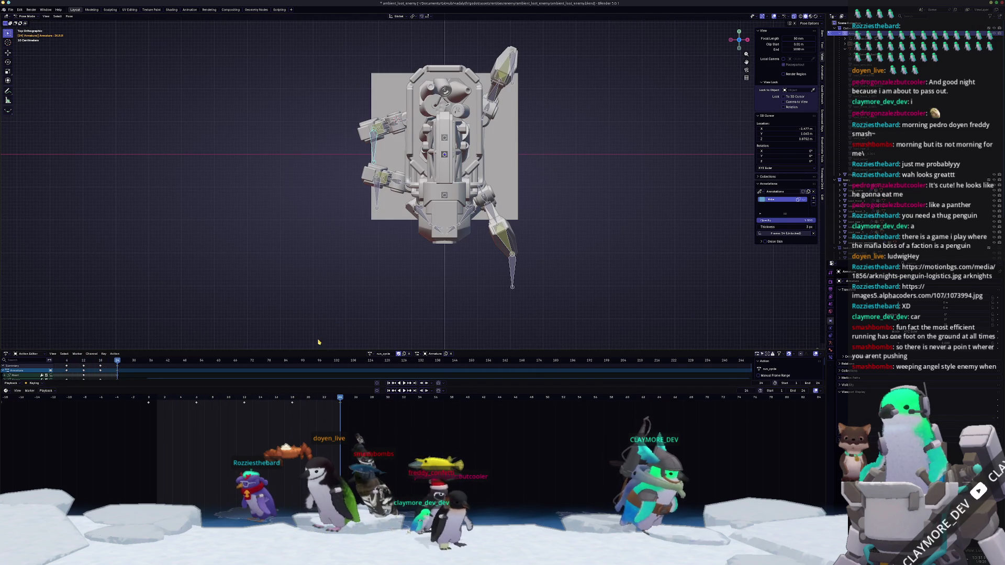
left_click(400, 287)
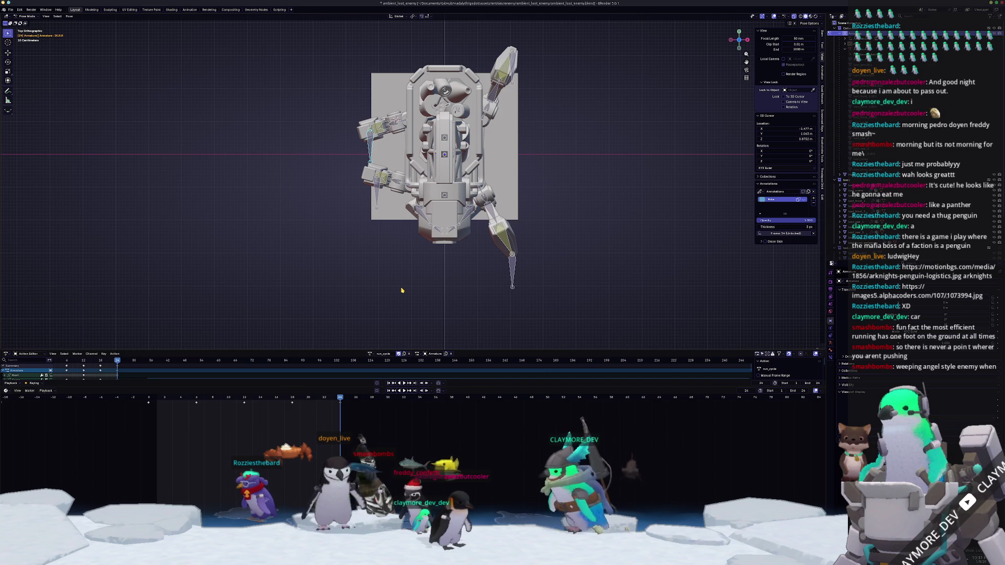
- Jump to the previous keyframe and shift the leg bones 0.2 m along X there too
key("Down")
key("Down")
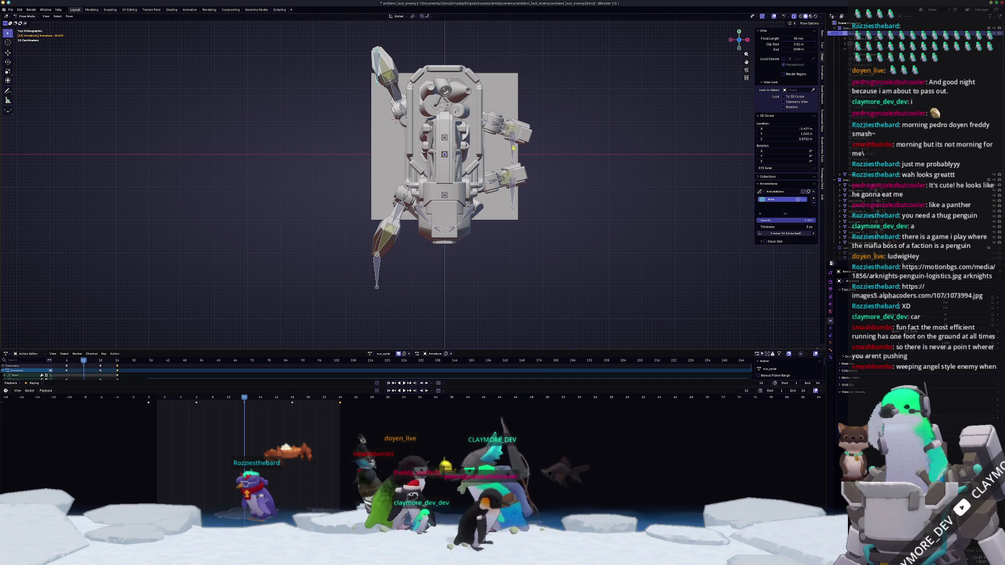
scroll(564, 175, "up", 1)
scroll(565, 175, "up", 1)
middle_click_drag(564, 175, 501, 226, "shift")
key("g")
key("x")
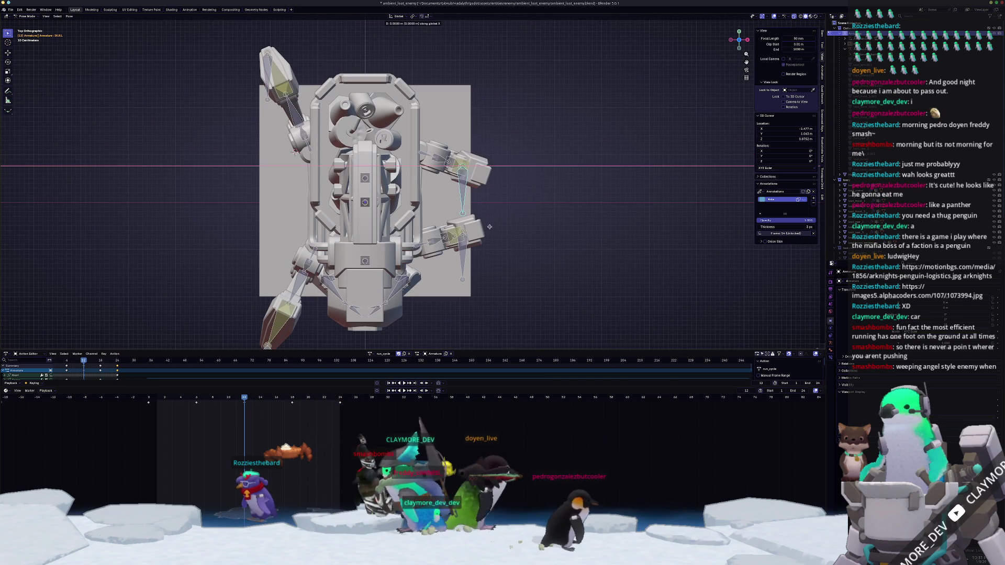
left_click(501, 226)
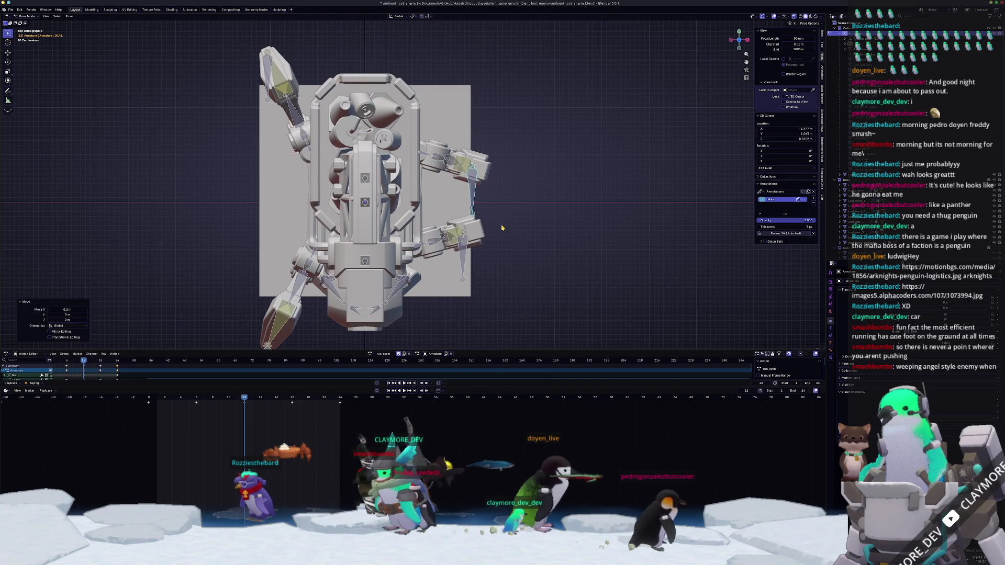
- Play the animation to preview the legs and view the rig from an angle
key("space")
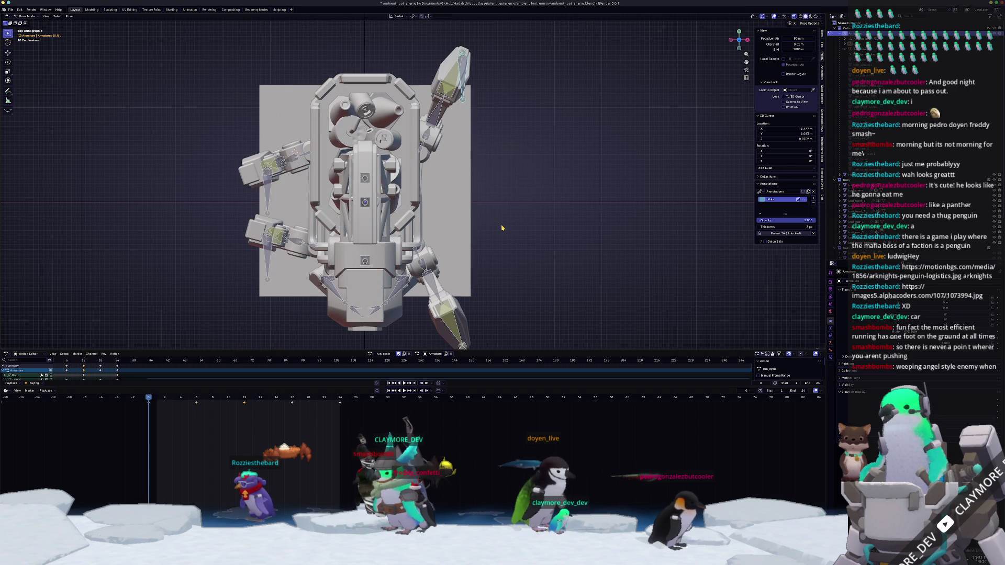
middle_click_drag(289, 179, 406, 214, "shift")
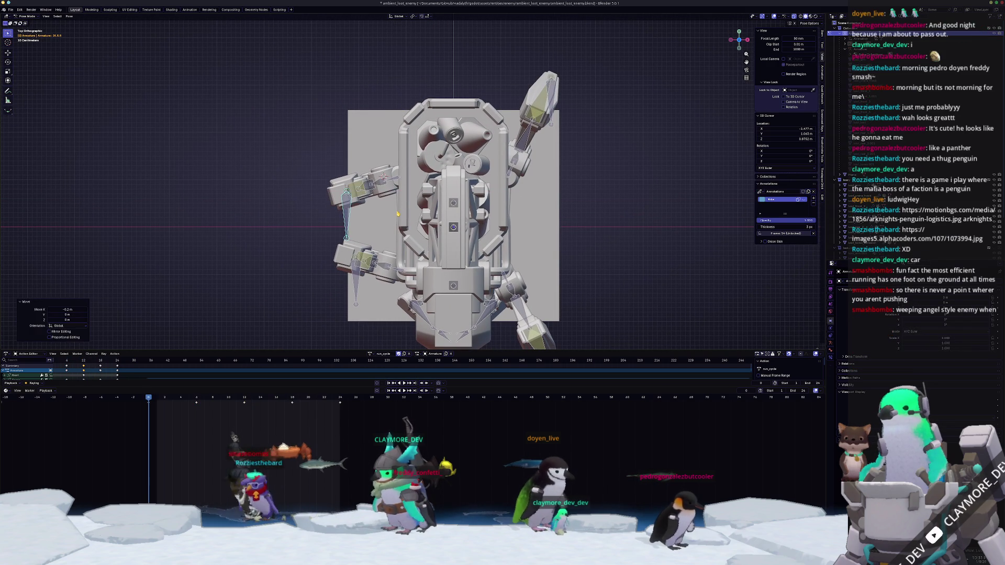
mouse_move(397, 211)
middle_mouse_down()
mouse_move(351, 270)
mouse_move(373, 220)
middle_mouse_up()
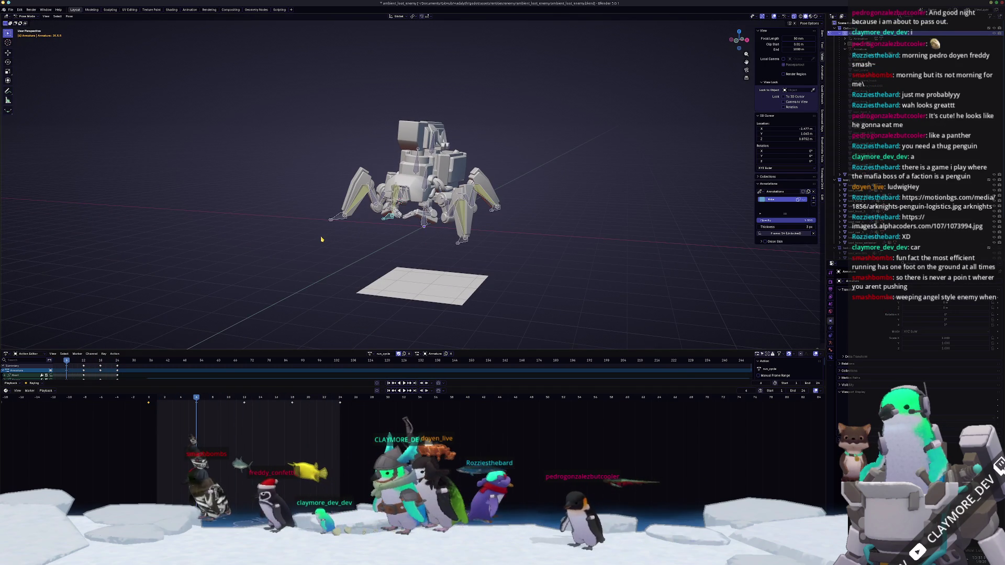
- Rotate the selected bone around its local Z axis, checking from above and at an angle
key("KP_7")
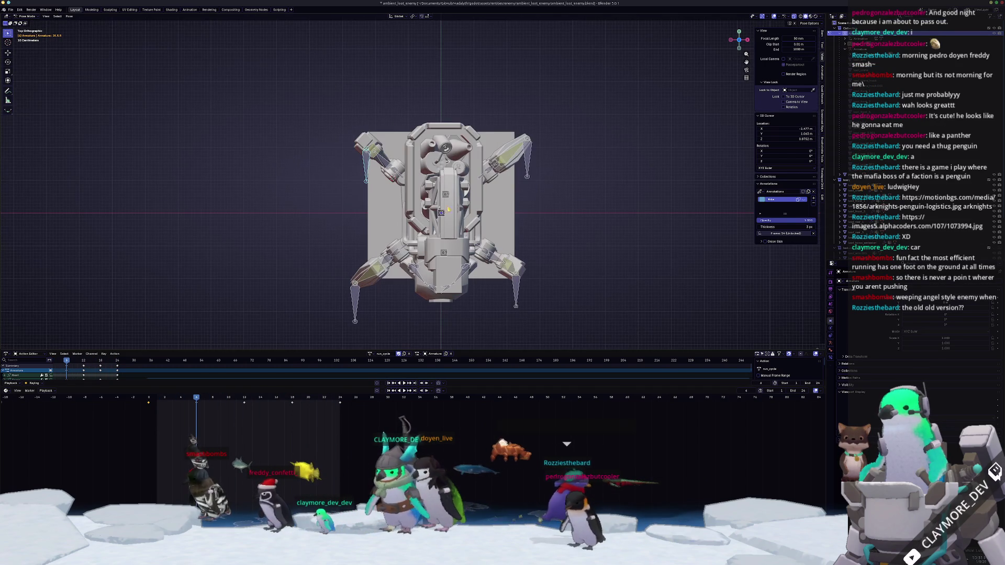
middle_click_drag(437, 216, 528, 228)
key("r")
key("z")
key("z")
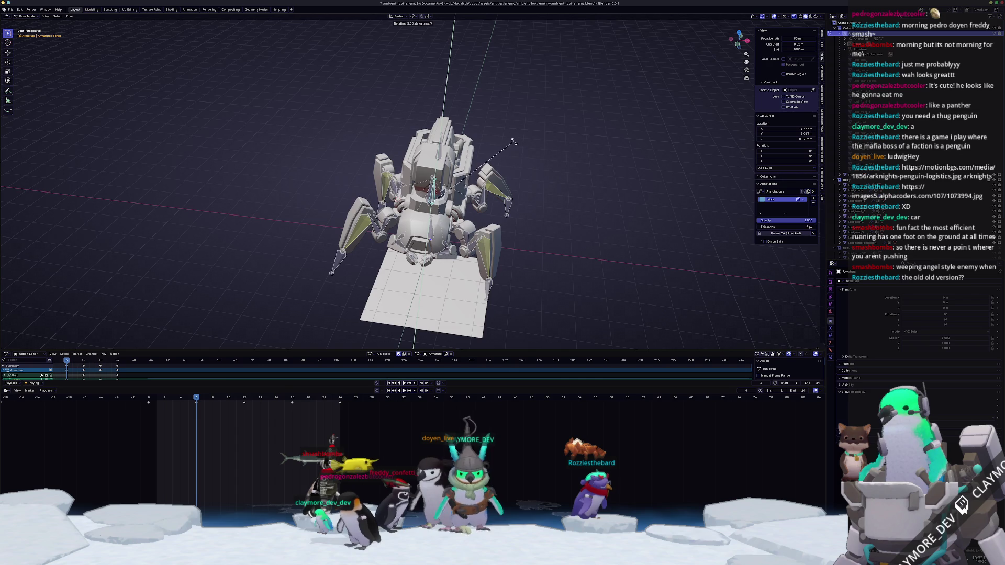
left_click(522, 163)
mouse_move(521, 163)
middle_mouse_down()
mouse_move(500, 167)
mouse_move(482, 234)
middle_mouse_up()
scroll(490, 197, "up", 2)
- Select all rig bones, jump to a later frame and play the walk cycle to review it
key("i")
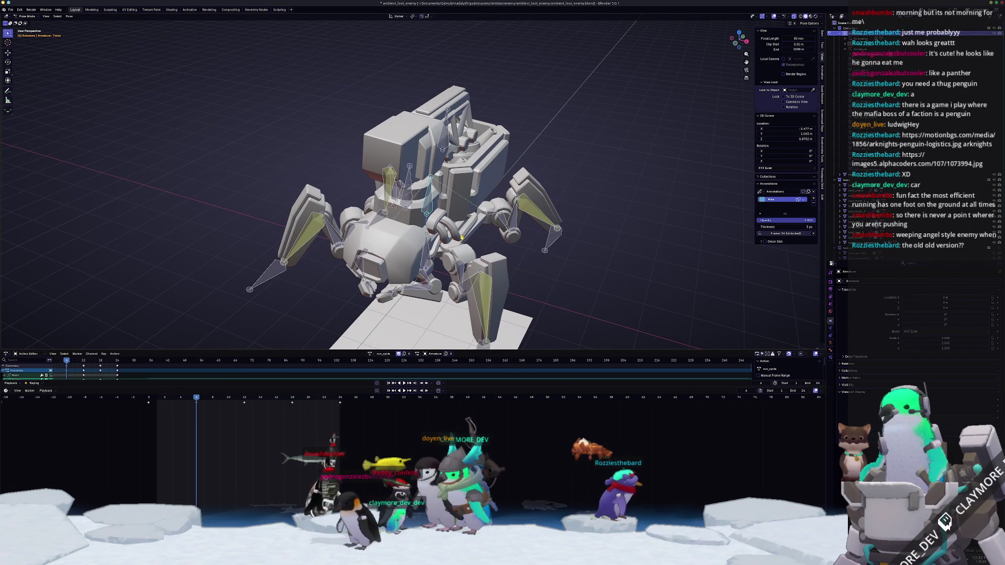
key("a")
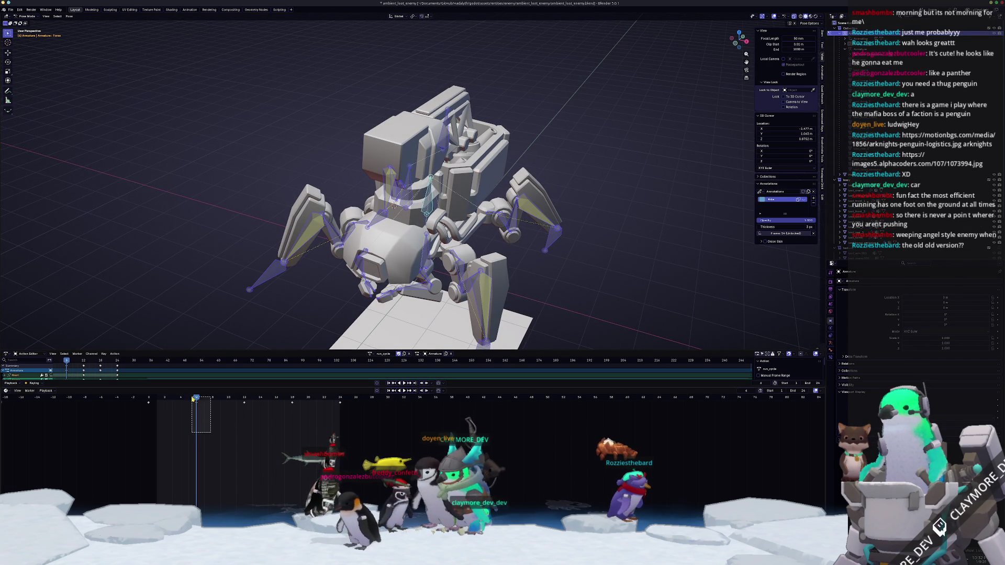
left_click(290, 398)
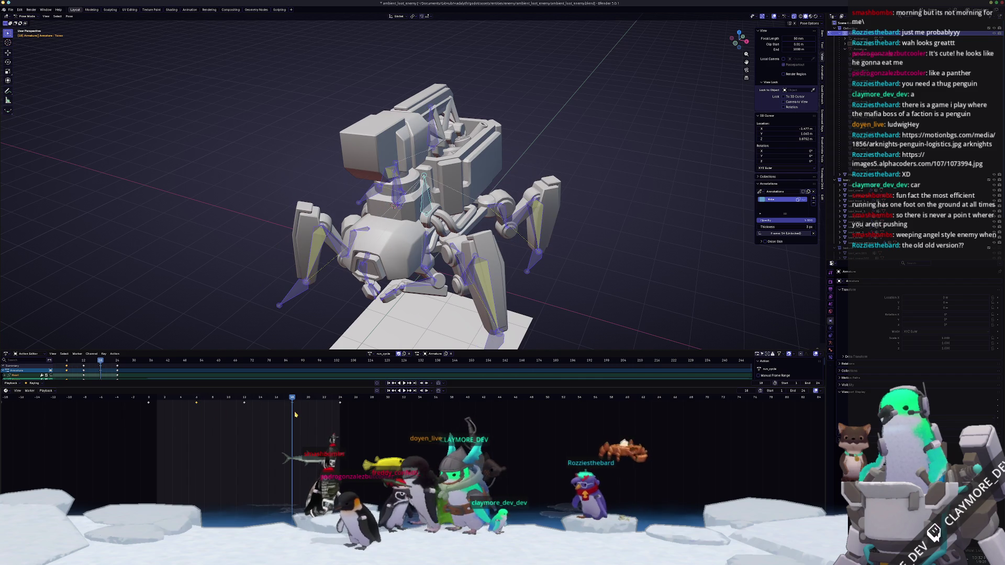
scroll(506, 284, "down", 2)
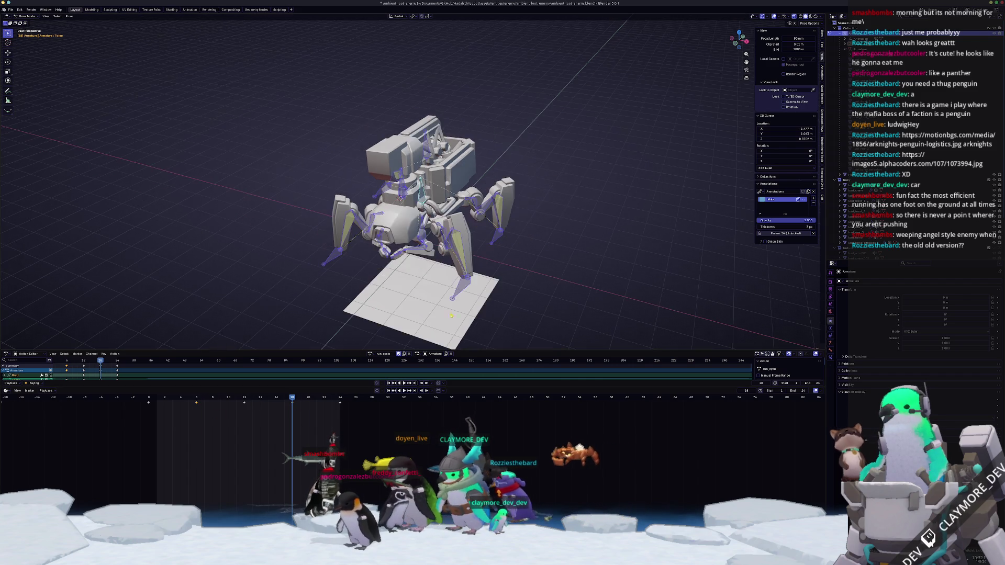
middle_click_drag(506, 285, 519, 270)
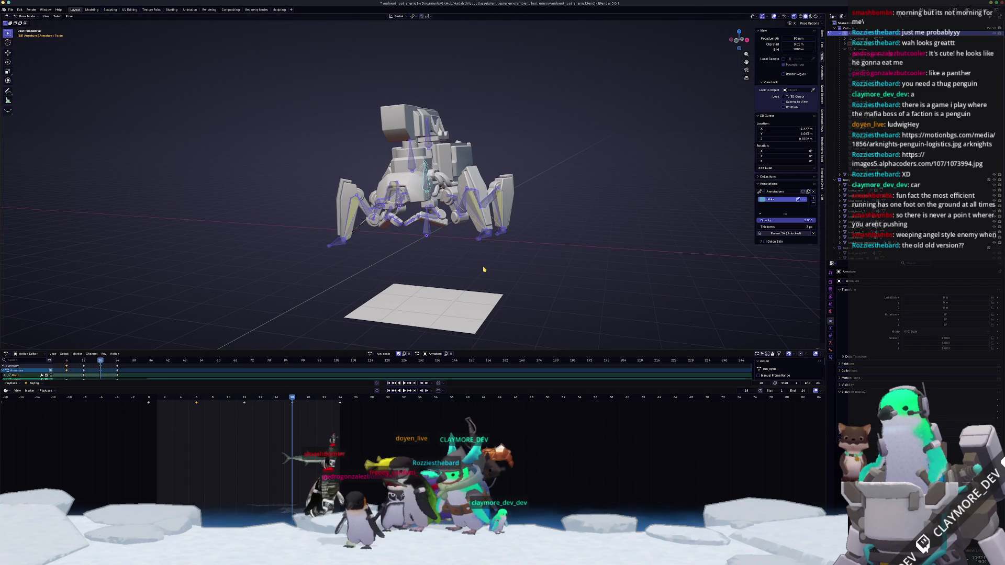
scroll(483, 270, "up", 2)
key("space")
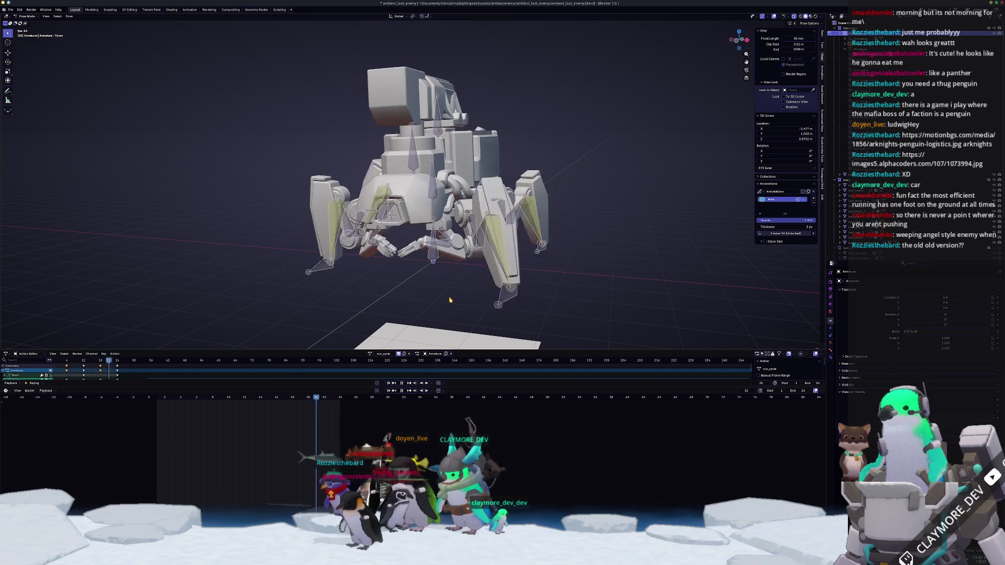
middle_click_drag(450, 300, 462, 310)
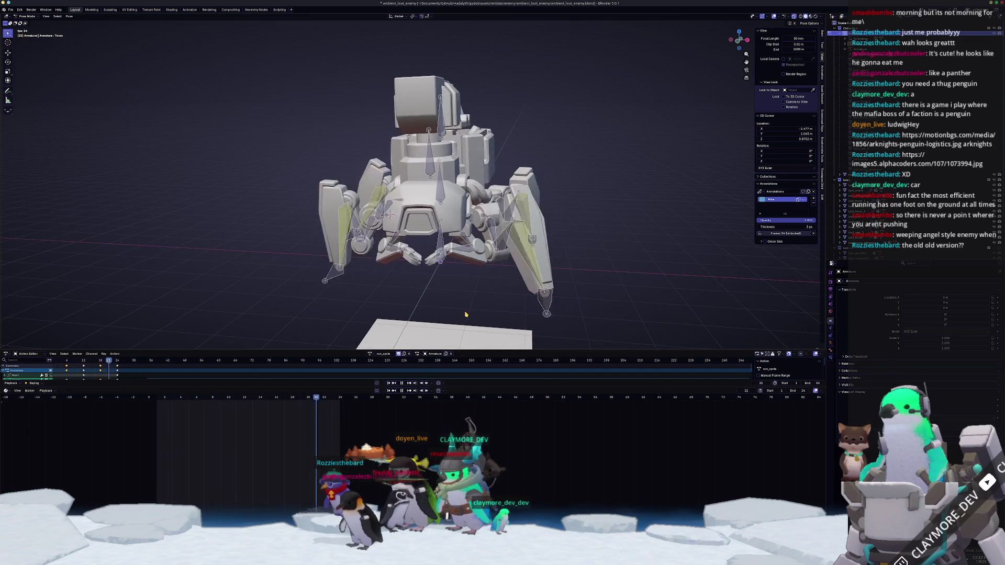
key("KP_3")
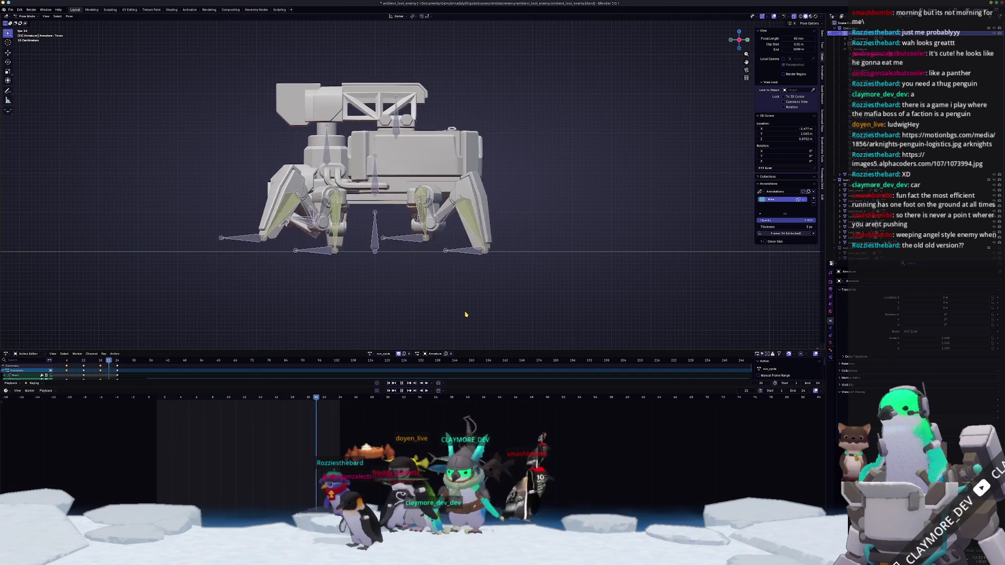
key("KP_1")
key("KP_3")
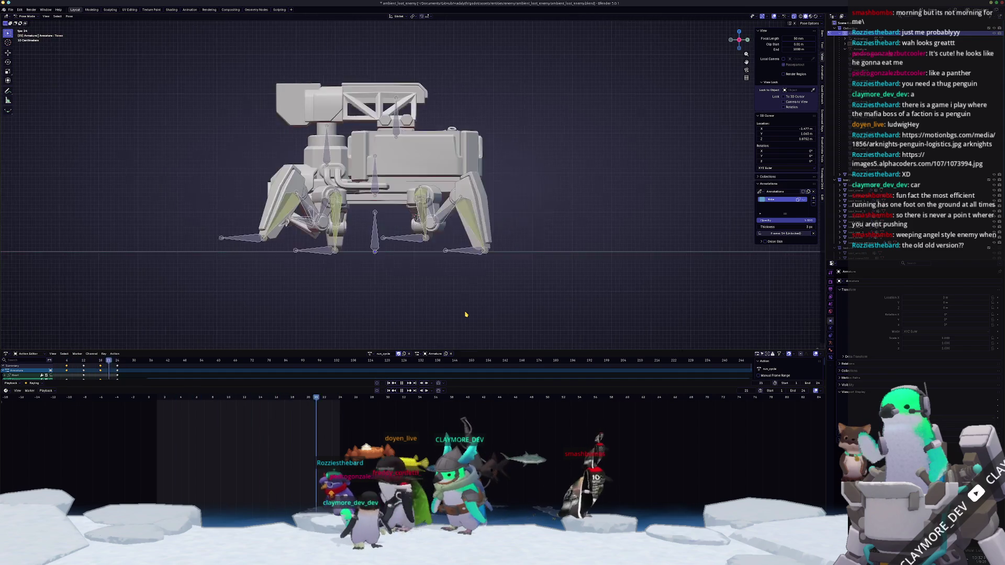
key("KP_1")
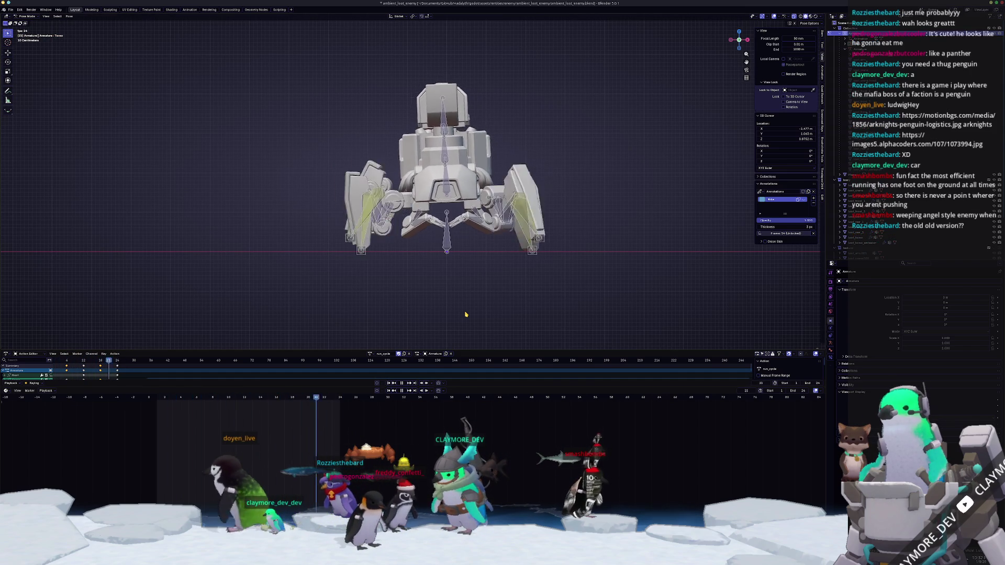
key("KP_3")
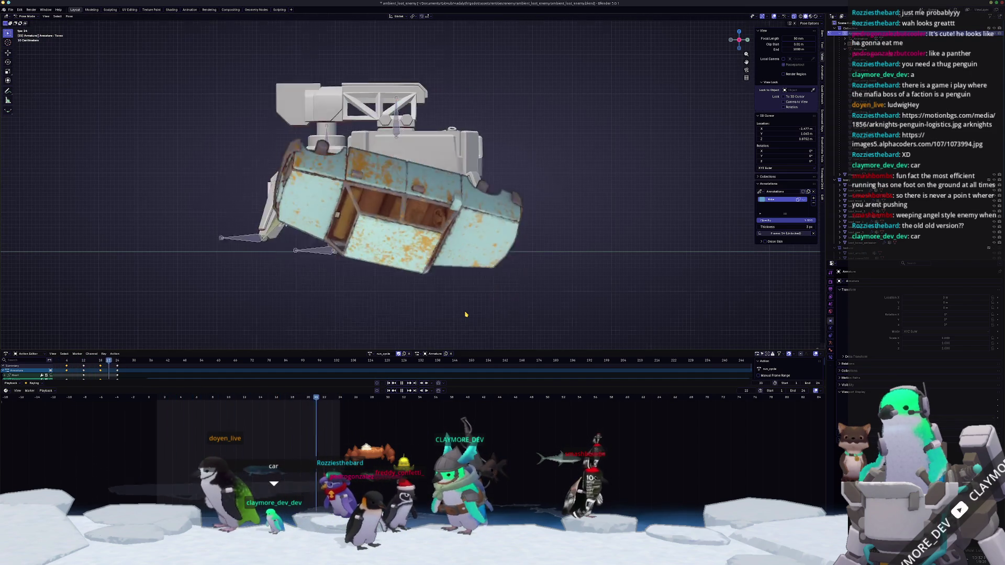
middle_click_drag(465, 314, 291, 232)
key("KP_3")
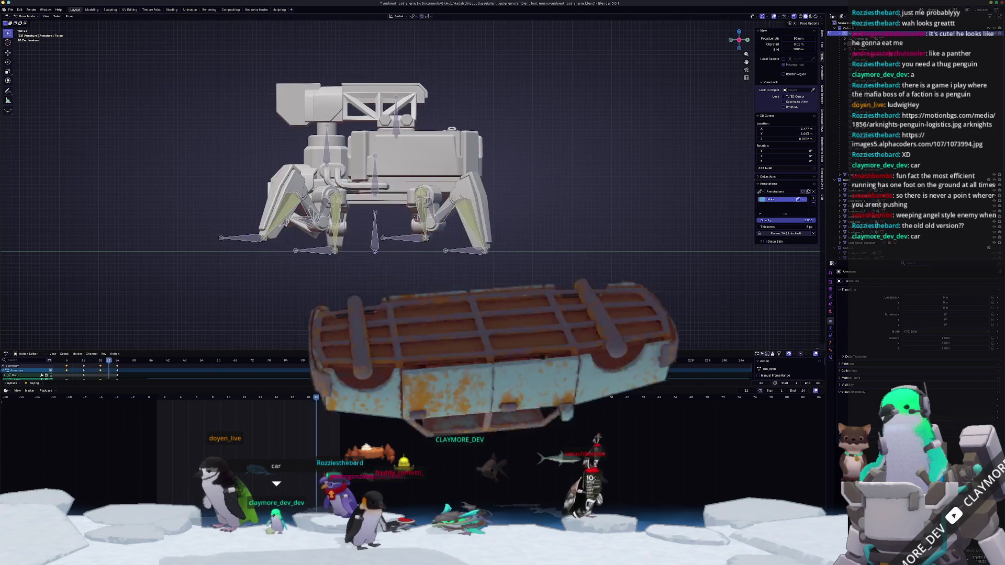
key("KP_1")
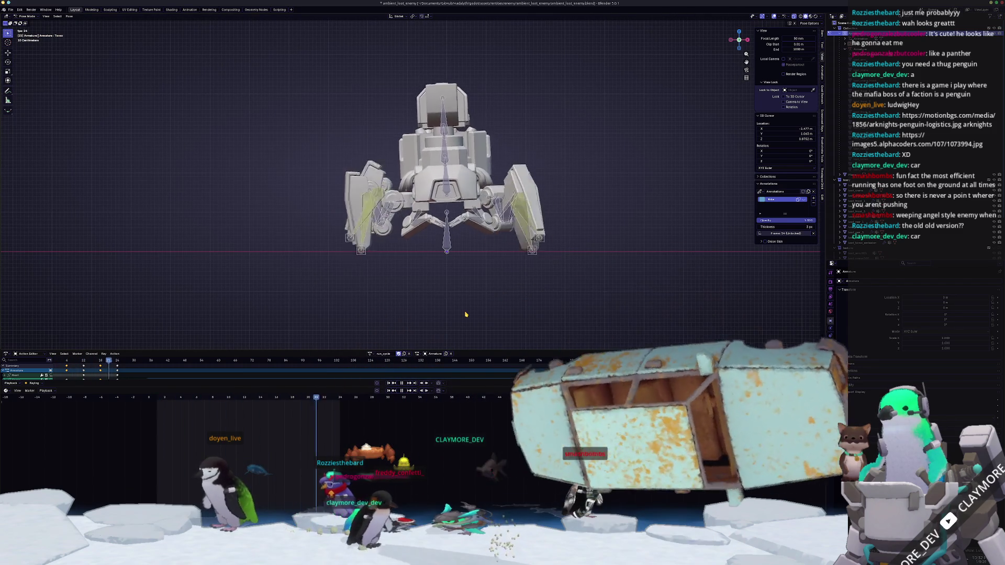
key("space")
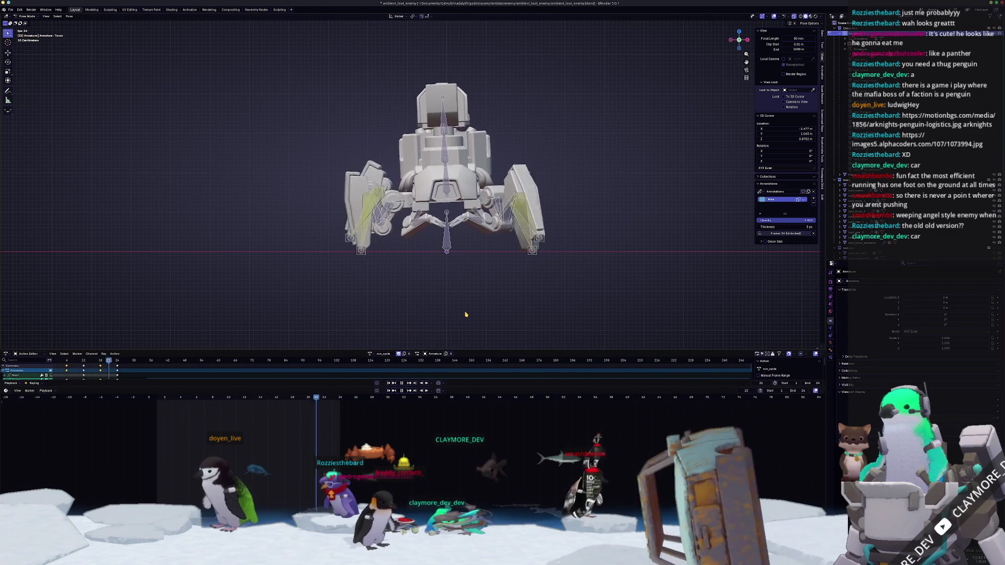
key("Escape")
key("space")
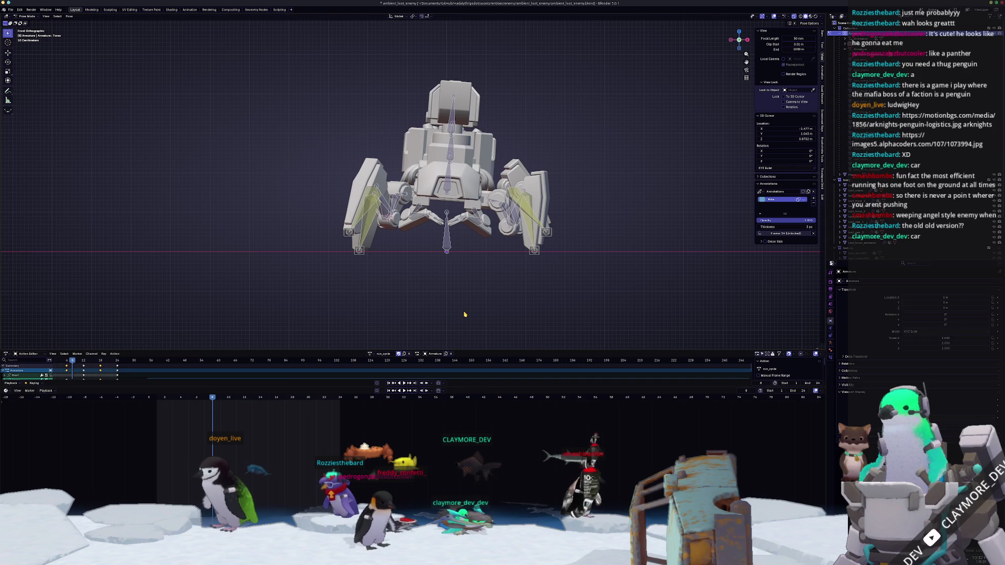
middle_click_drag(465, 314, 511, 282)
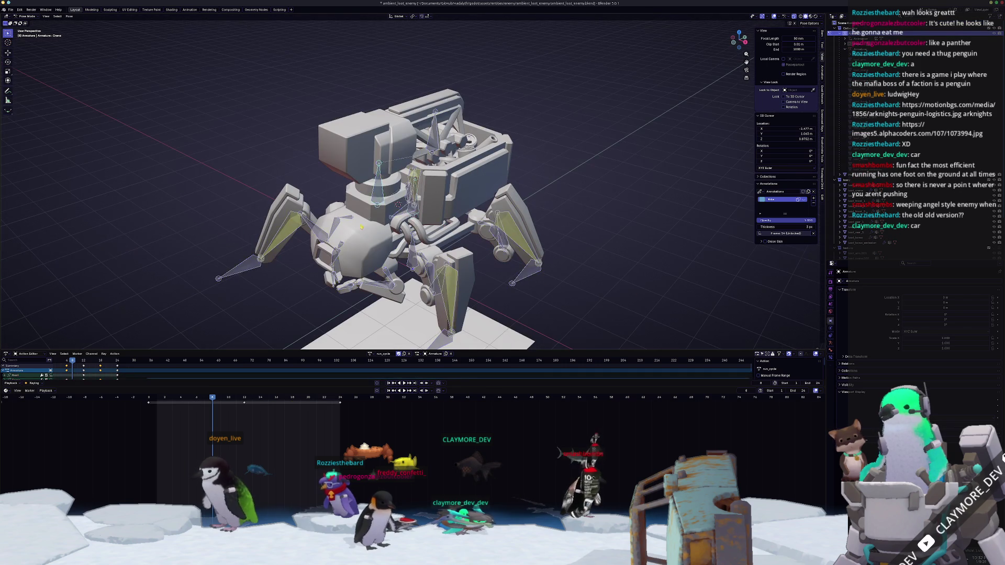
scroll(408, 220, "down", 3)
- At frame 0, turn the mech's body around its own vertical axis
left_click_drag(192, 400, 140, 404)
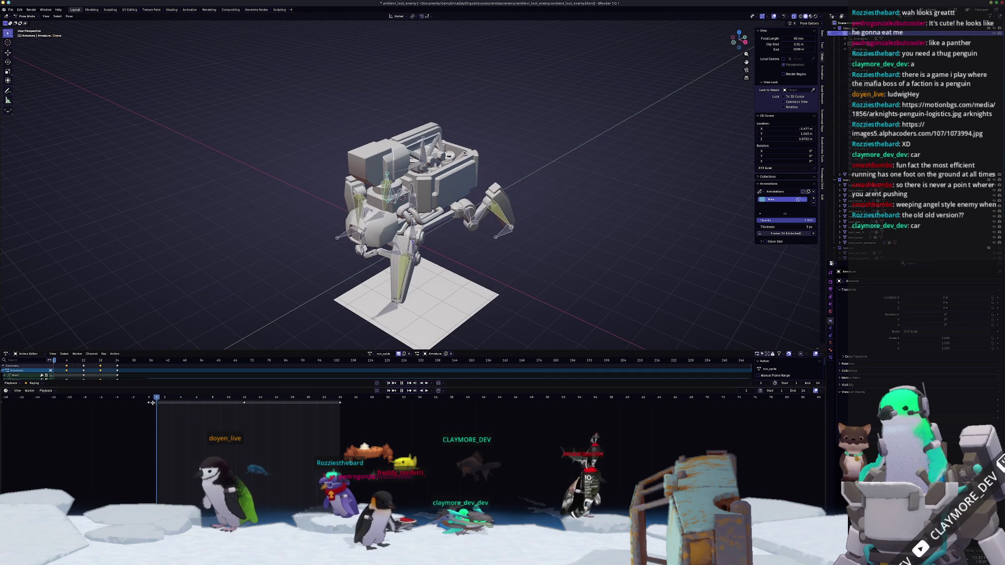
key("r")
key("z")
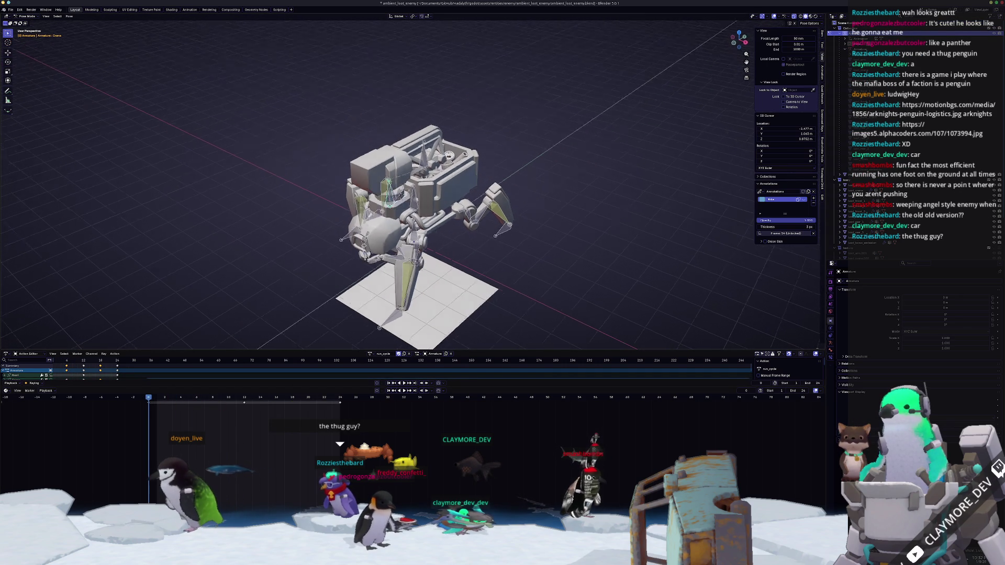
key("z")
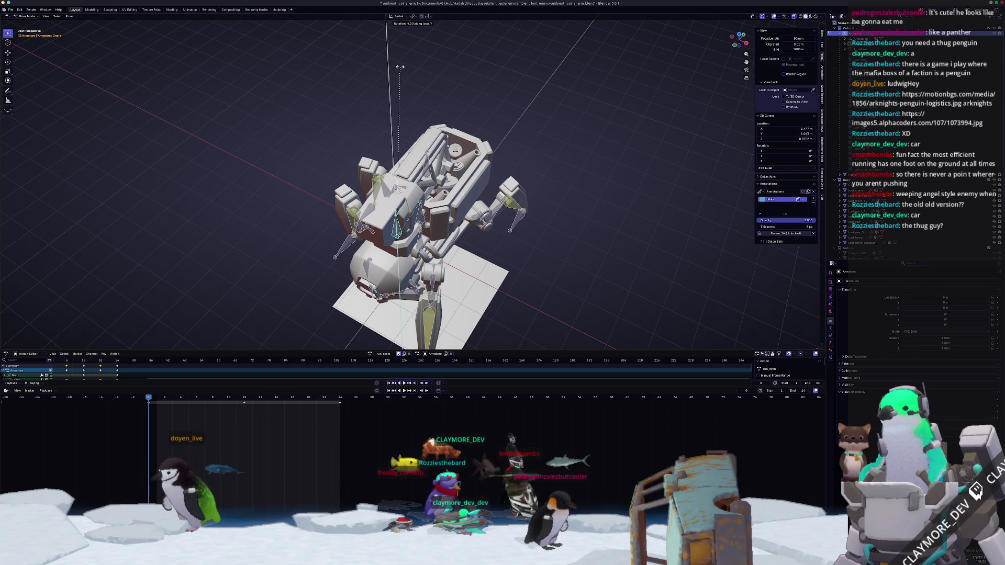
left_click(380, 66)
middle_click_drag(380, 66, 369, 47)
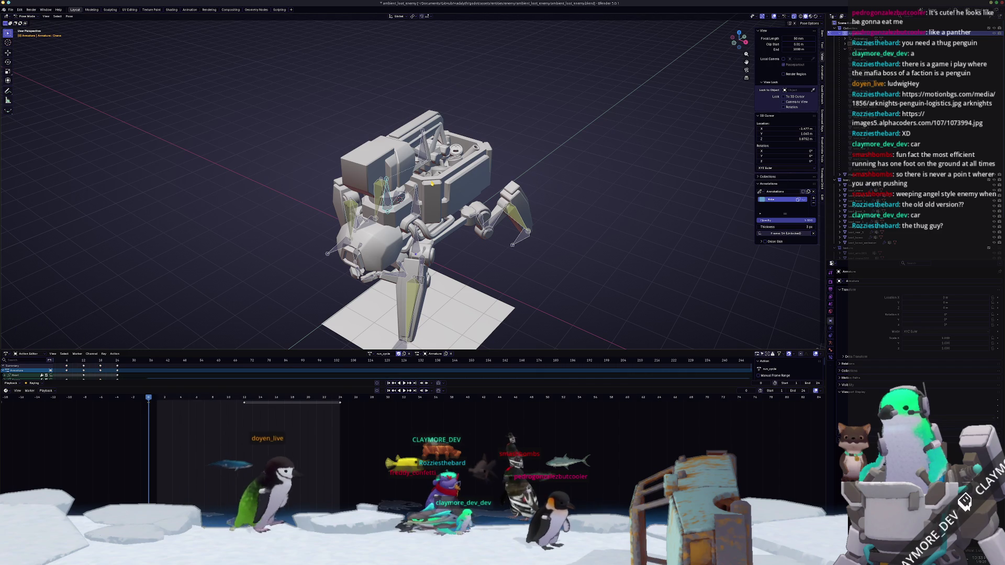
- Paste the flipped pose onto frame 12, tweak the housing tilt, and compare against earlier frames
key("Up")
key("ctrl+shift+v")
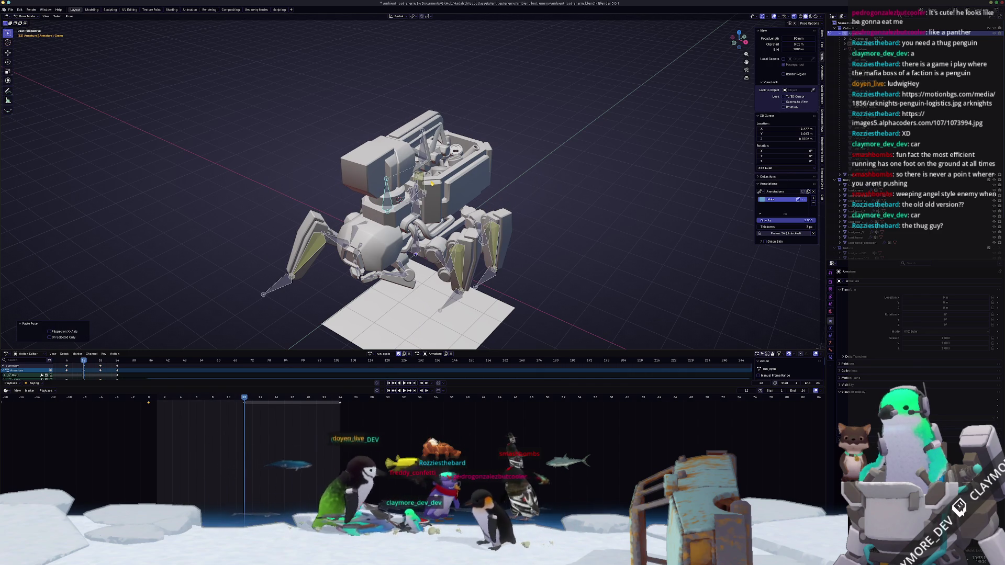
key("r")
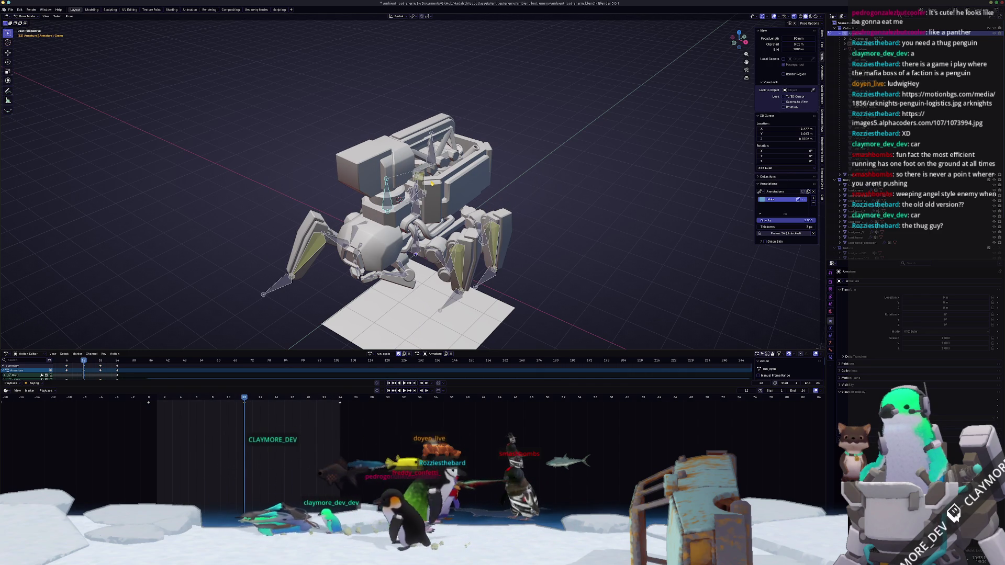
key("Left")
key("Left")
key("Left")
mouse_move(549, 181)
middle_mouse_down()
mouse_move(581, 173)
mouse_move(528, 285)
middle_mouse_up()
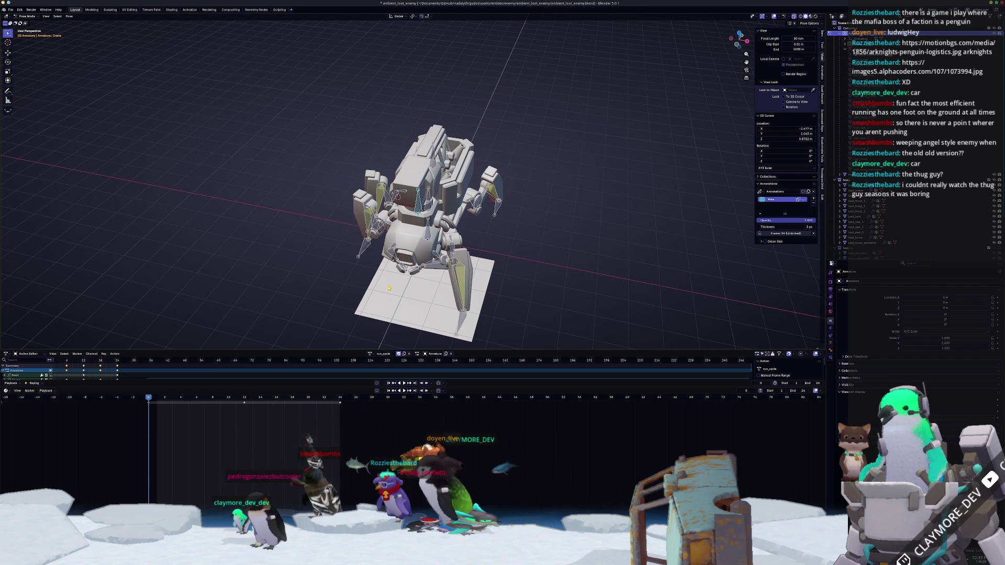
key("KP_7")
scroll(395, 261, "up", 1)
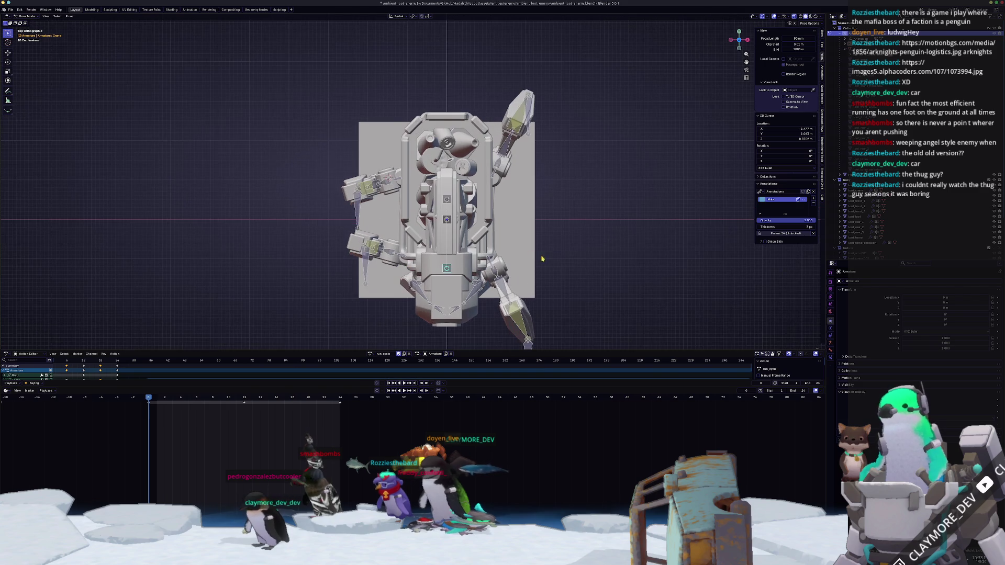
scroll(471, 247, "up", 1)
scroll(552, 234, "up", 1)
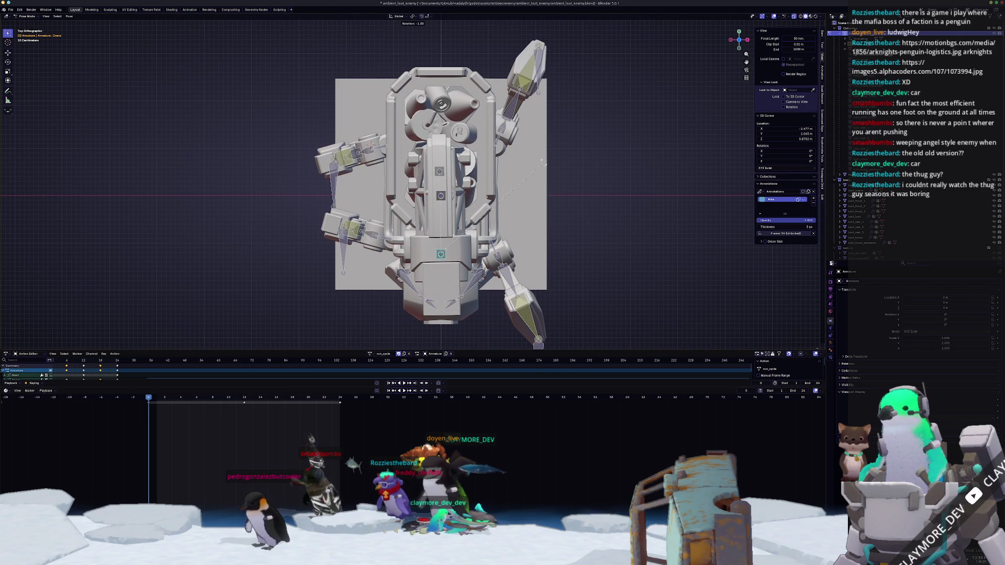
- Rotate the leg bones into the mirrored stride and paste flipped poses at the following keyframes
left_click(527, 149)
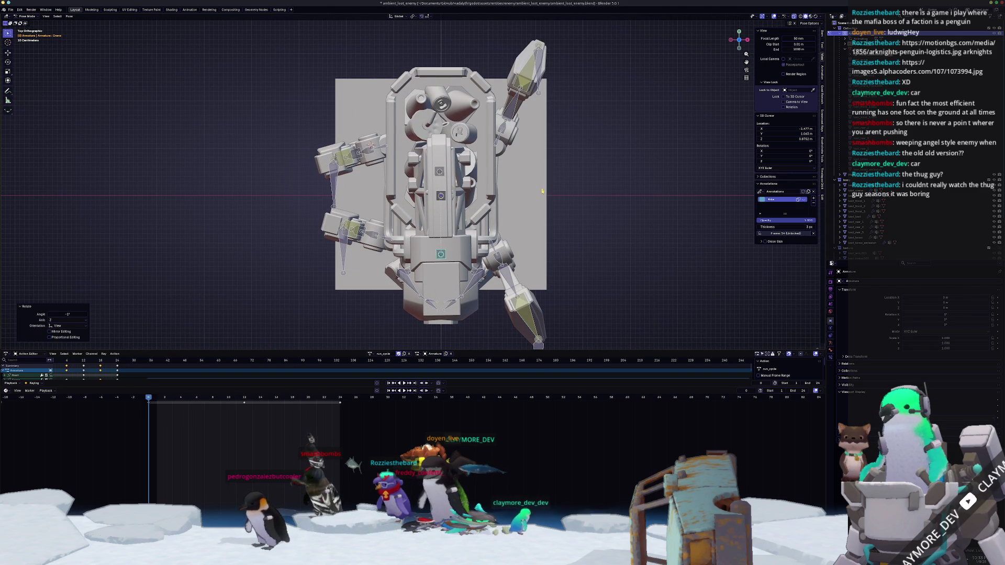
key("Up")
key("ctrl+shift+v")
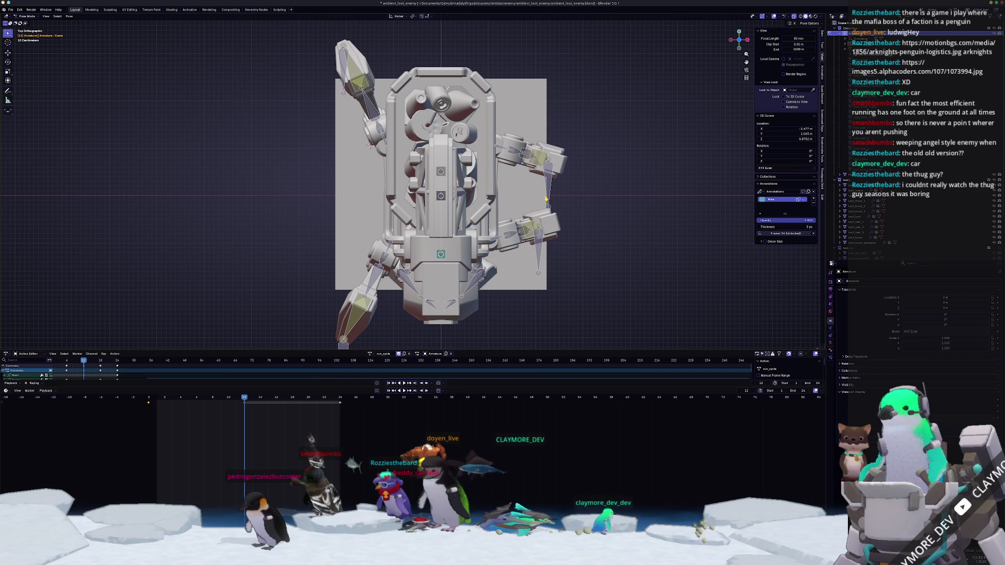
key("ctrl+v")
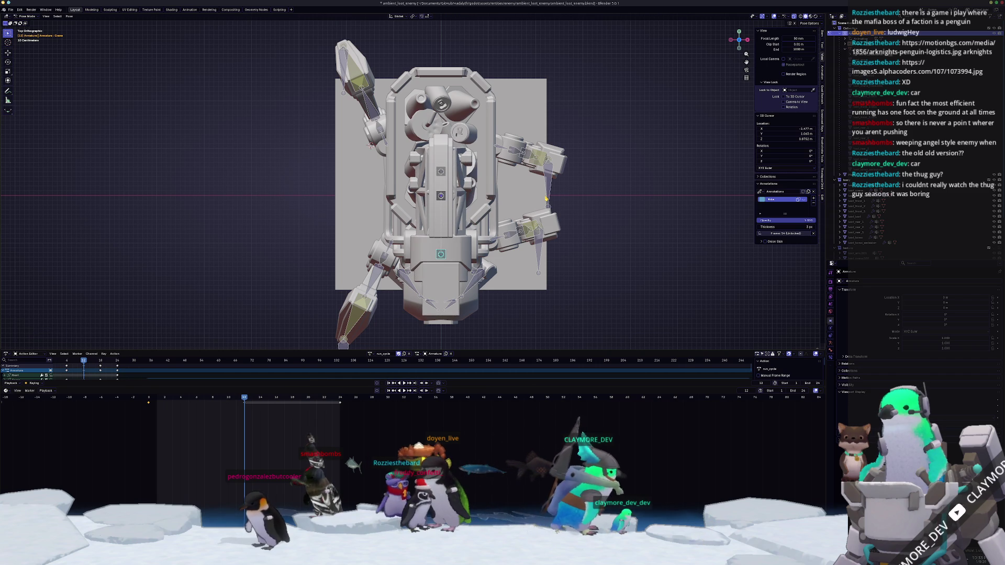
left_click(546, 198)
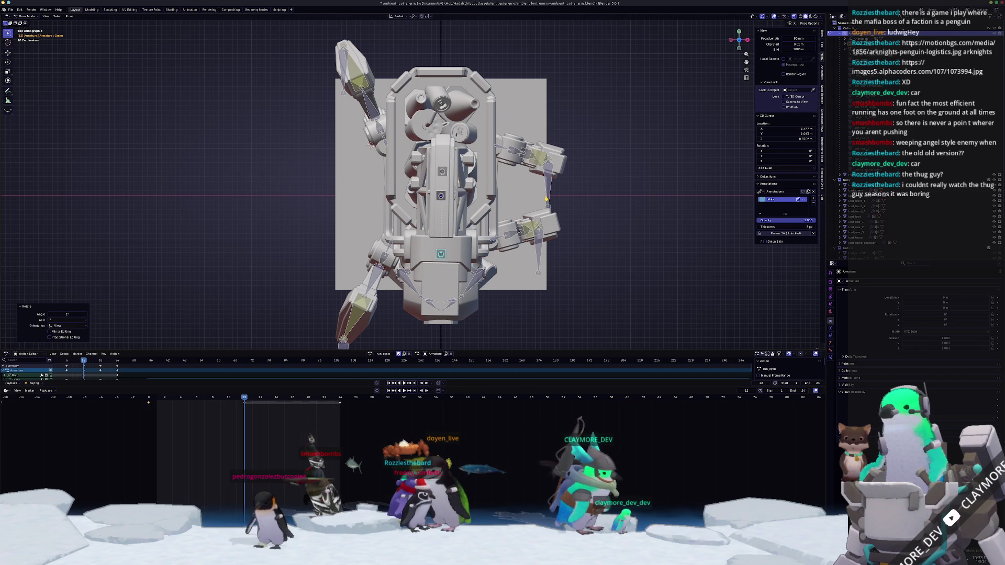
key("Up")
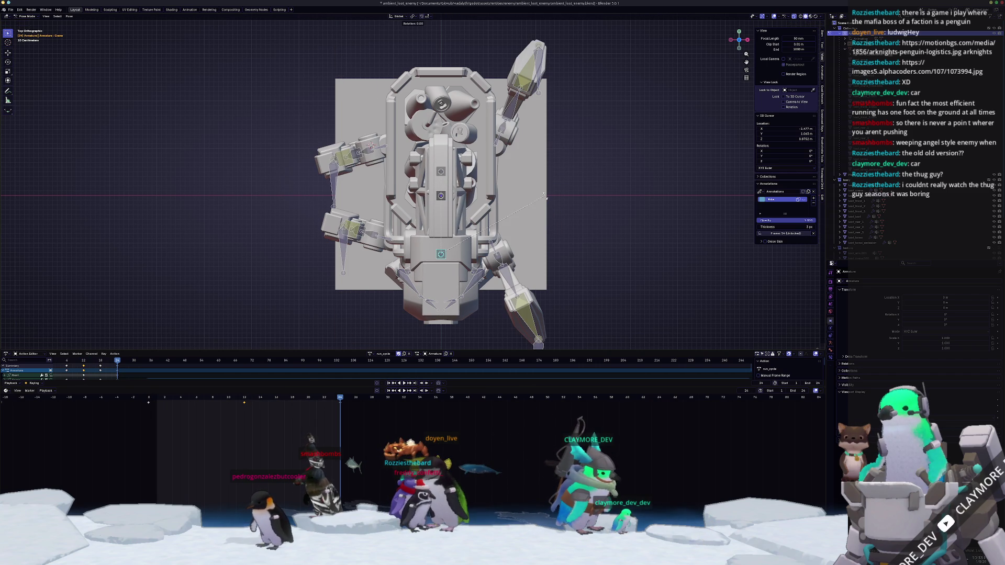
left_click(546, 198)
mouse_move(546, 197)
middle_mouse_down()
mouse_move(532, 212)
mouse_move(542, 257)
mouse_move(505, 272)
middle_mouse_up()
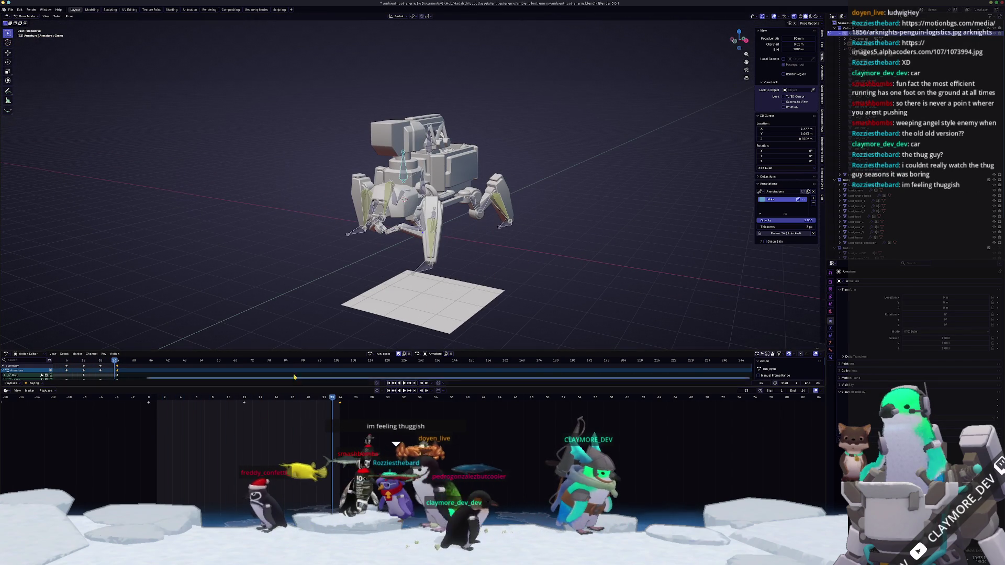
- Return to Object Mode and load the idle_cycle action onto the rig from the Action Editor
key("ctrl+Tab")
middle_click_drag(471, 299, 369, 359)
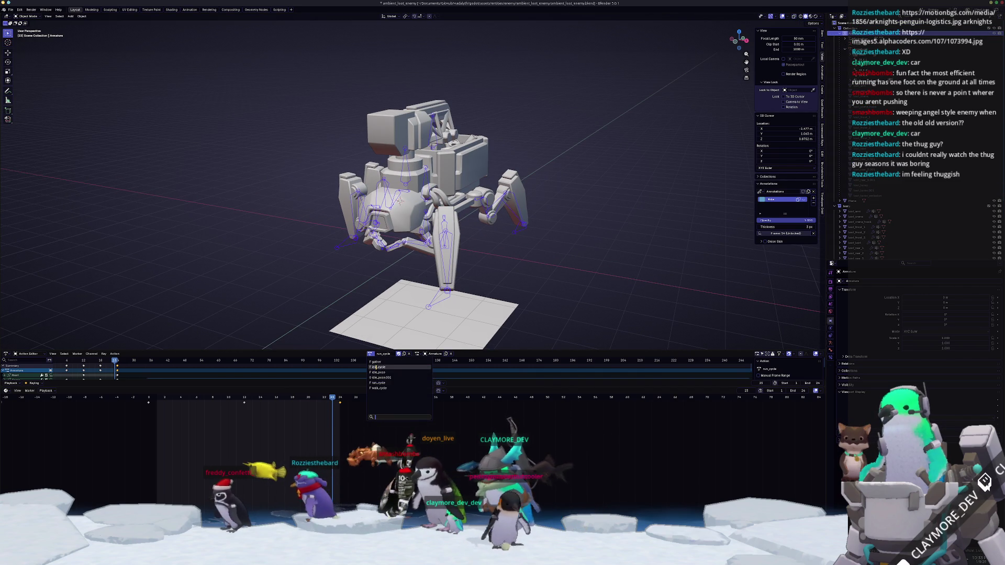
left_click(378, 368)
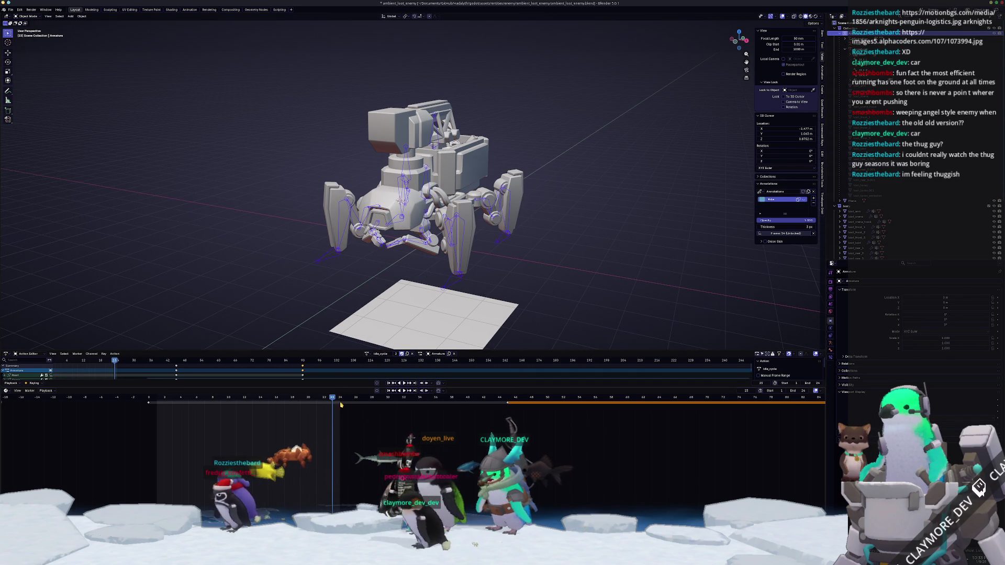
scroll(339, 401, "down", 1)
scroll(339, 401, "down", 1)
scroll(339, 401, "down", 1)
scroll(339, 401, "down", 1)
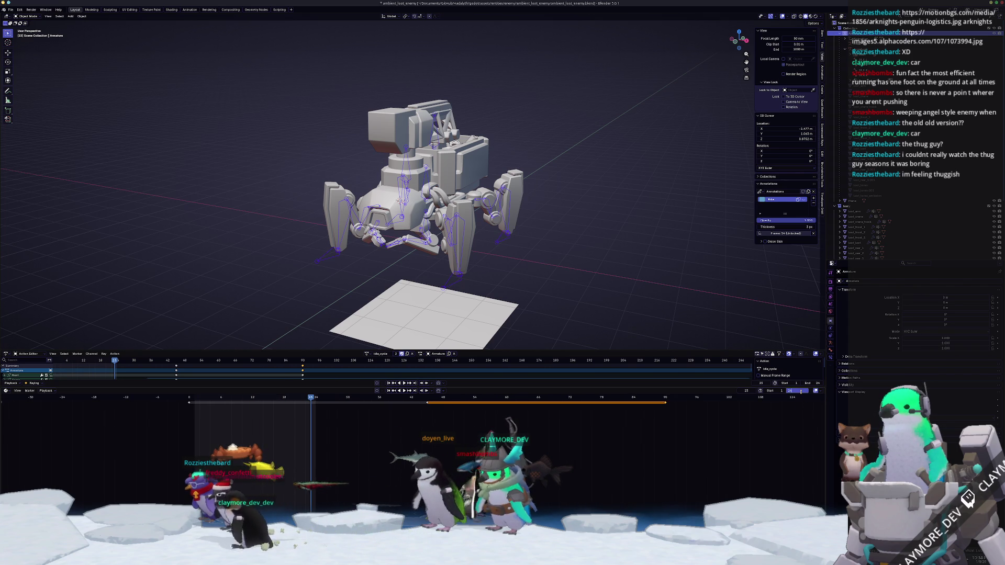
scroll(387, 411, "left", 2, "ctrl")
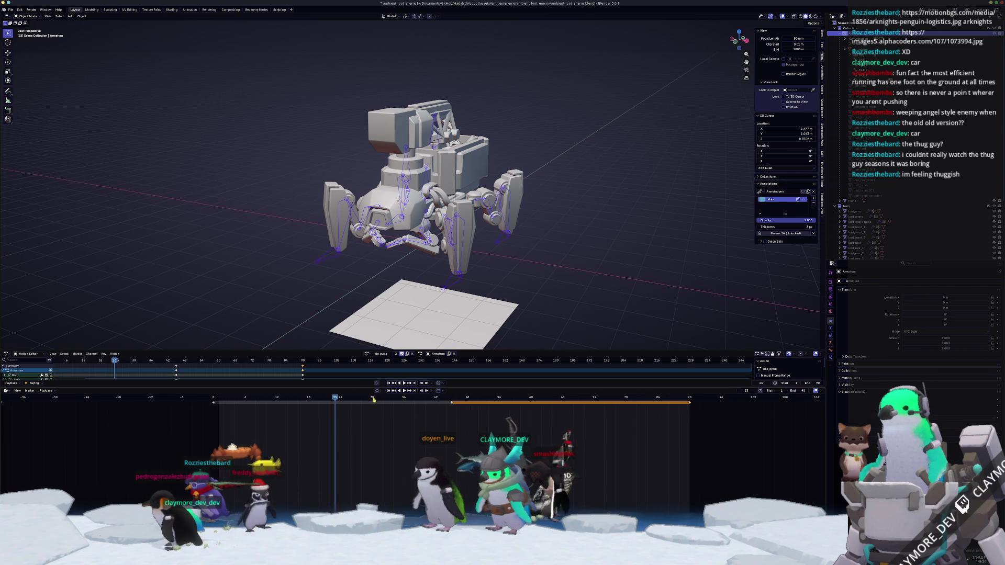
left_click(366, 354)
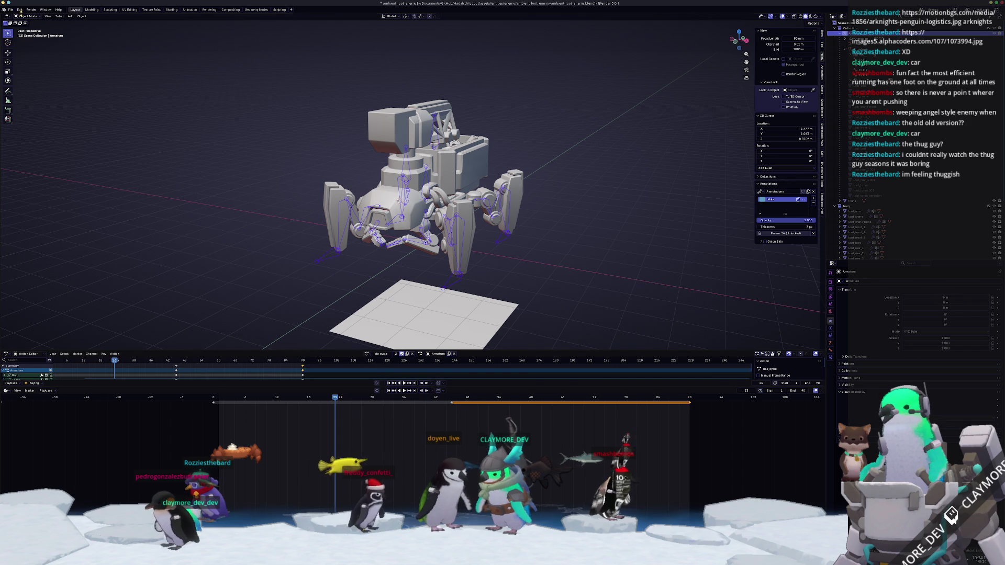
left_click(12, 10)
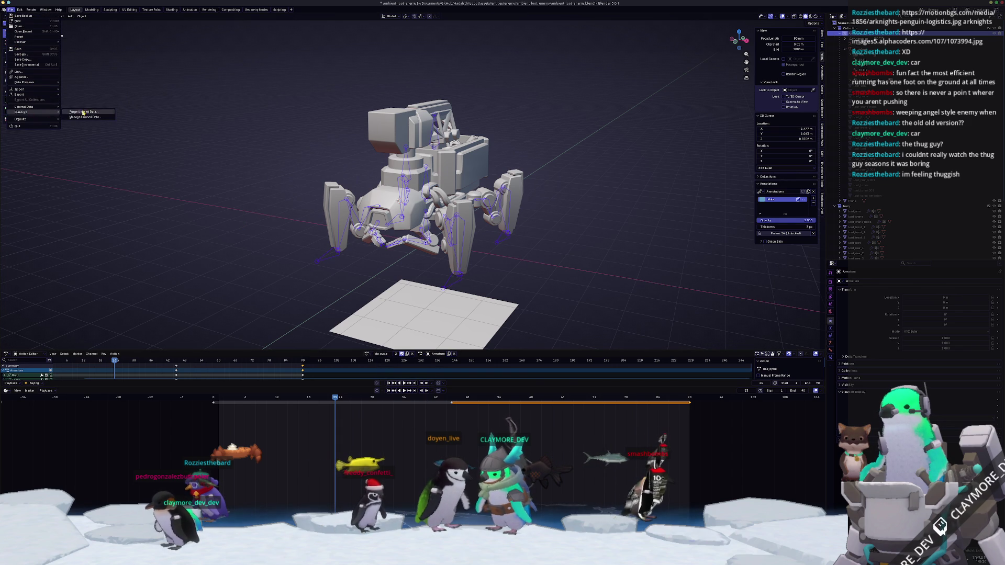
- Purge unused data blocks via File > Clean Up and confirm the deletion
left_click(85, 113)
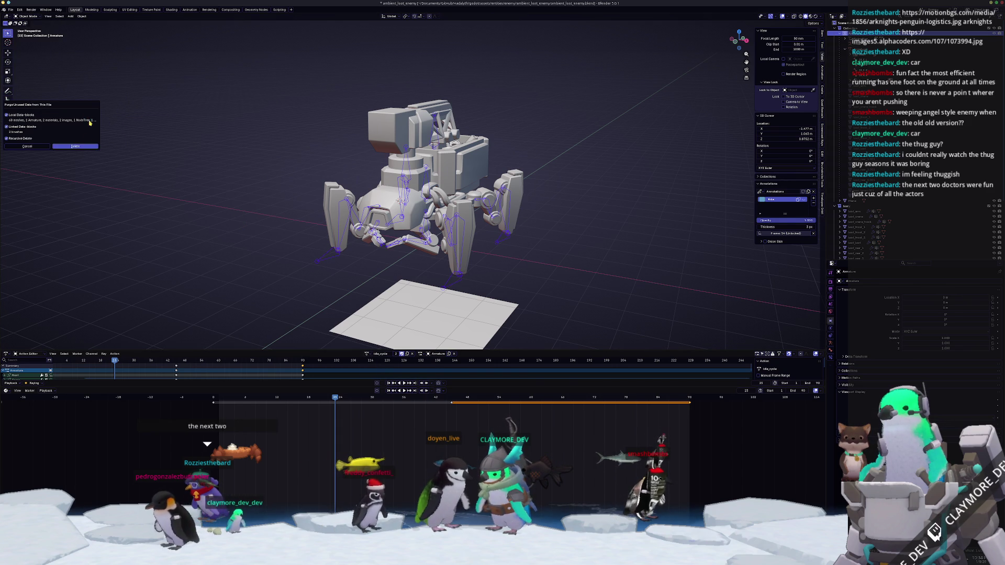
left_click(76, 147)
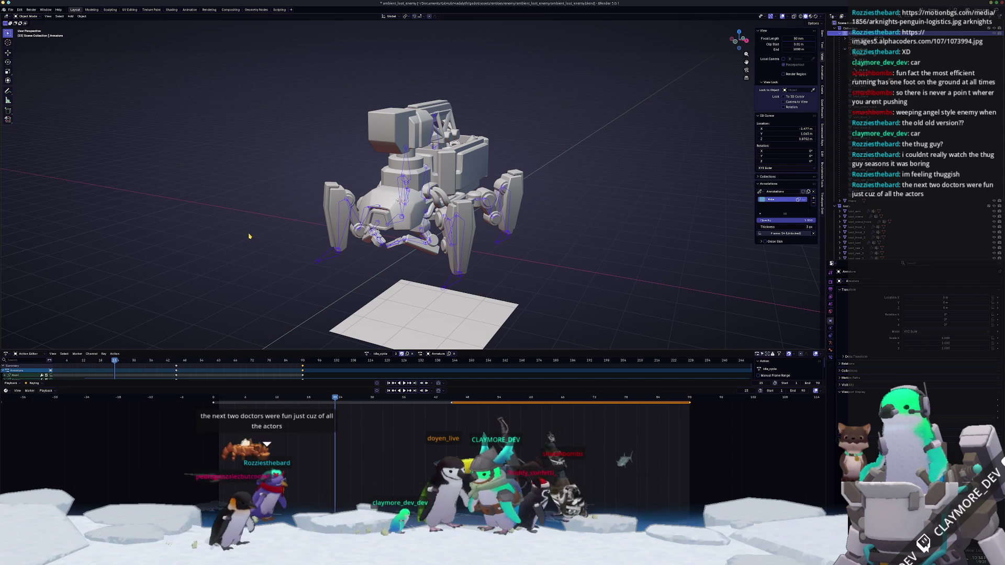
middle_click_drag(247, 234, 275, 196)
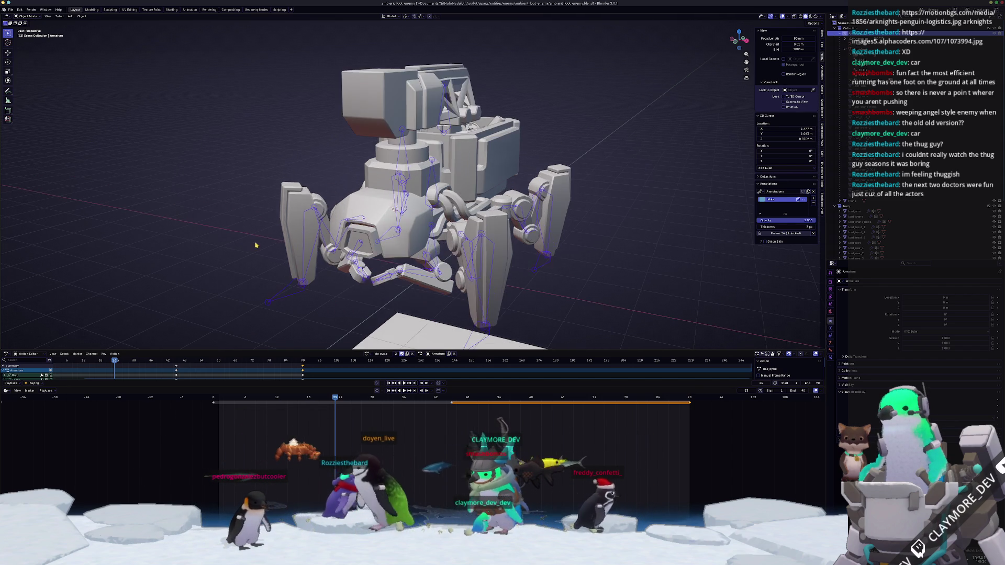
mouse_move(277, 124)
middle_mouse_down()
mouse_move(282, 45)
mouse_move(360, 321)
mouse_move(559, 228)
middle_mouse_up()
key("KP_1")
middle_click_drag(558, 228, 558, 228)
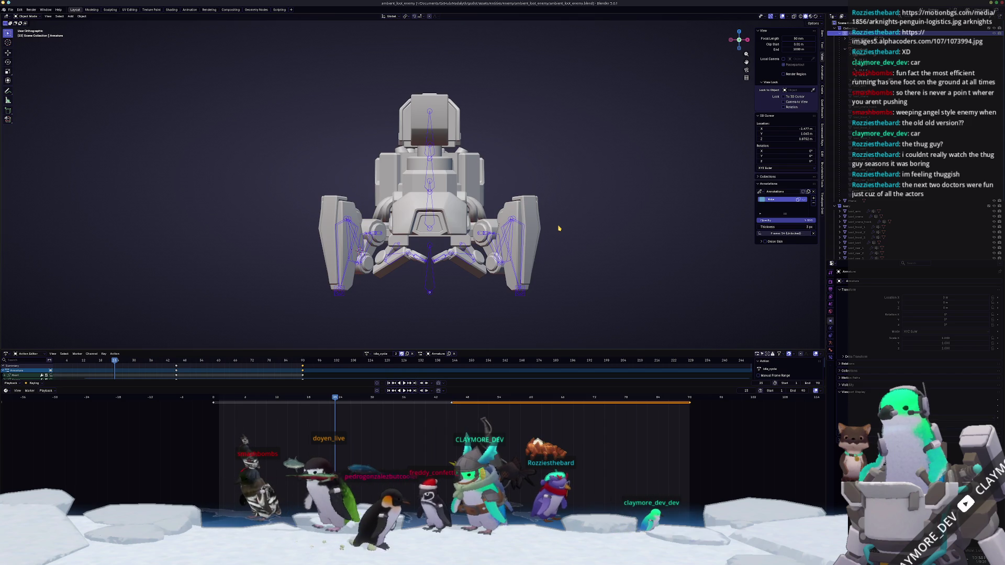
mouse_move(558, 228)
middle_mouse_down()
mouse_move(492, 305)
mouse_move(423, 268)
middle_mouse_up()
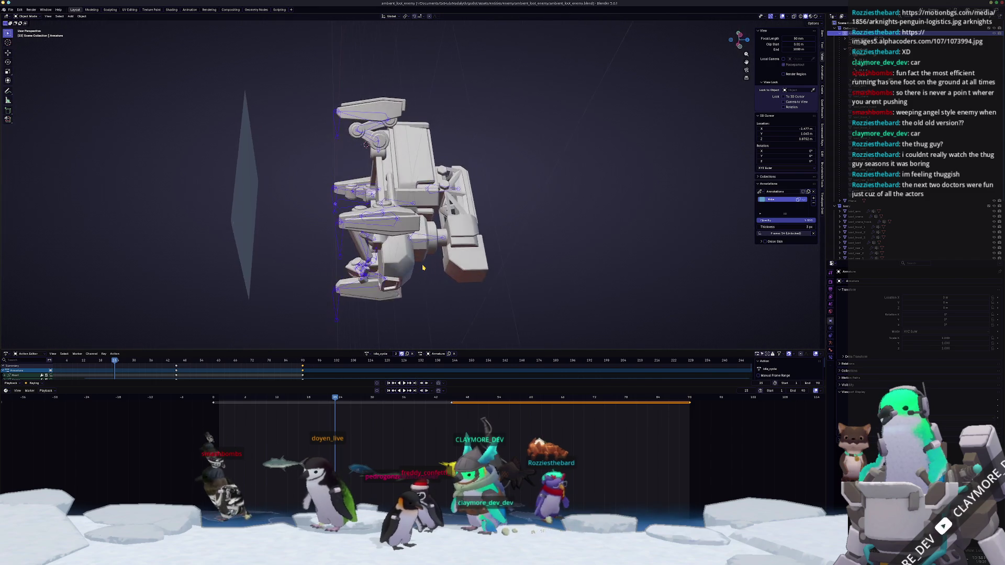
key("KP_3")
key("KP_1")
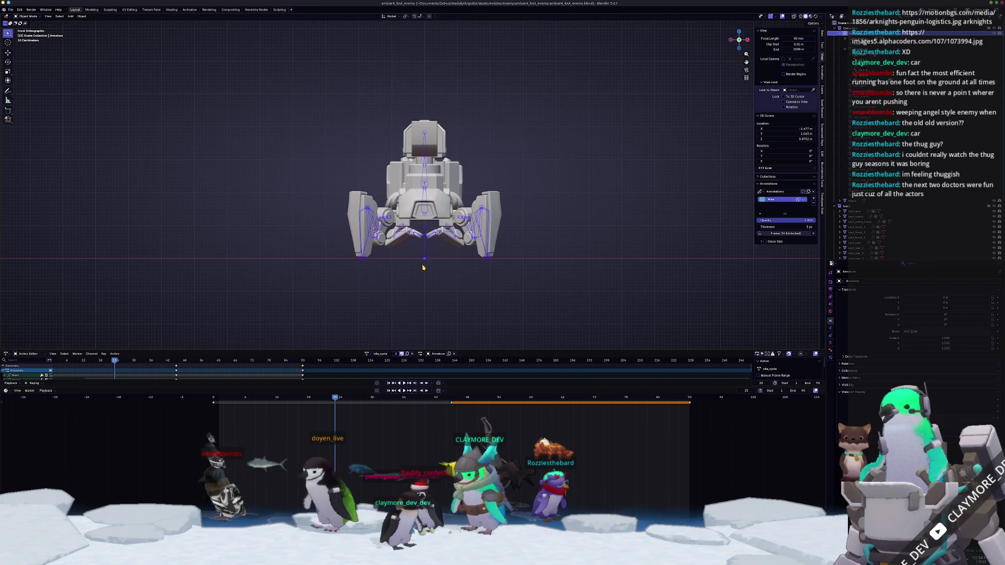
key("KP_7")
key("ctrl+KP_7")
key("KP_7")
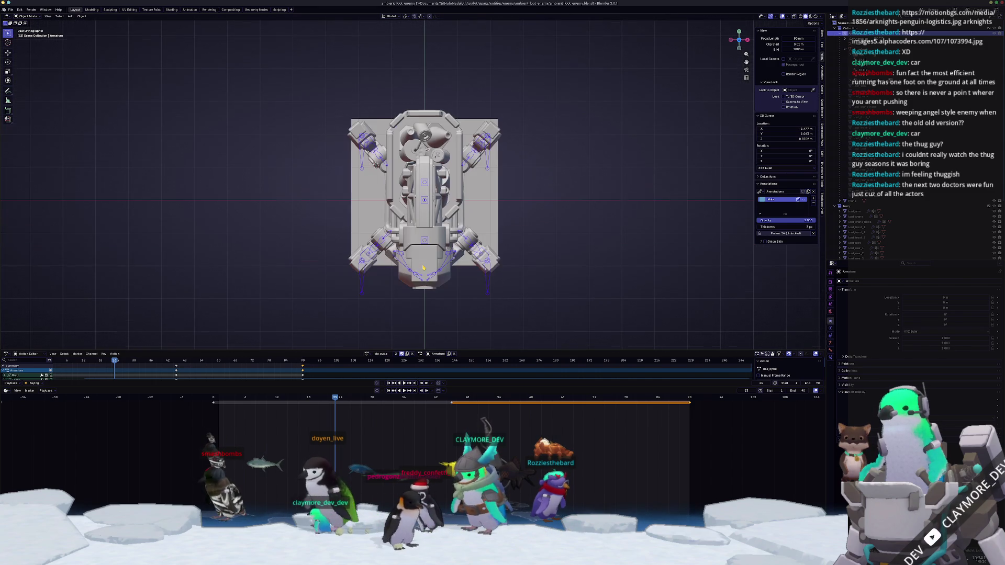
middle_click_drag(422, 267, 422, 268)
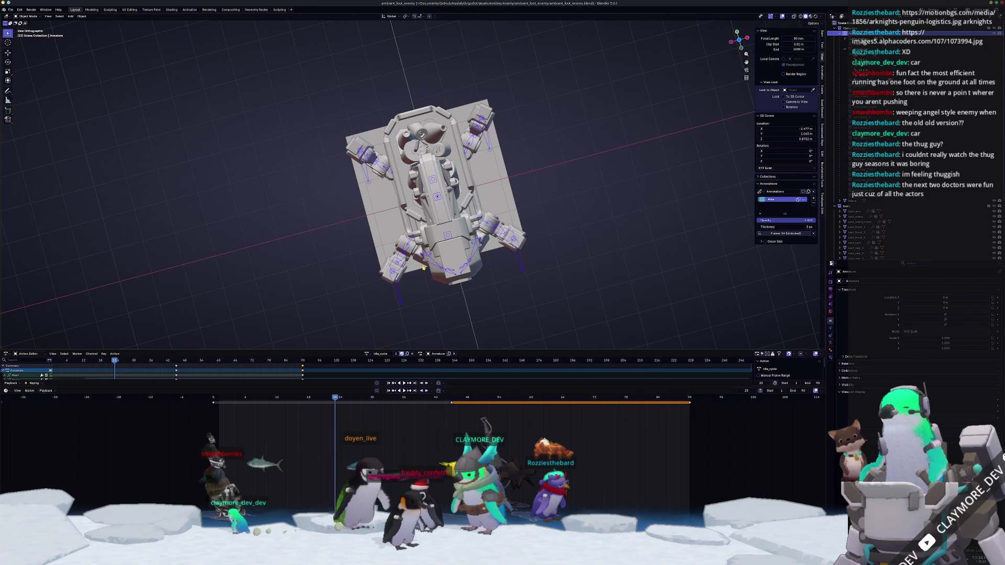
key("ctrl+KP_3")
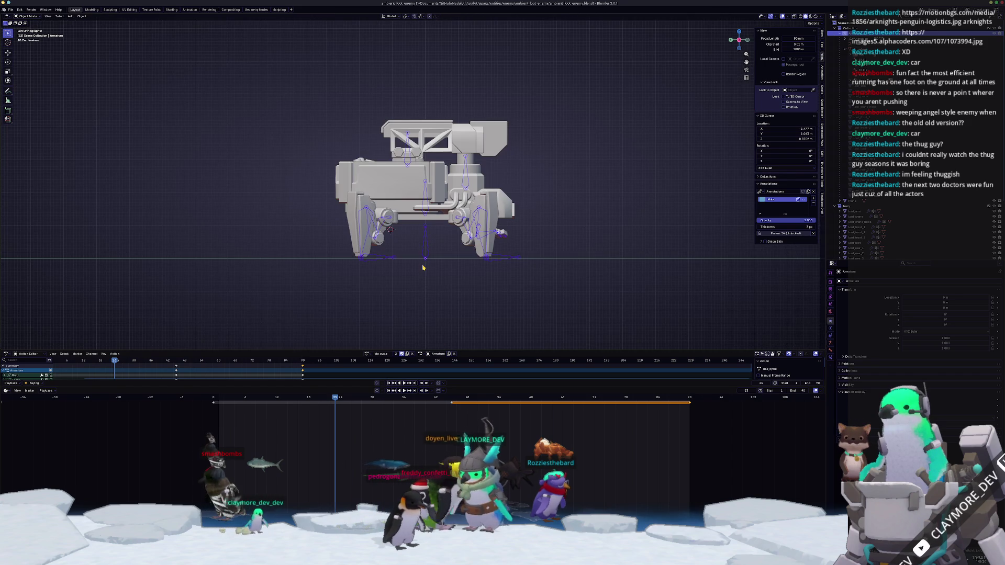
key("KP_7")
middle_click_drag(423, 268, 422, 268)
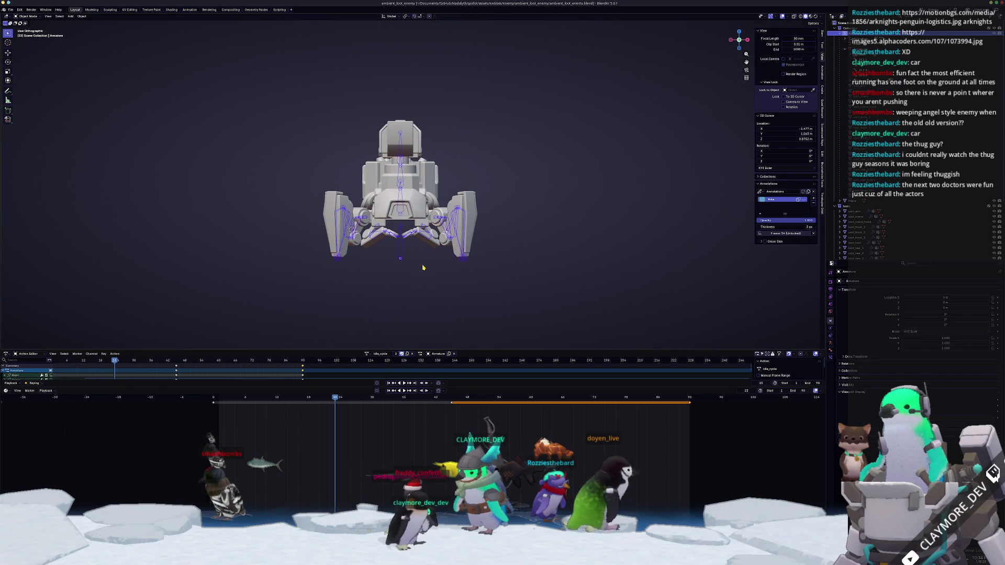
middle_click_drag(422, 268, 422, 267)
key("ctrl+KP_7")
key("KP_7")
key("KP_7")
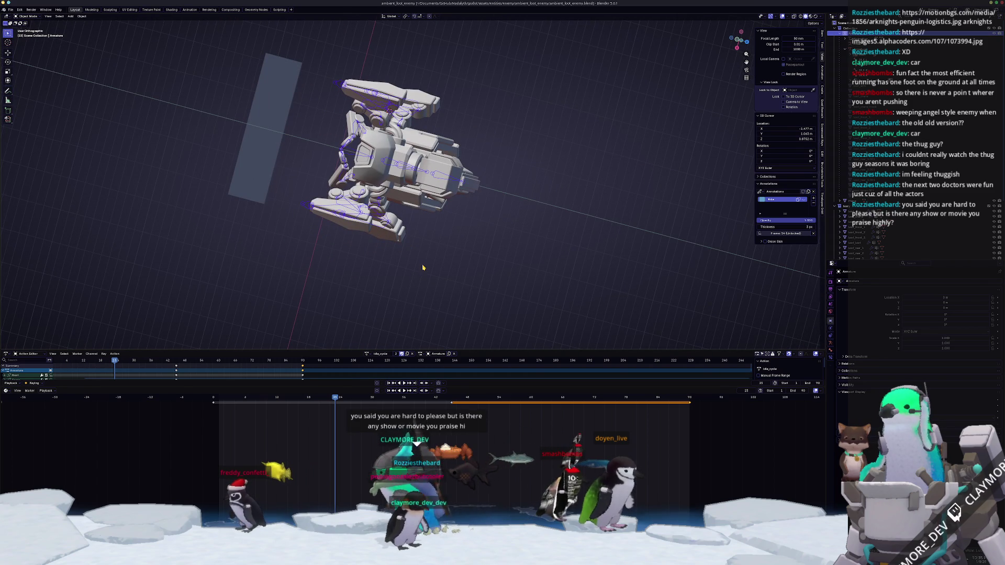
middle_click_drag(423, 268, 422, 267)
key("KP_1")
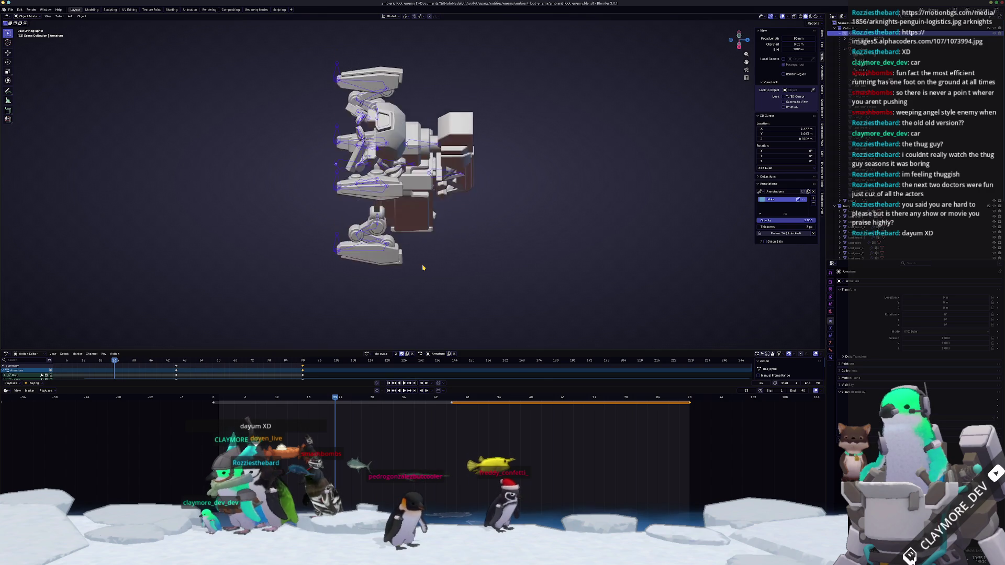
middle_click_drag(423, 268, 425, 303)
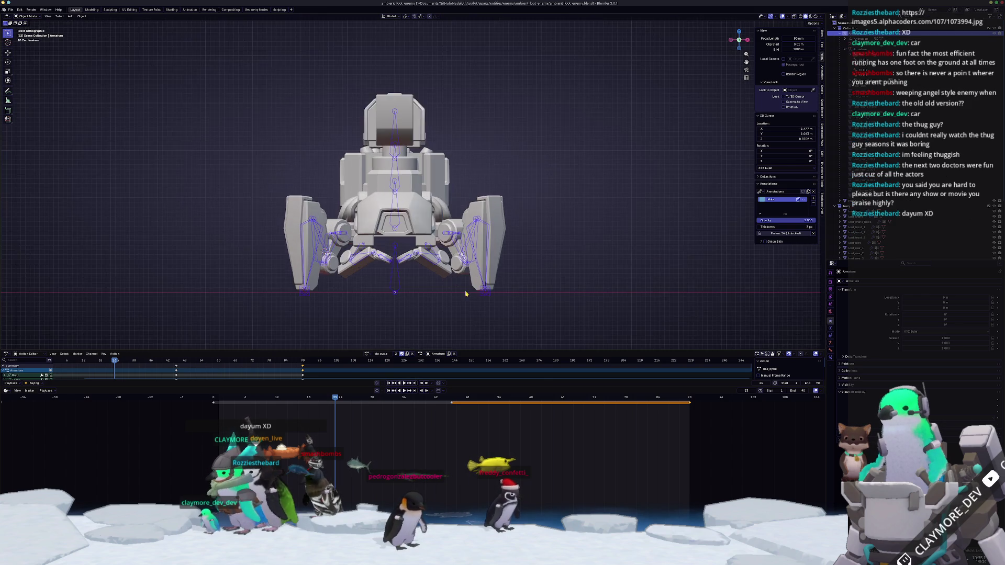
scroll(425, 236, "up", 3)
scroll(424, 235, "up", 3)
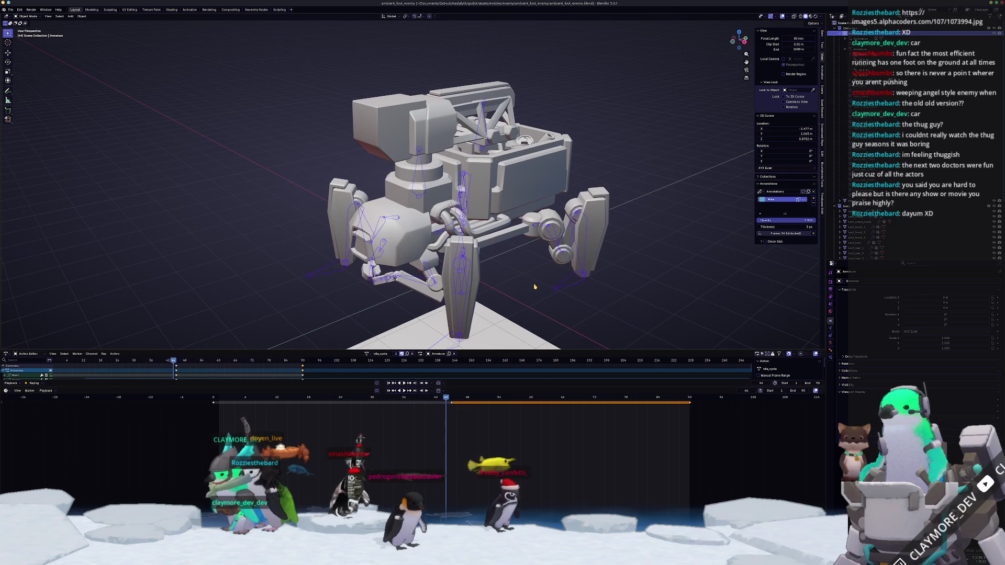
- Load the idle action onto the rig, return to frame 0 and enter Pose Mode
left_click(367, 354)
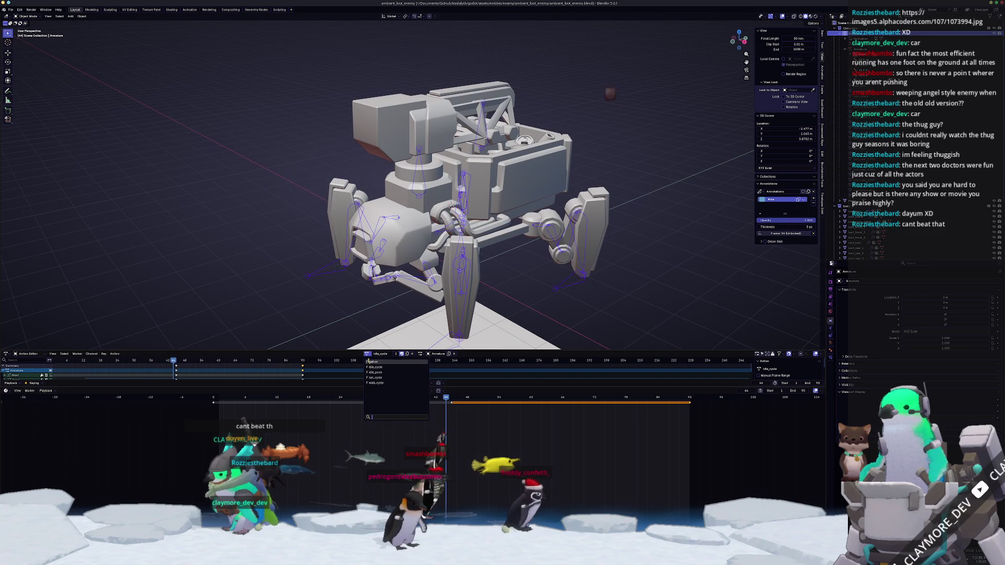
left_click(370, 371)
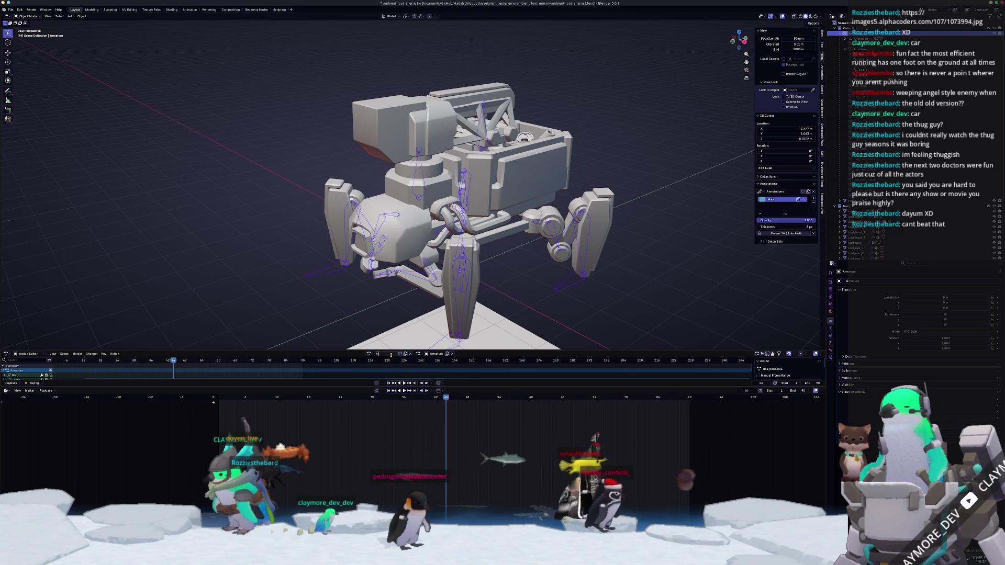
left_click(391, 354)
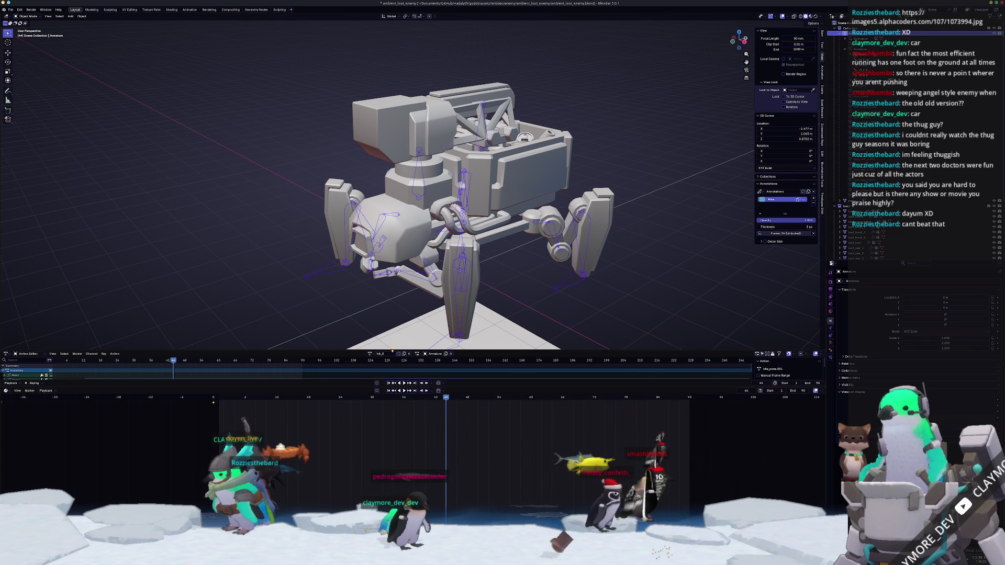
left_click(399, 353)
key("shift+Left")
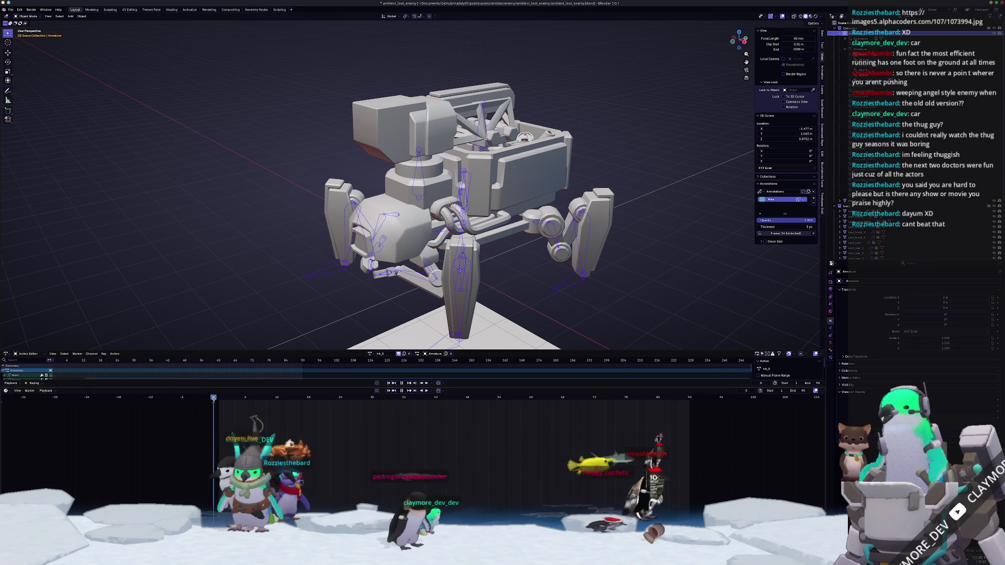
key("ctrl+Tab")
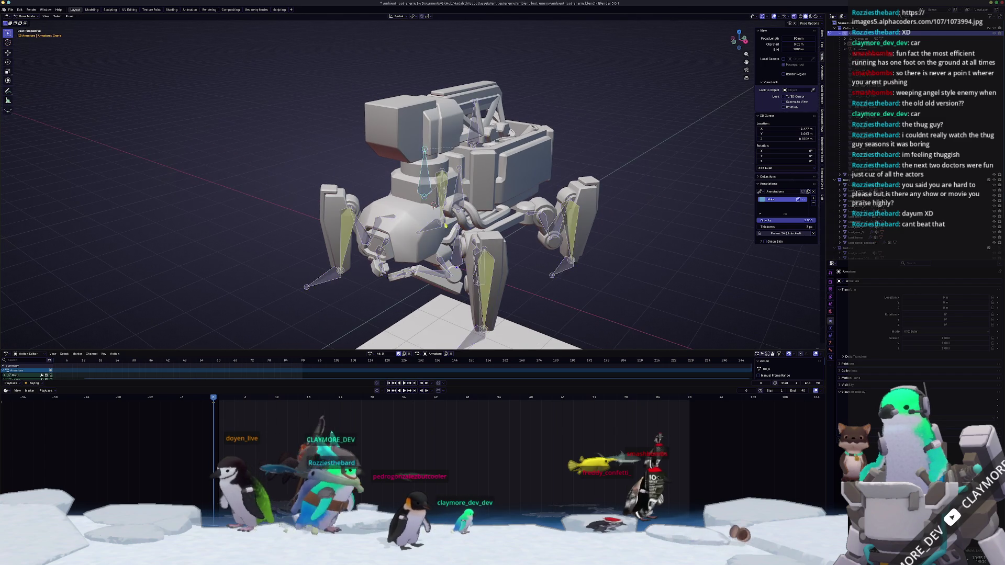
scroll(459, 205, "up", 3)
- Rotate a leg bone, move to frame 6 and keyframe the new pose there
middle_click_drag(459, 206, 513, 205)
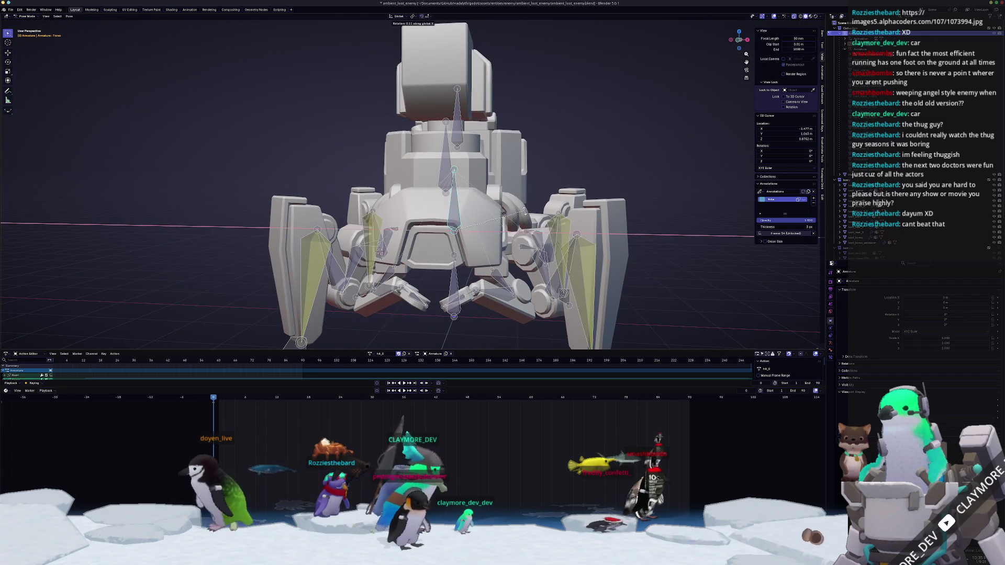
key("r")
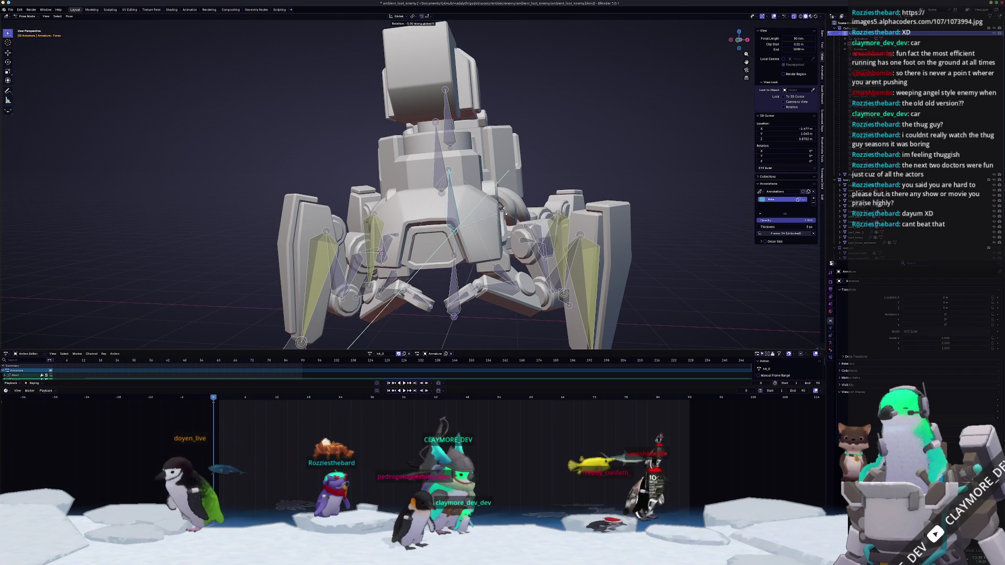
left_click(505, 211)
middle_click_drag(506, 211, 392, 294)
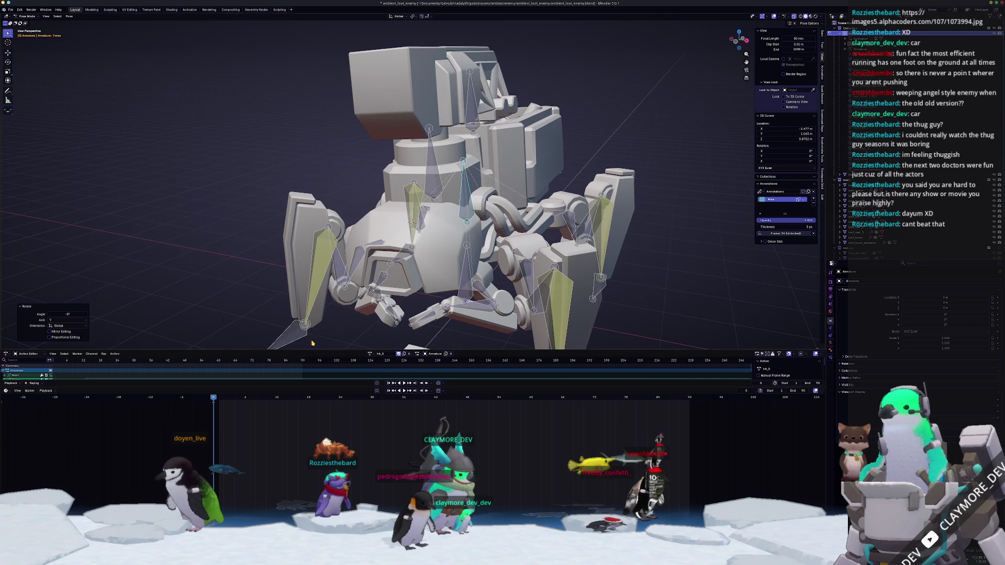
left_click(247, 395)
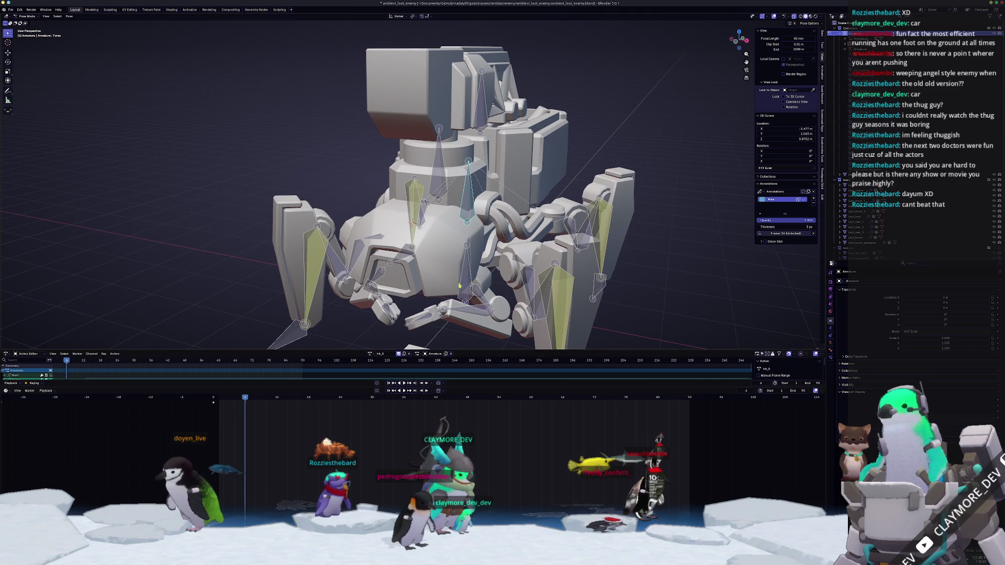
scroll(503, 249, "down", 3)
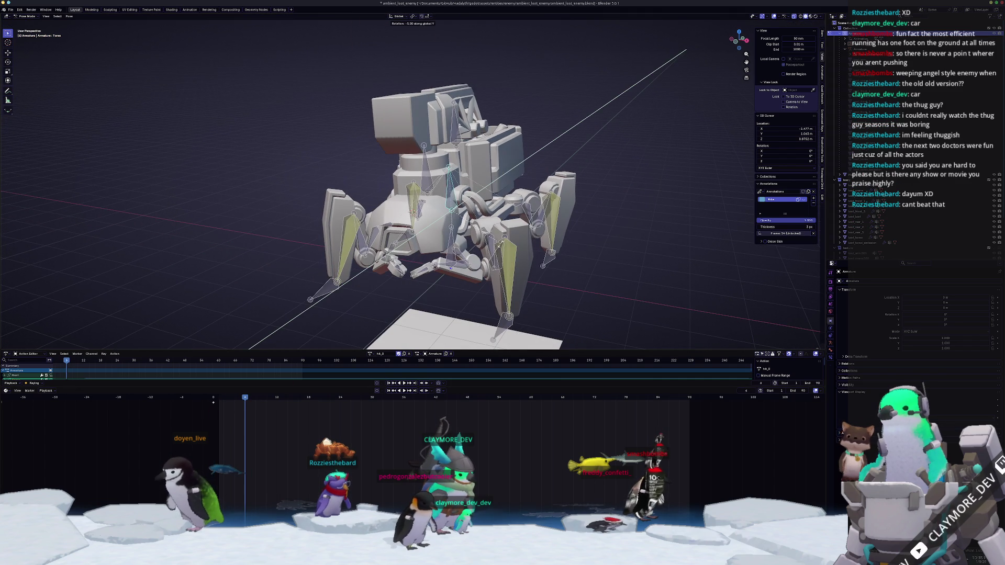
left_click(685, 49)
key("i")
- Rotate the mech's upper body into a tilted pose and select all bones to review from the front
middle_click_drag(422, 165, 439, 197)
key("r")
left_click(503, 161)
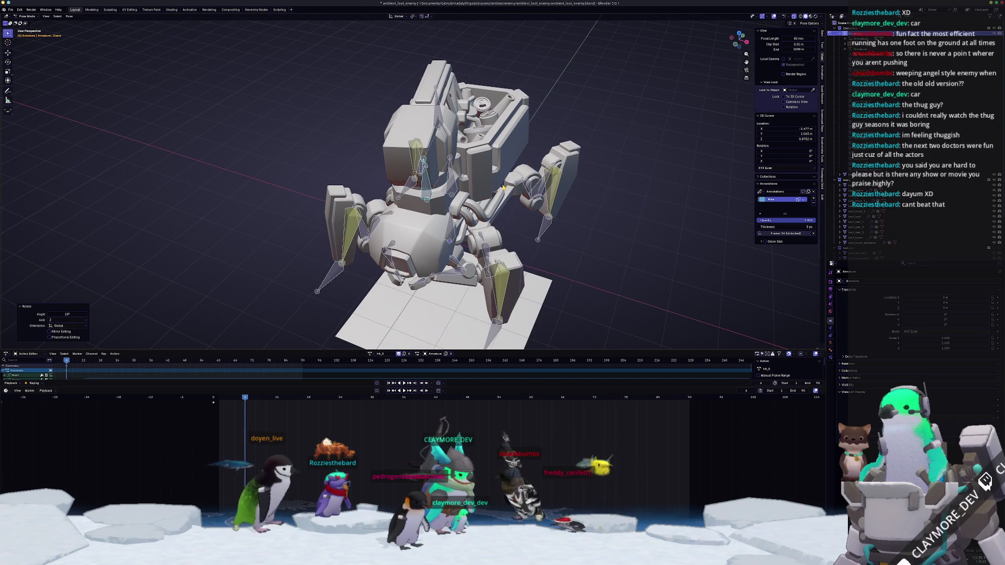
left_click(278, 403)
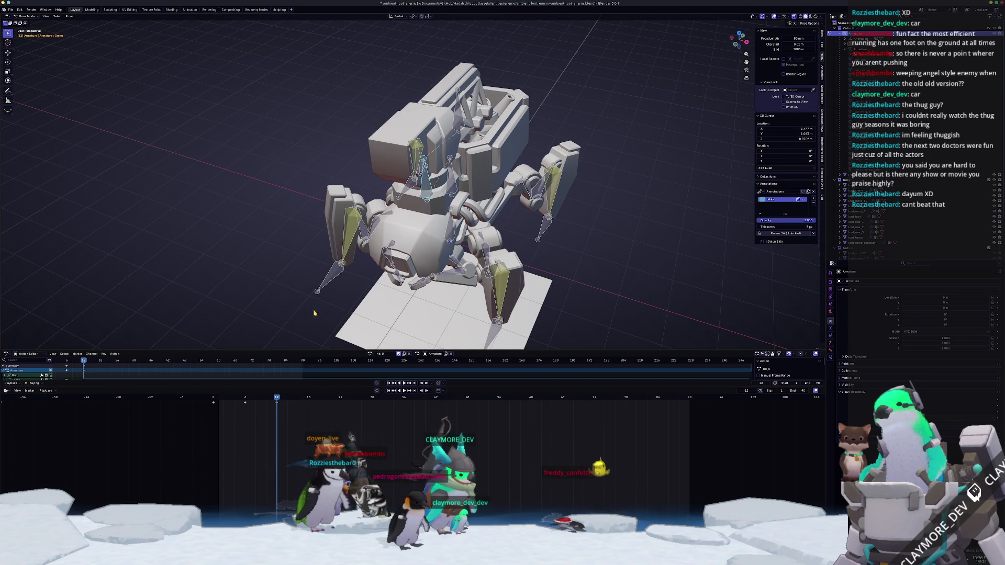
key("a")
key("KP_2")
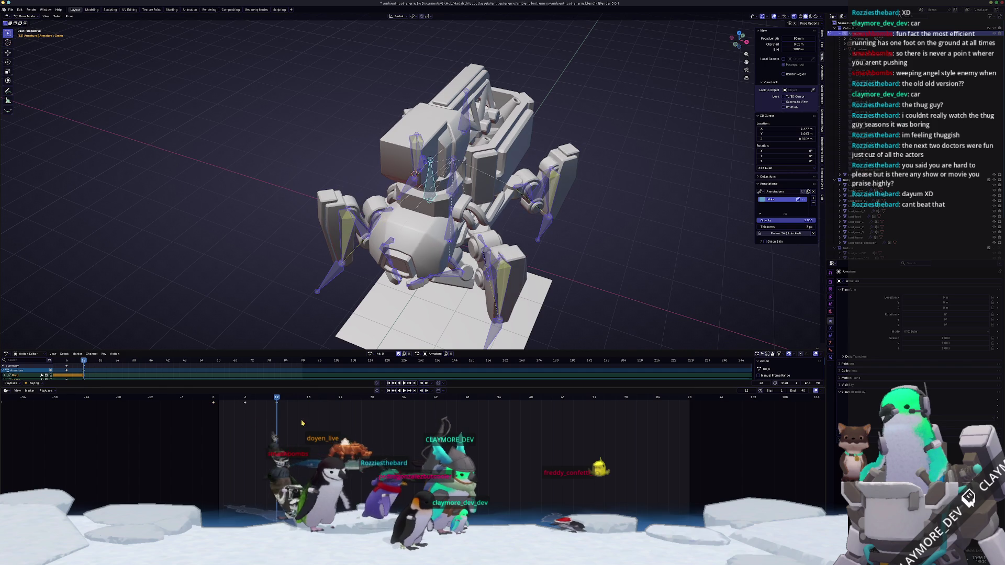
key("KP_2")
- Repose the turret and upper bones at an earlier frame, then scrub through the action and back to its start
left_click_drag(269, 401, 282, 398)
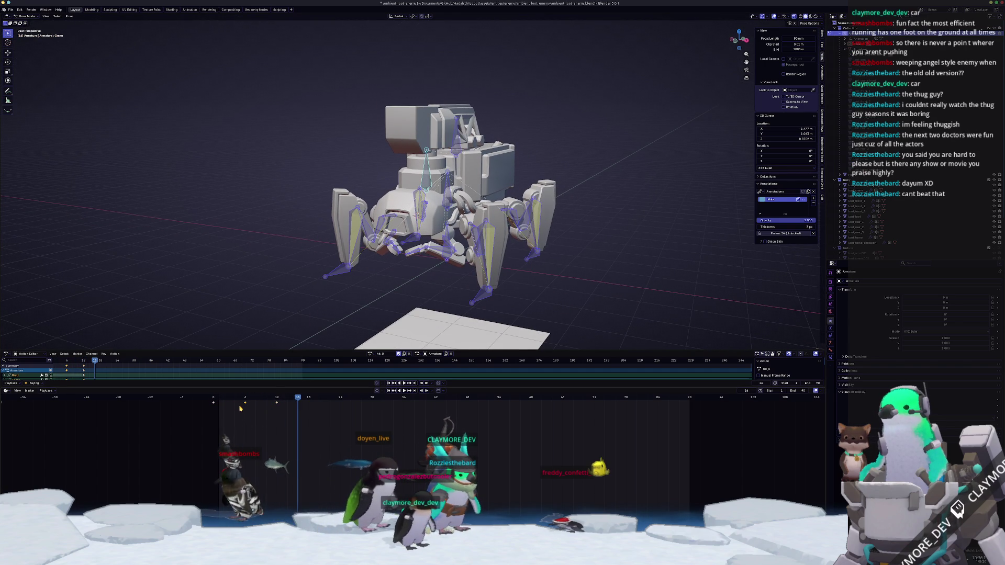
left_click(229, 399)
key("g")
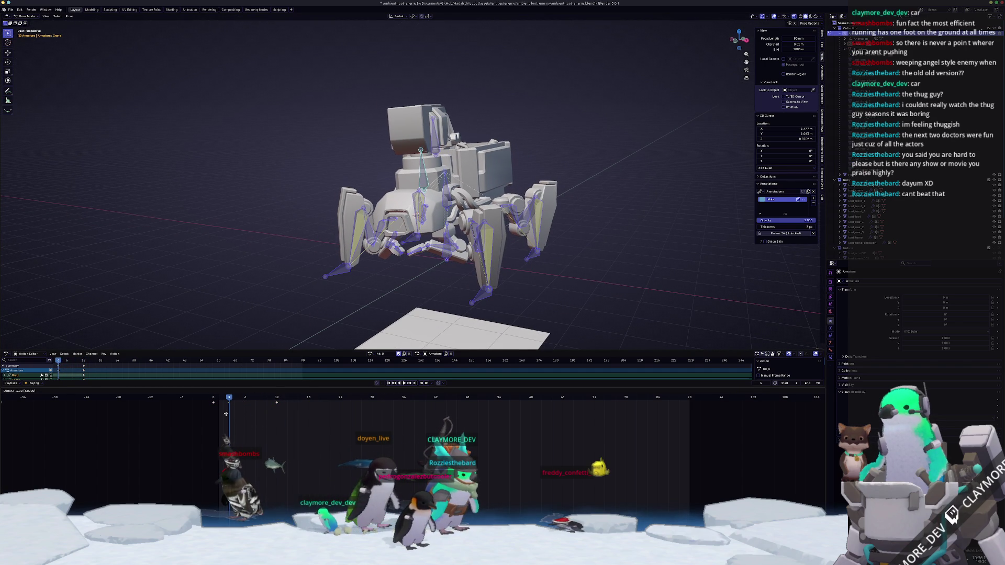
mouse_move(248, 419)
left_mouse_down()
mouse_move(273, 406)
mouse_move(293, 411)
mouse_move(258, 425)
mouse_move(213, 403)
mouse_move(266, 426)
left_mouse_up()
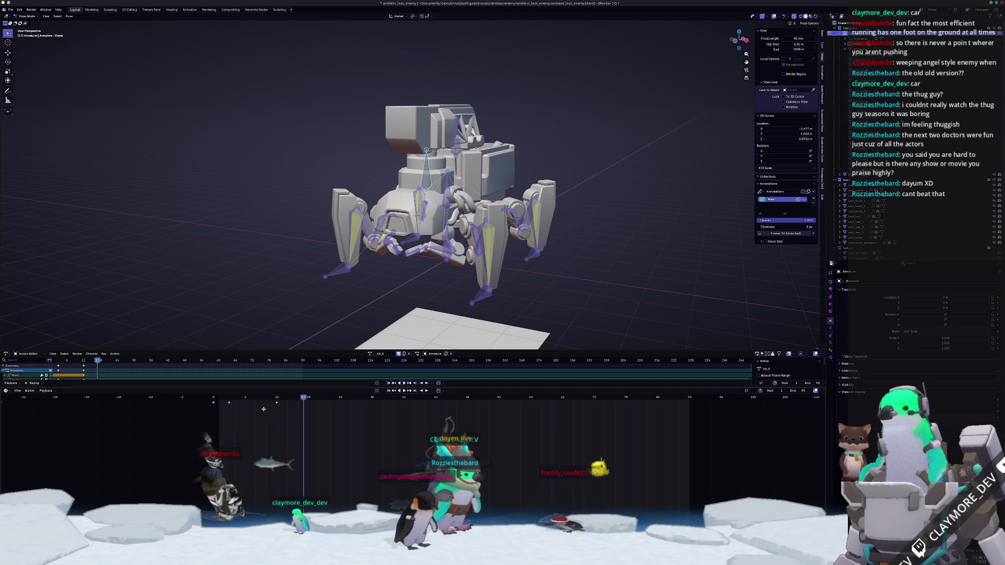
left_click_drag(238, 402, 202, 398)
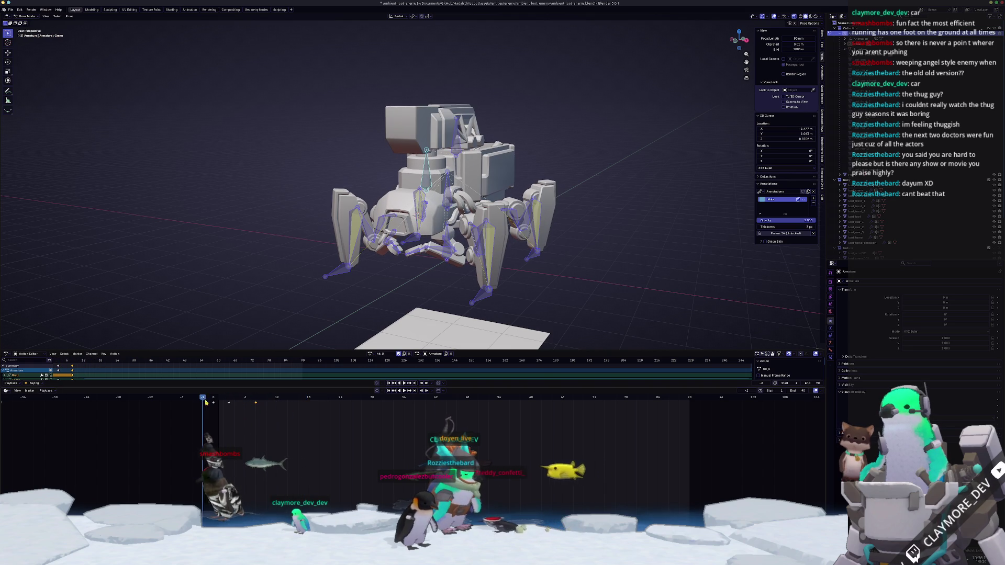
- Set a different interpolation mode on the action's keyframes from the Dope Sheet context menu
right_click(208, 402)
mouse_move(189, 399)
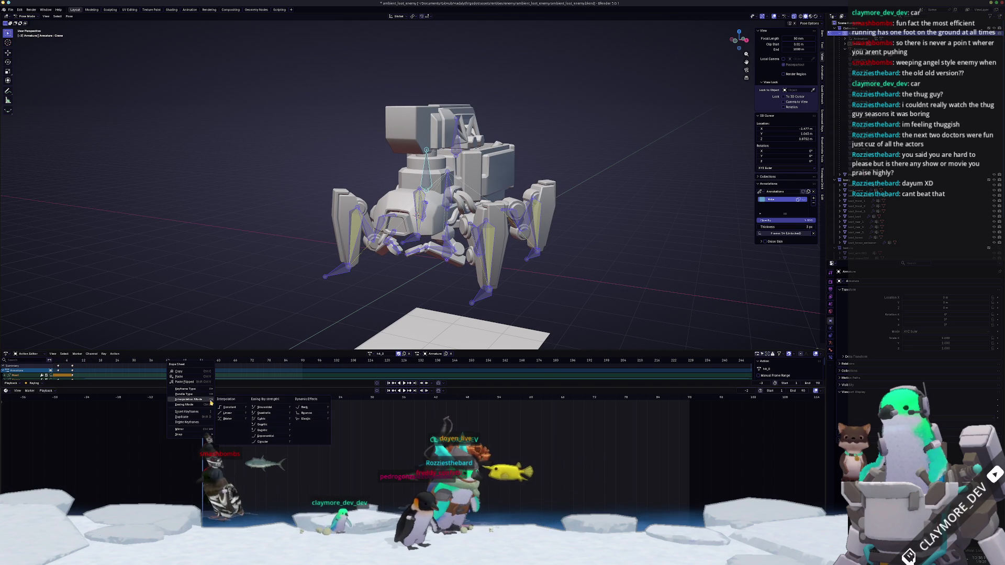
left_click(296, 406)
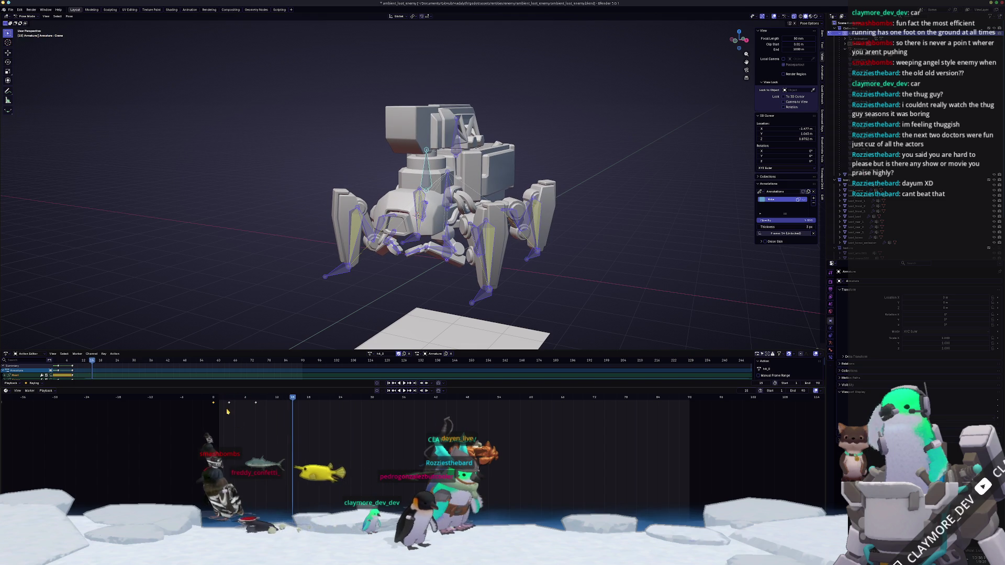
middle_click_drag(252, 250, 234, 251)
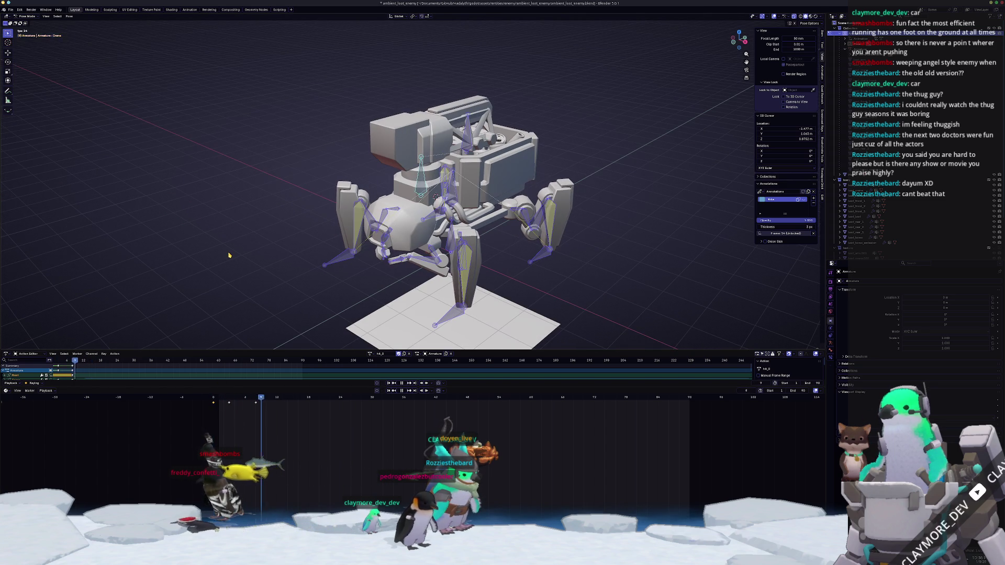
- Rename the action to hit_1, paste the pose flipped at two later keyframes, and deselect all bones
left_click(214, 399)
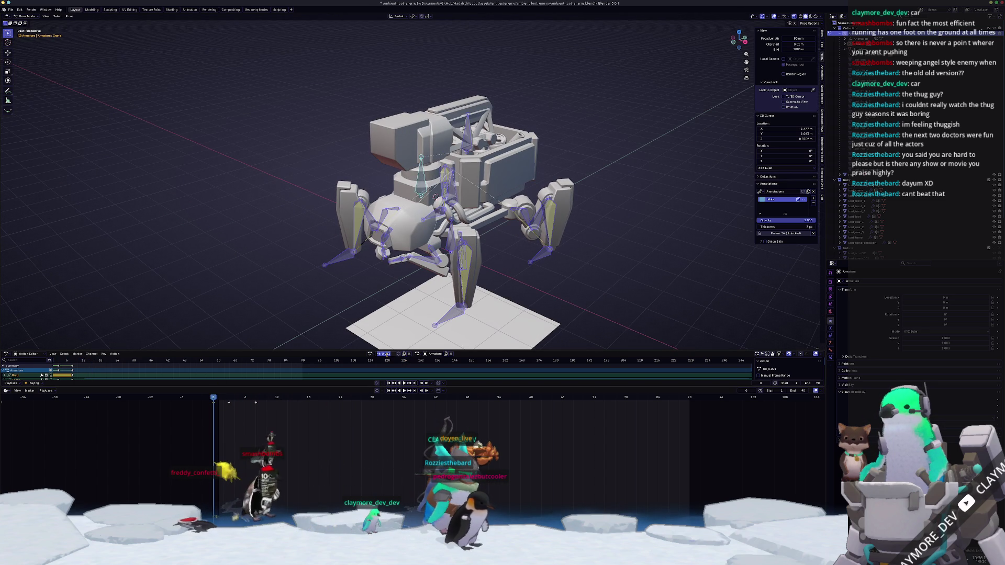
type("_1")
key("Return")
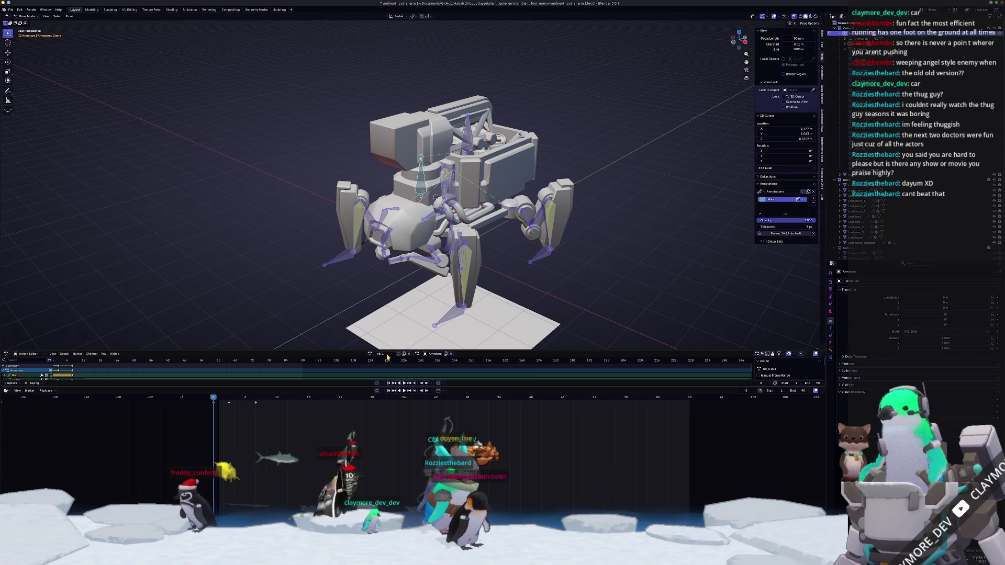
left_click(231, 399)
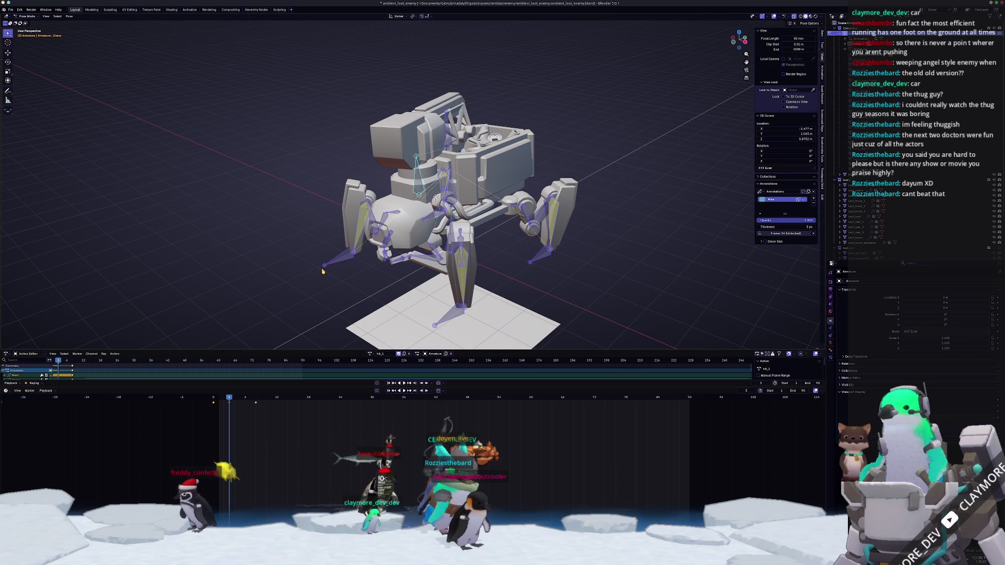
key("ctrl+shift+v")
key("Up")
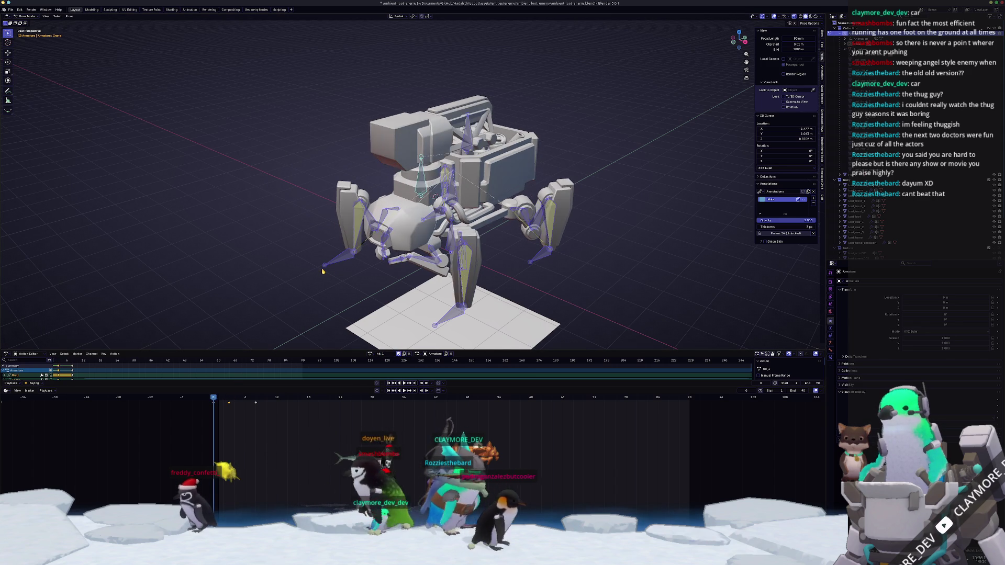
key("ctrl+shift+v")
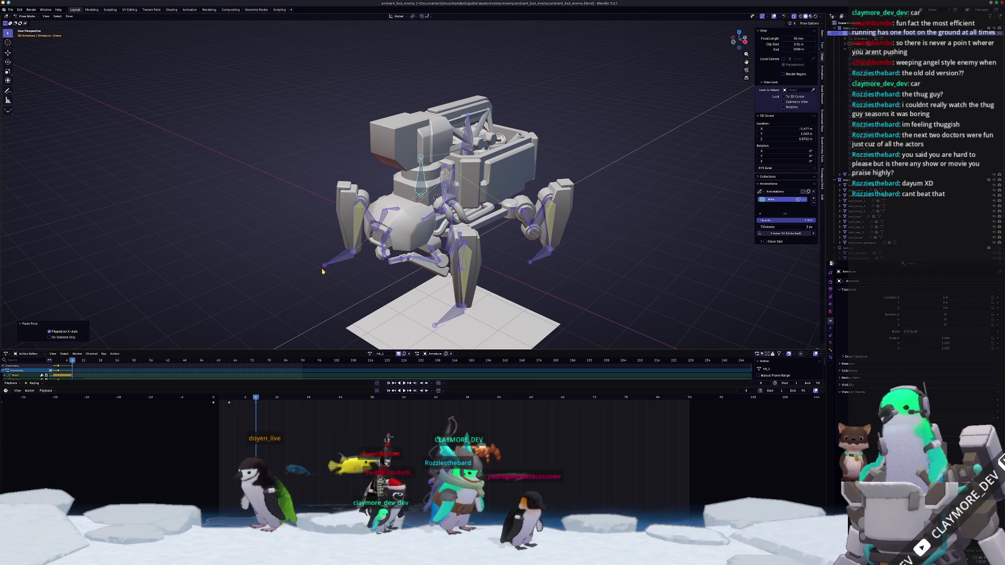
left_click(299, 280)
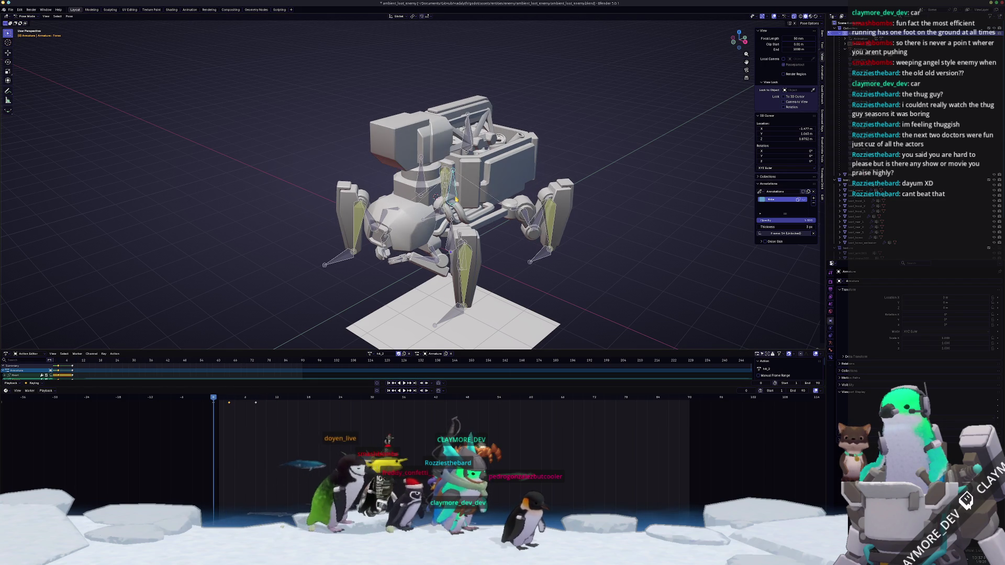
- Select all bones and tilt the whole rig's body in Right Ortho view
key("KP_3")
scroll(416, 227, "up", 2)
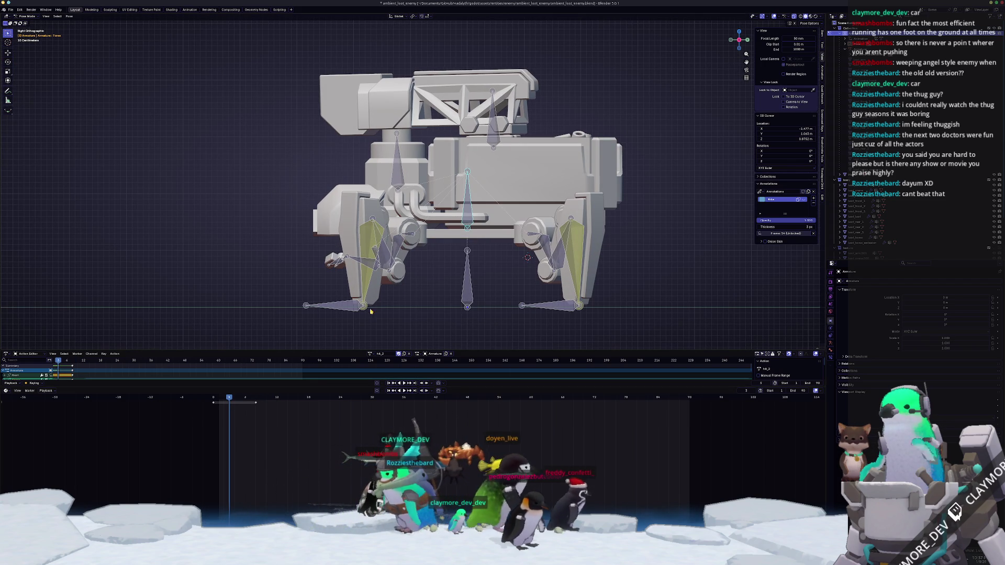
middle_click_drag(440, 259, 366, 322)
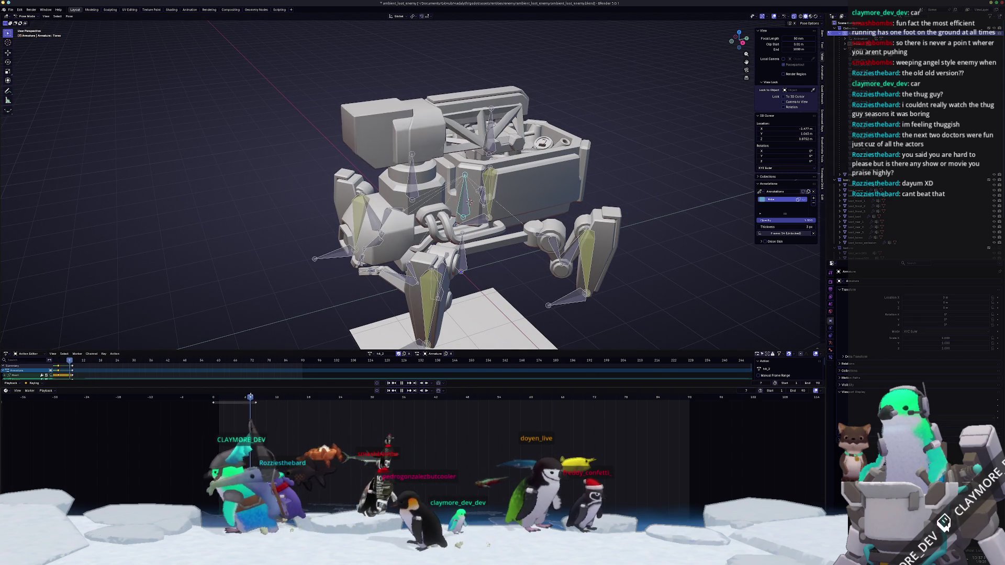
key("a")
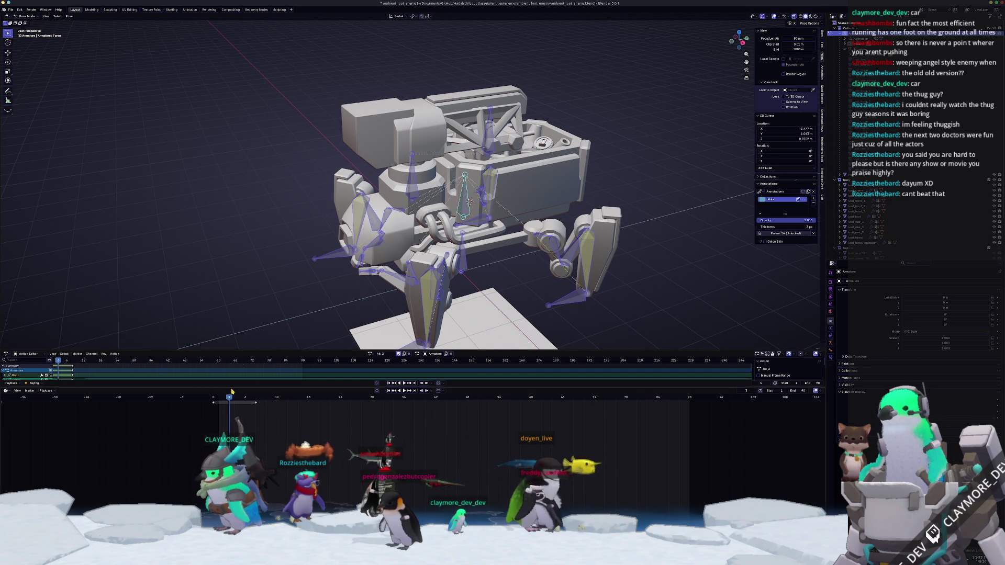
key("KP_3")
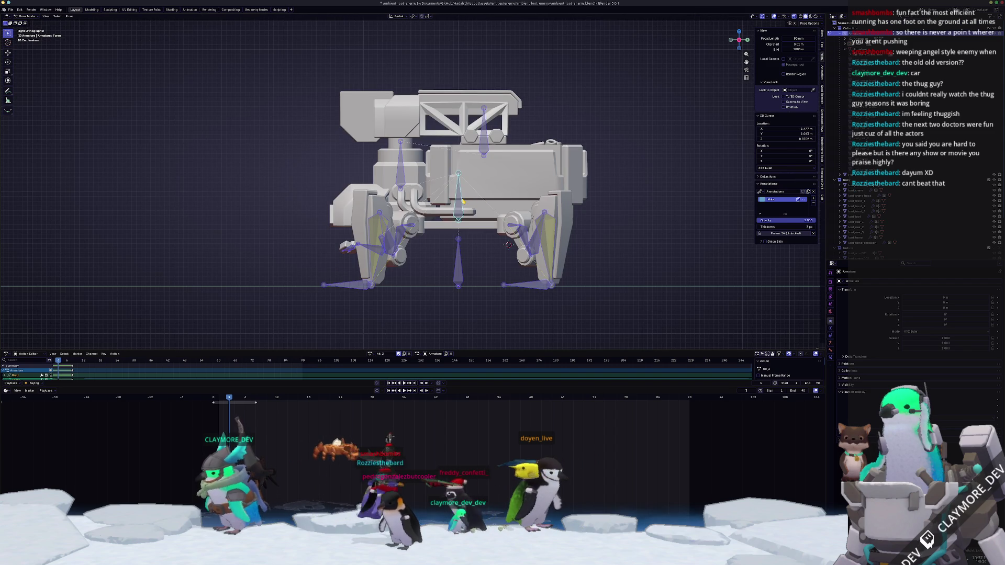
key("r")
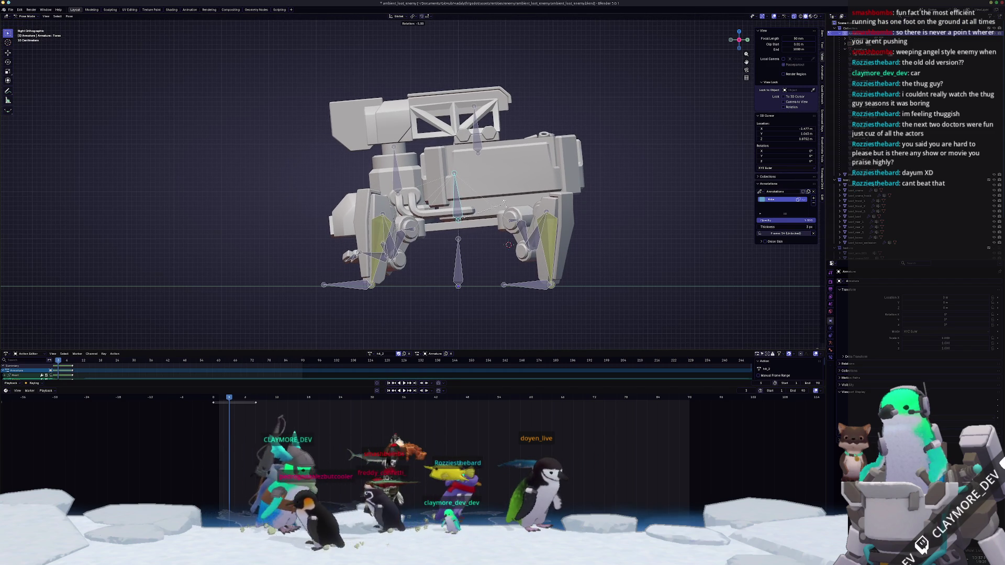
left_click(509, 201)
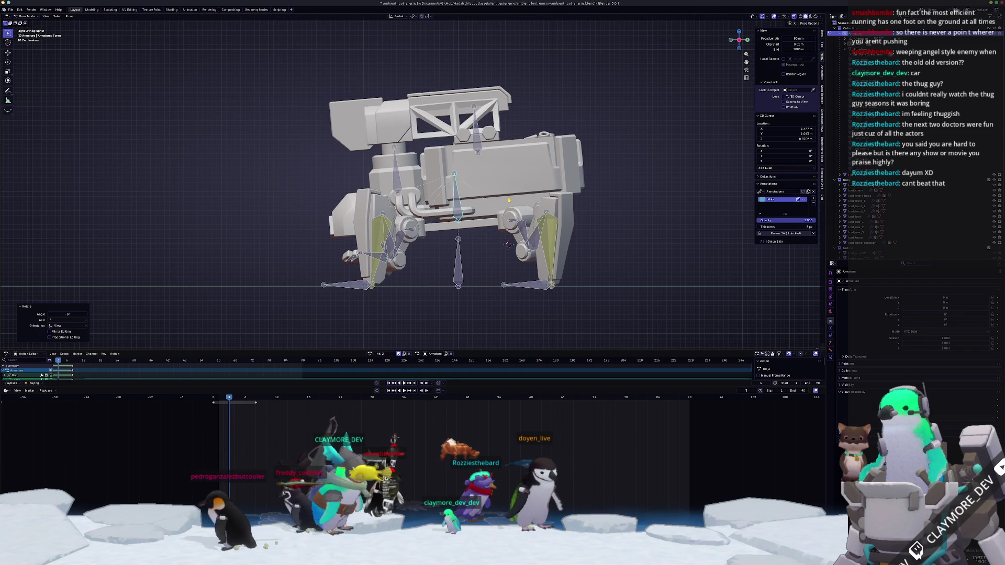
scroll(505, 199, "down", 1)
- Check the lean from angled views, rotate the body slightly further, and return to the earlier frame
middle_click_drag(467, 207, 483, 220)
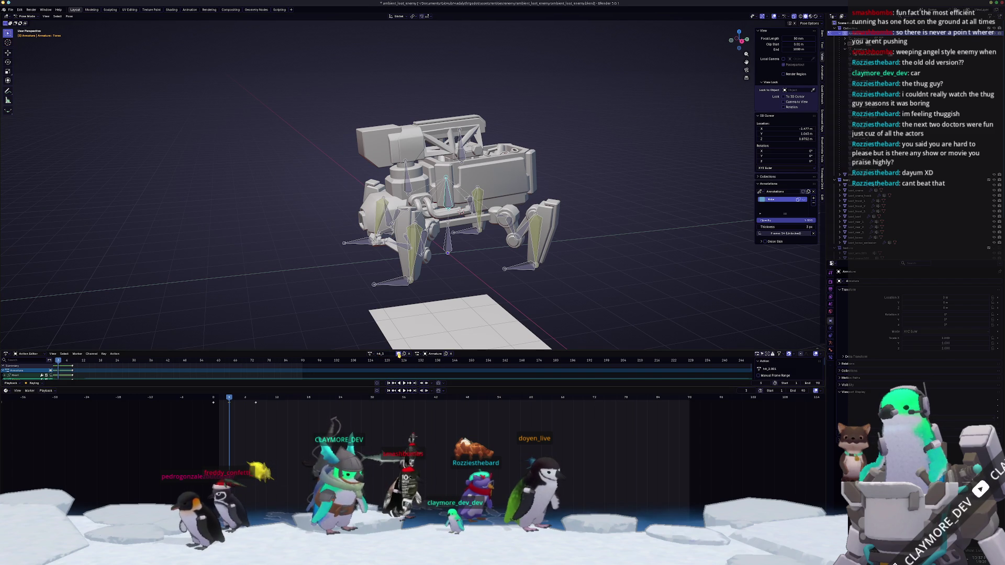
middle_click_drag(337, 251, 399, 274)
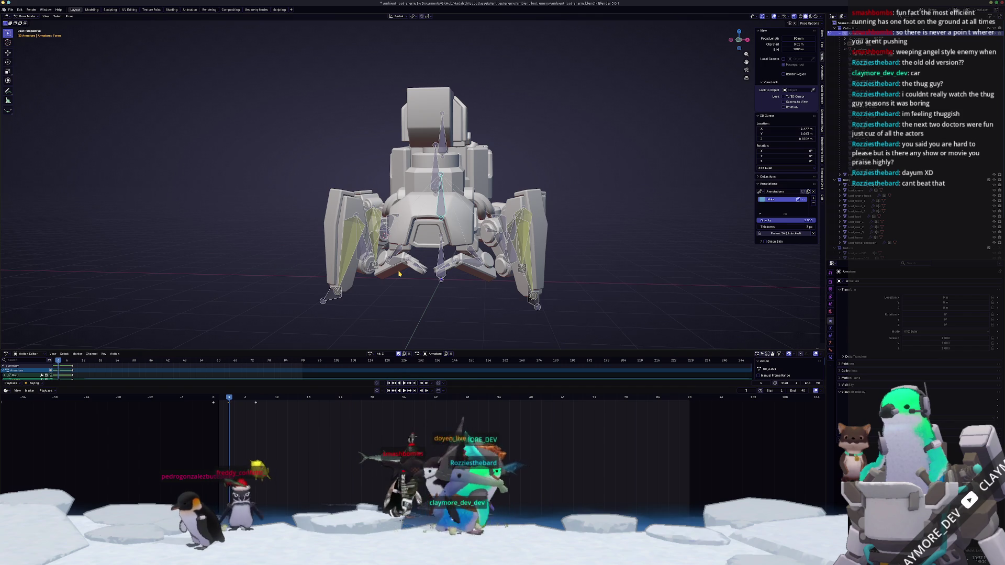
key("KP_3")
key("r")
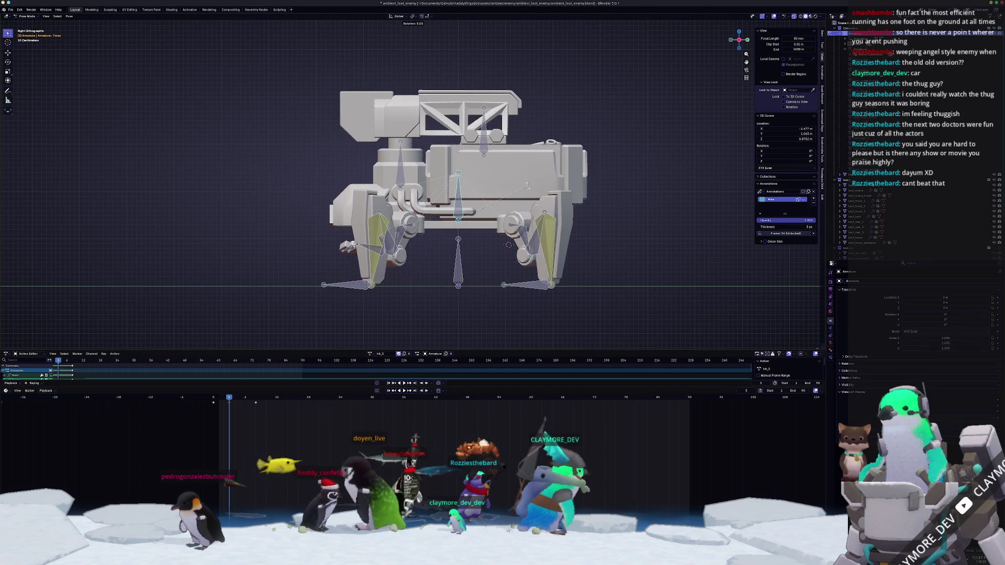
key("Return")
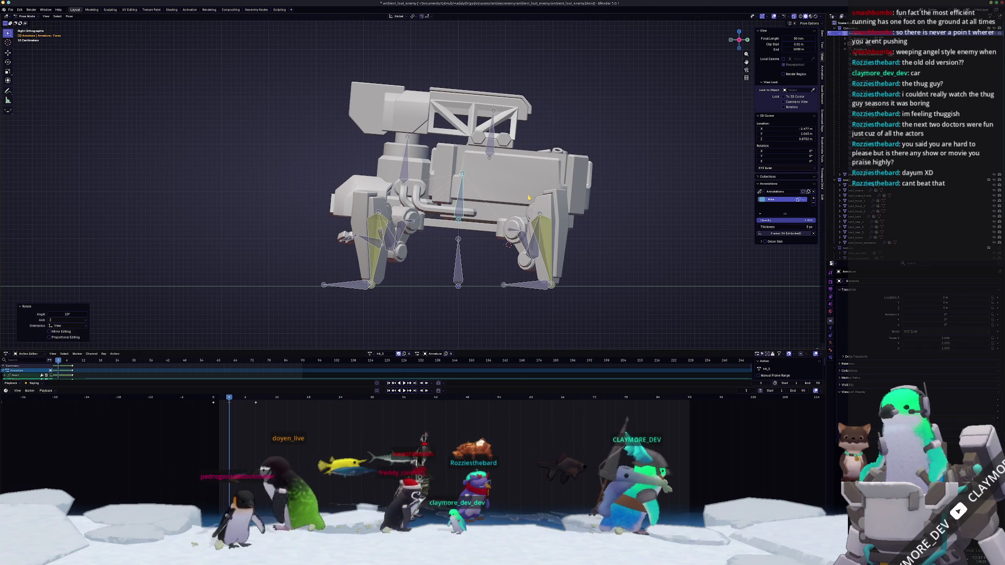
scroll(404, 288, "down", 1)
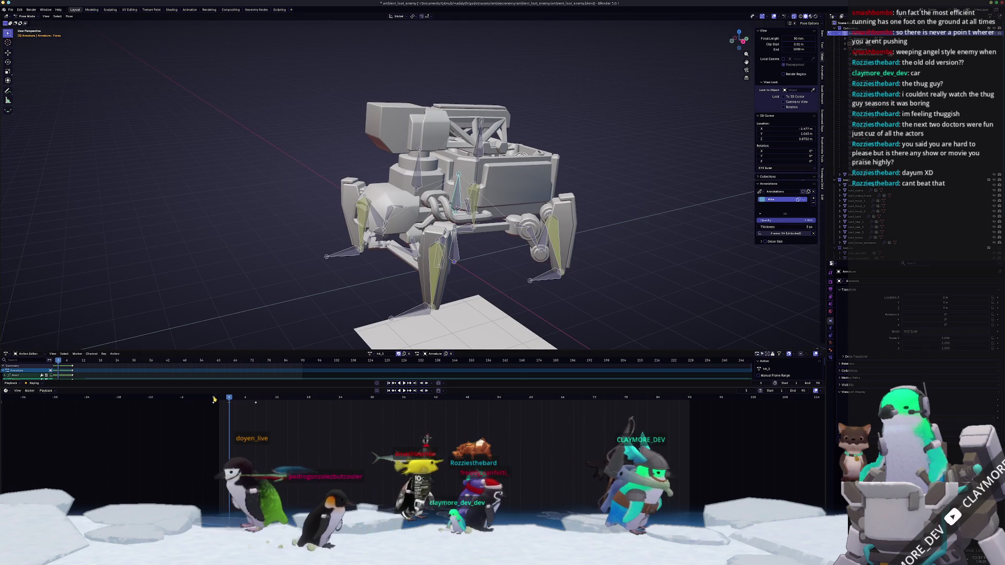
left_click(213, 399)
left_click(371, 354)
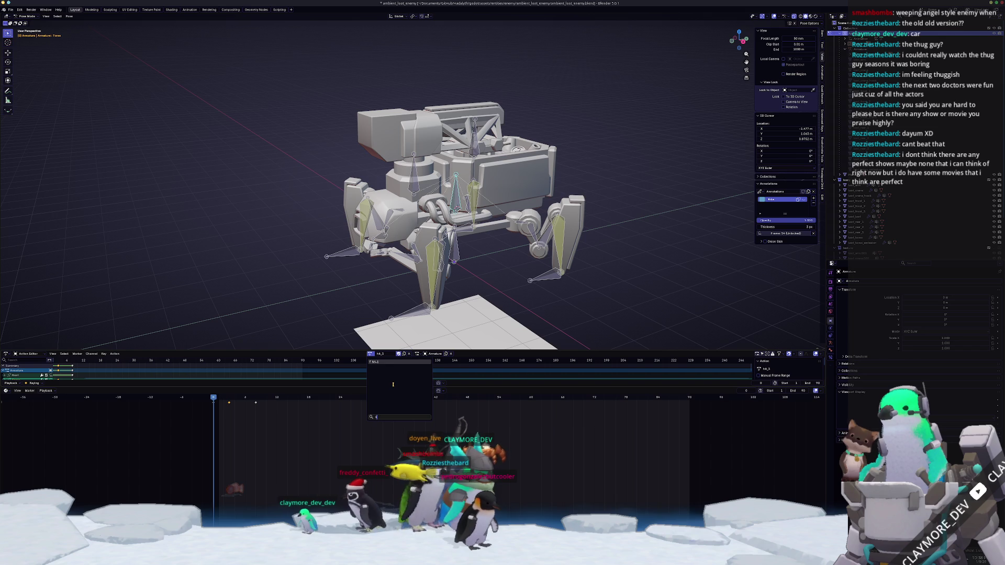
scroll(378, 268, "up", 2)
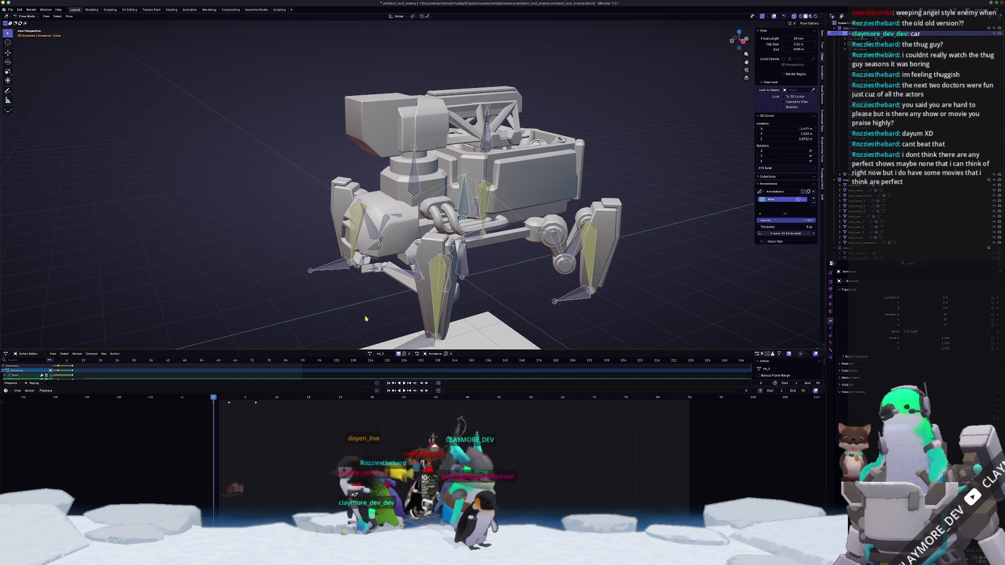
- Inspect the mech's pose alternating between front and right orthographic views
key("KP_1")
key("KP_3")
key("KP_1")
key("KP_3")
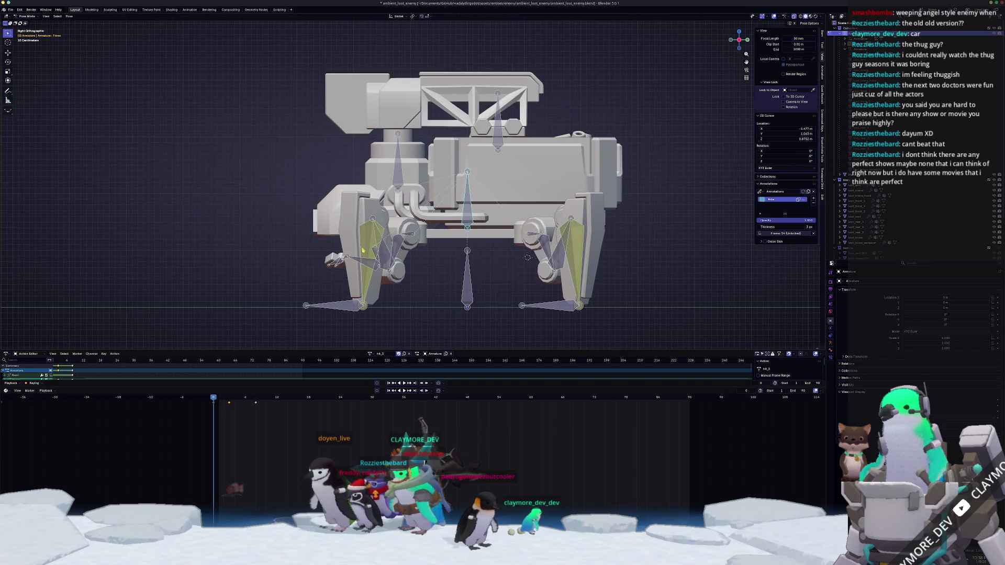
middle_click_drag(364, 319, 407, 254)
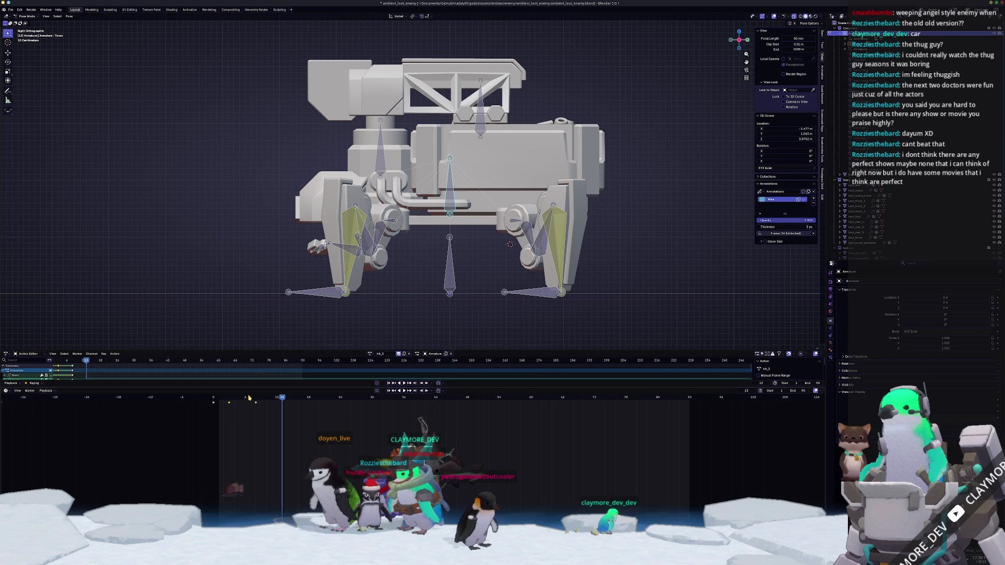
middle_click_drag(453, 171, 487, 149)
key("KP_3")
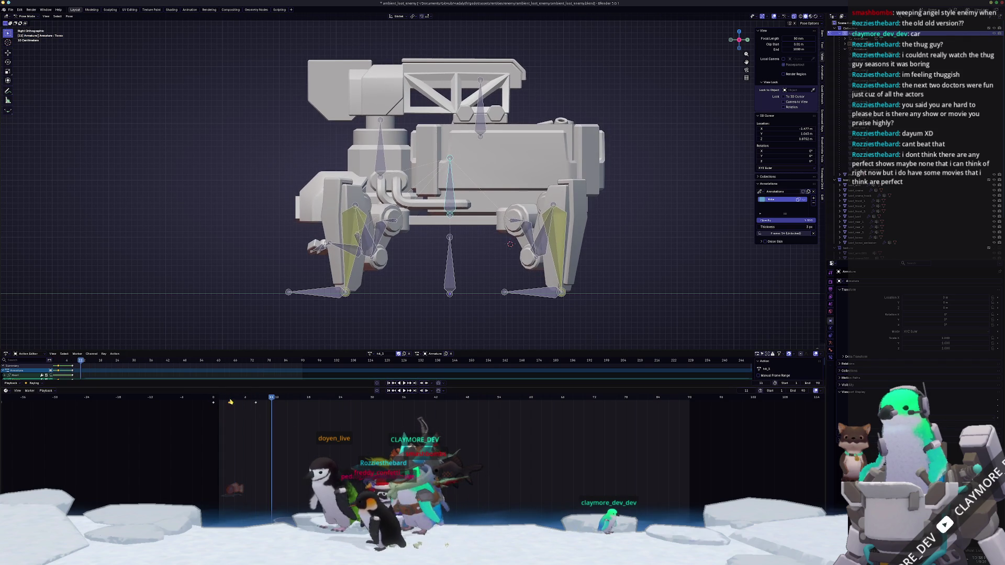
scroll(371, 351, "up", 3, "ctrl")
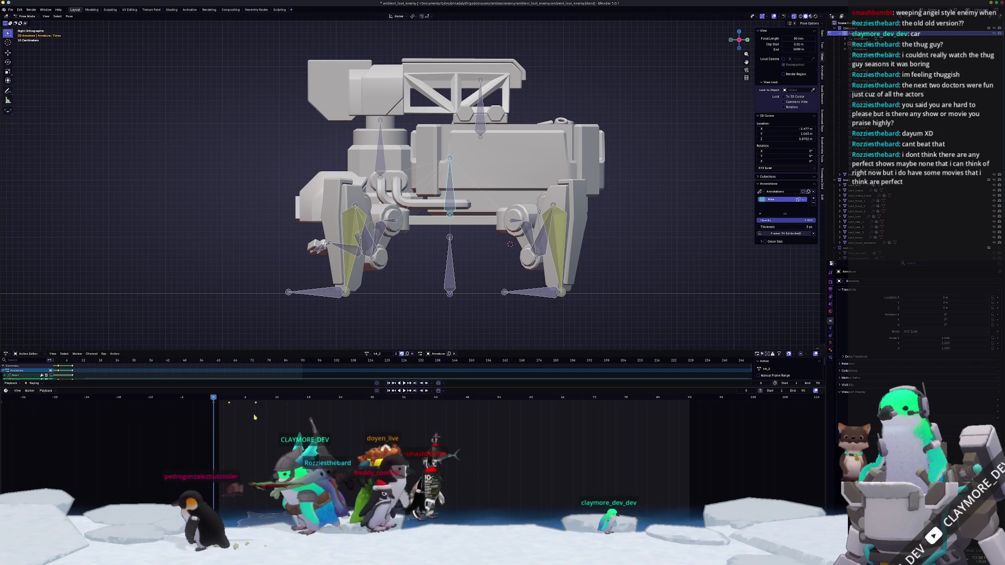
- Load the hit_0 action from the Browse Action dropdown and scrub the timeline to preview its pose
left_click(366, 354)
left_click(372, 382)
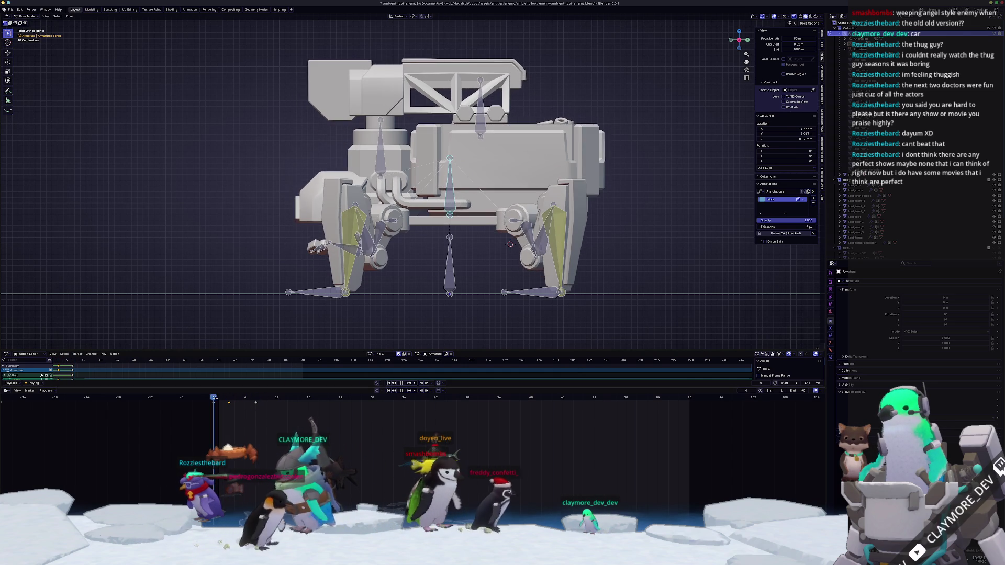
left_click(366, 355)
left_click(377, 371)
left_click_drag(235, 398, 276, 398)
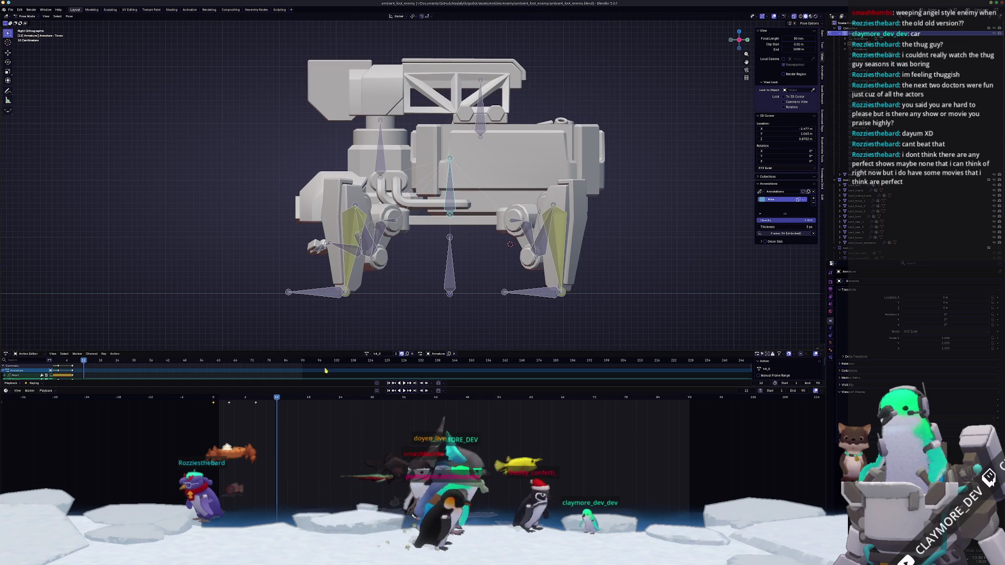
middle_click_drag(329, 259, 361, 281)
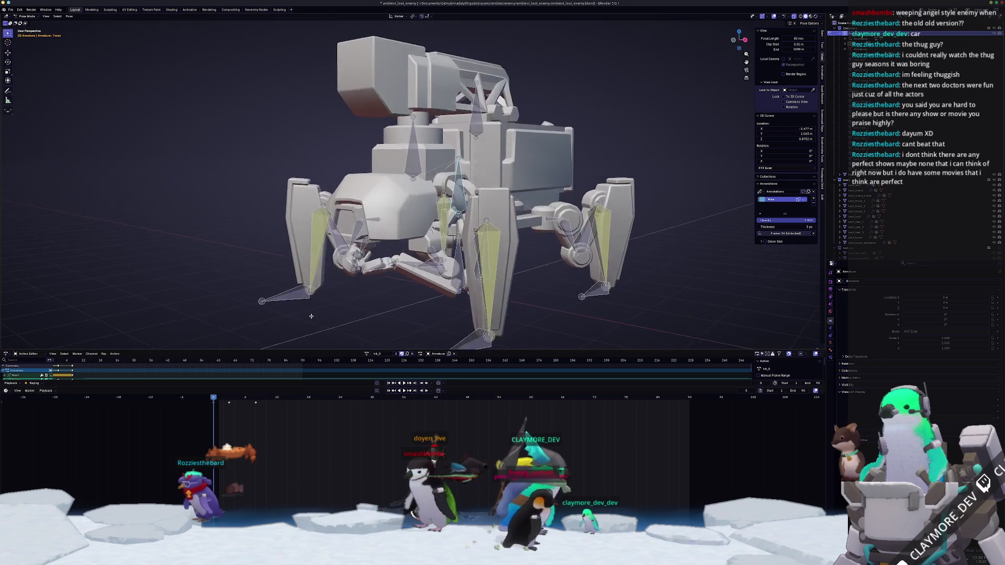
scroll(357, 298, "up", 1)
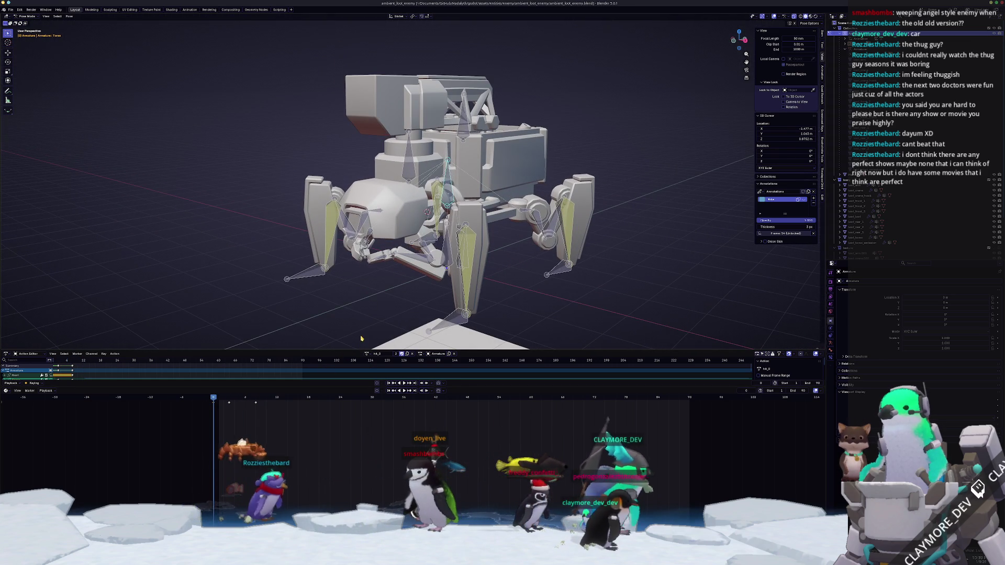
scroll(353, 328, "up", 1)
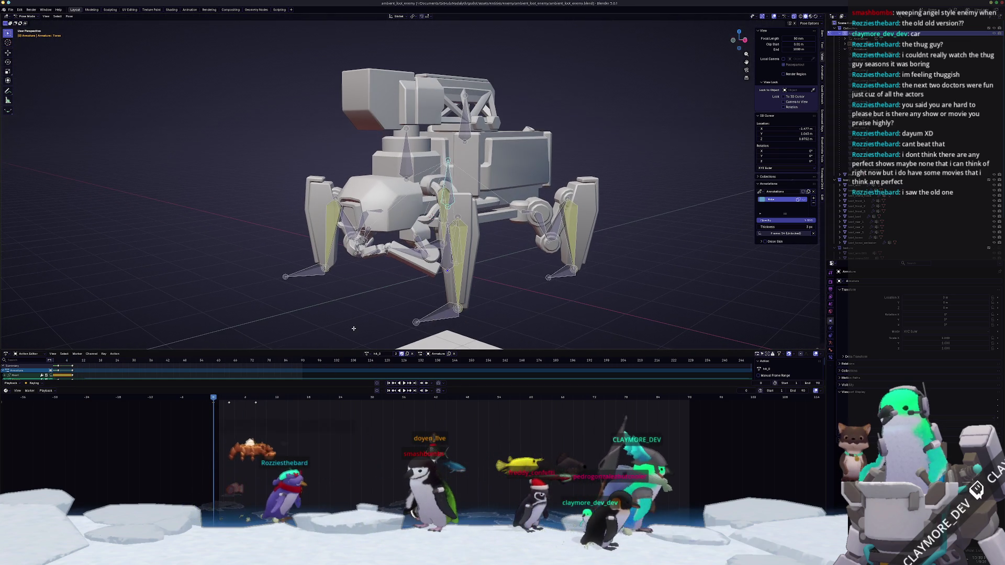
- Try the gather, another saved action and hit_0 on the rig from the Browse Action list, playing gather back
left_click(367, 354)
left_click(372, 362)
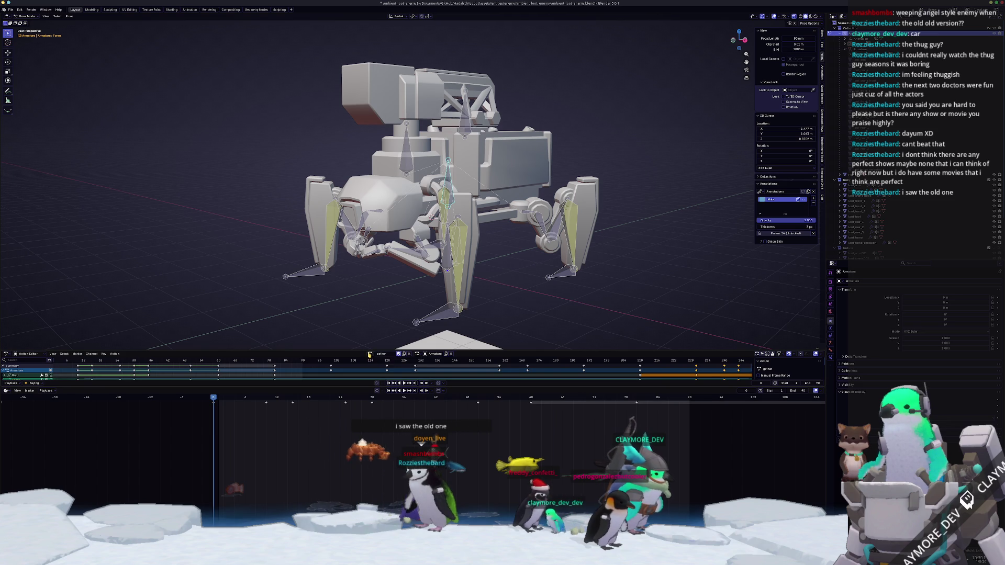
key("space")
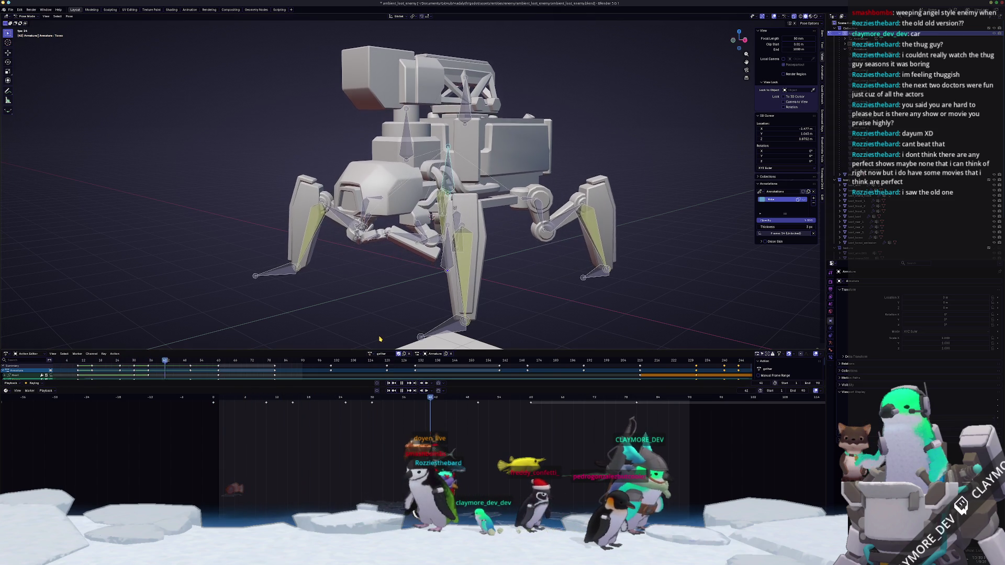
left_click(371, 354)
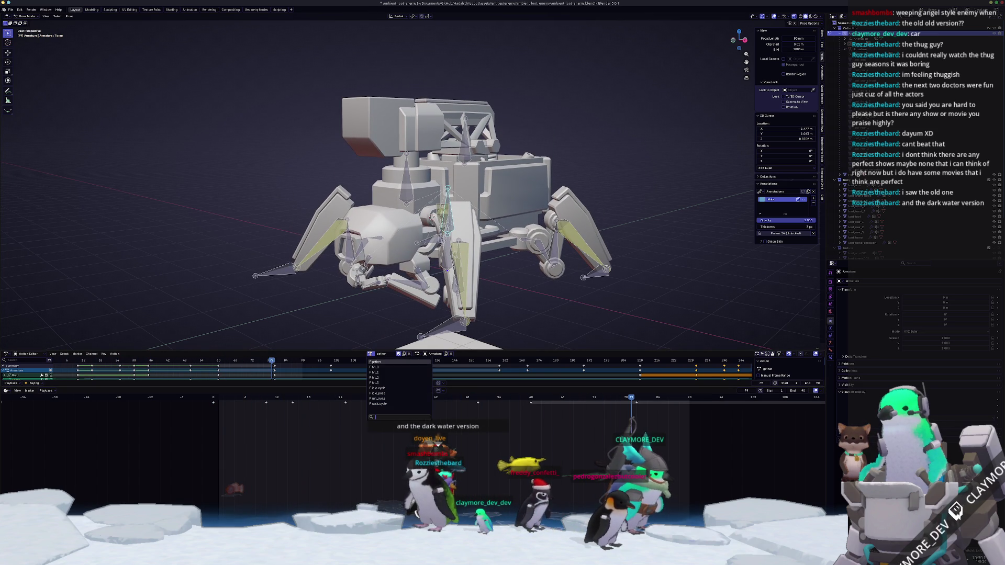
left_click(377, 382)
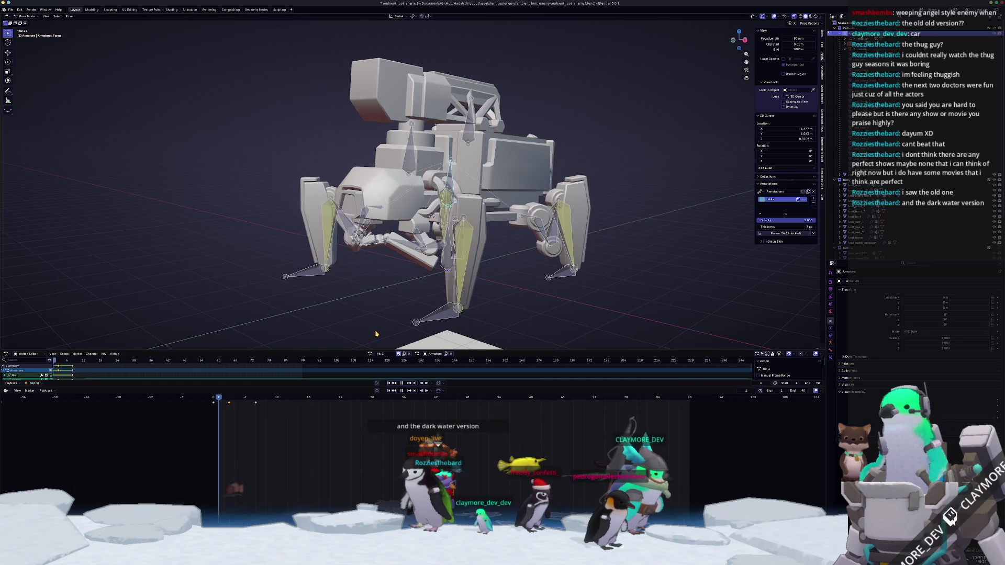
left_click(370, 354)
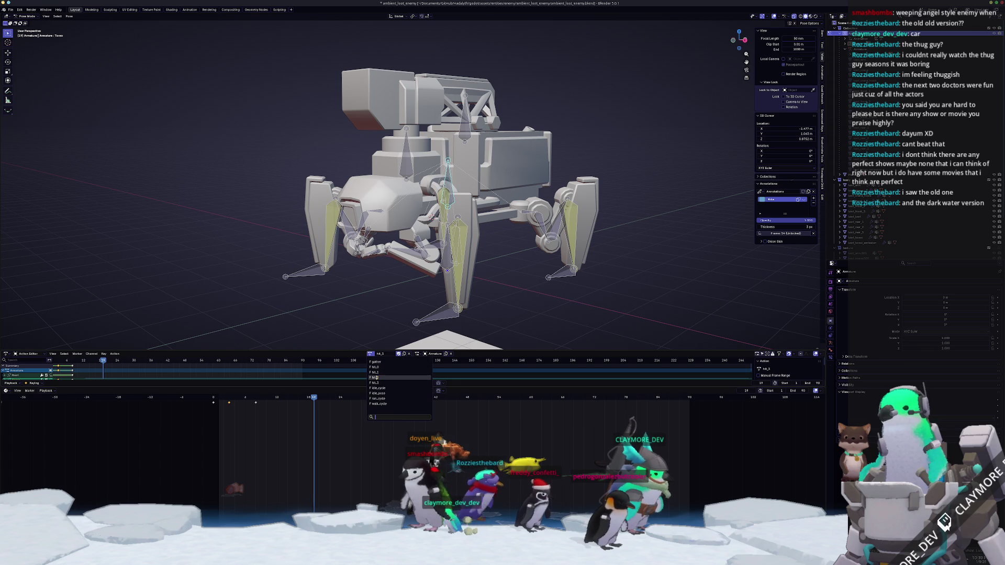
left_click(380, 367)
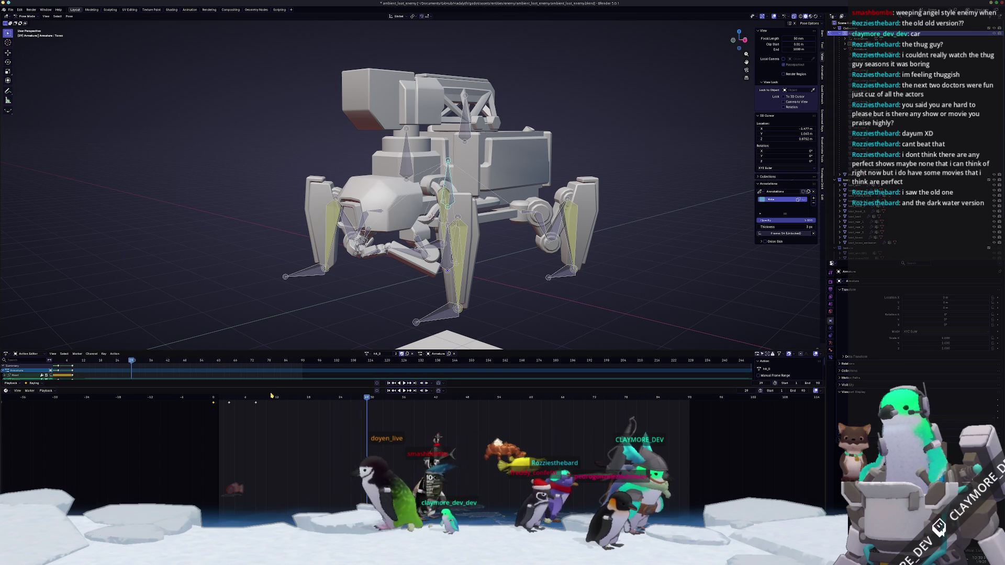
- Assign idle_cycle as the rig's active action and play the animation
left_click(367, 355)
left_click(376, 388)
key("space")
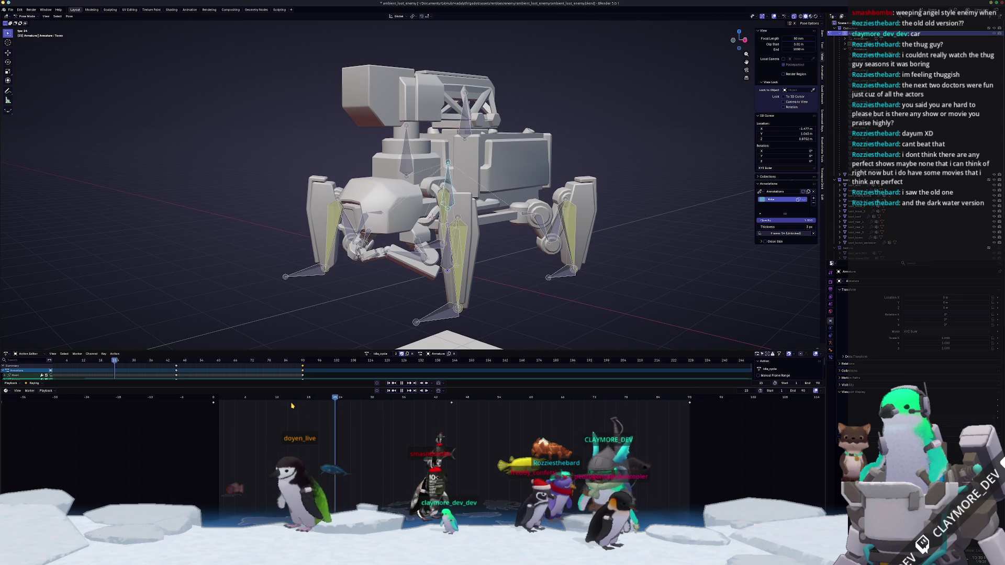
key("KP_0")
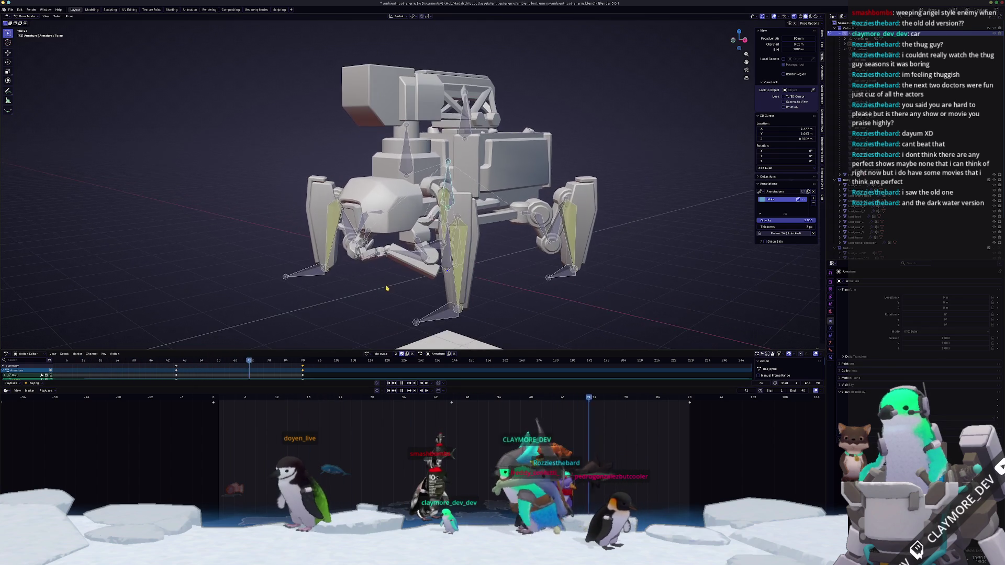
scroll(393, 291, "up", 5)
scroll(397, 299, "down", 4)
scroll(398, 299, "down", 5)
scroll(397, 294, "up", 6)
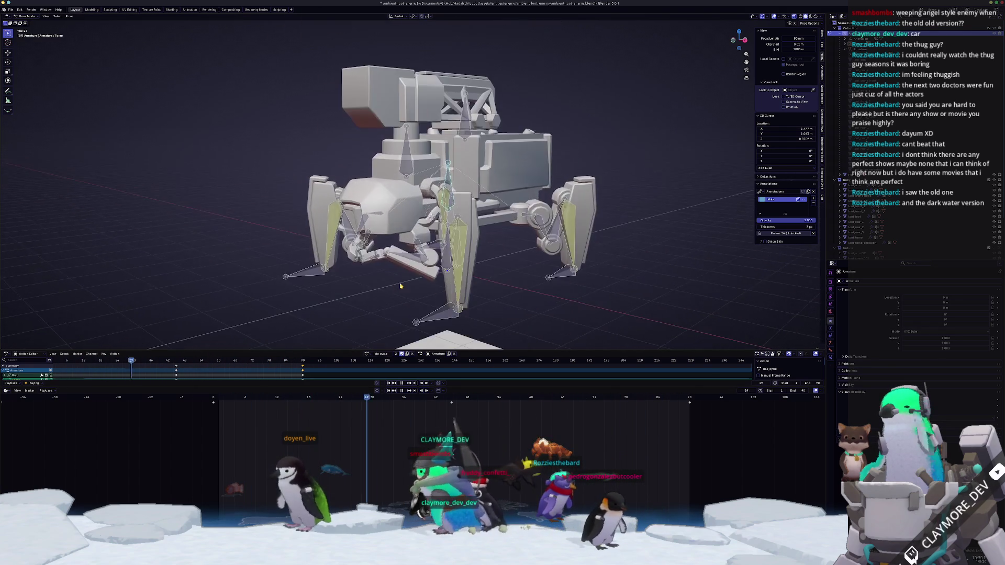
scroll(396, 291, "up", 2)
scroll(395, 288, "down", 3)
scroll(396, 287, "down", 4)
scroll(394, 289, "up", 6)
scroll(389, 289, "down", 3)
scroll(386, 289, "down", 1)
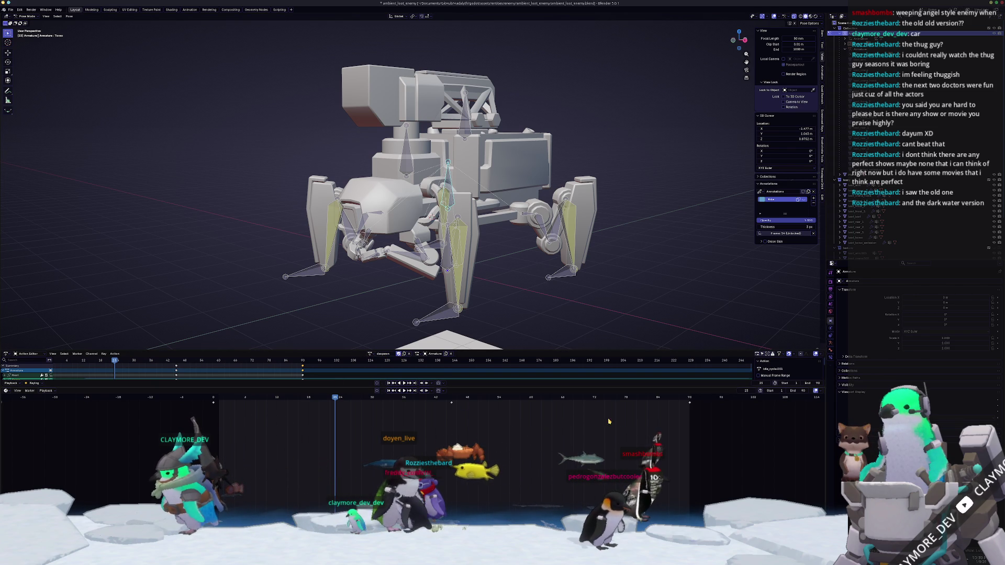
- Stop playback, go to Front view, select the leg bone then all bones and their keyframes around frame 23
left_click(312, 399)
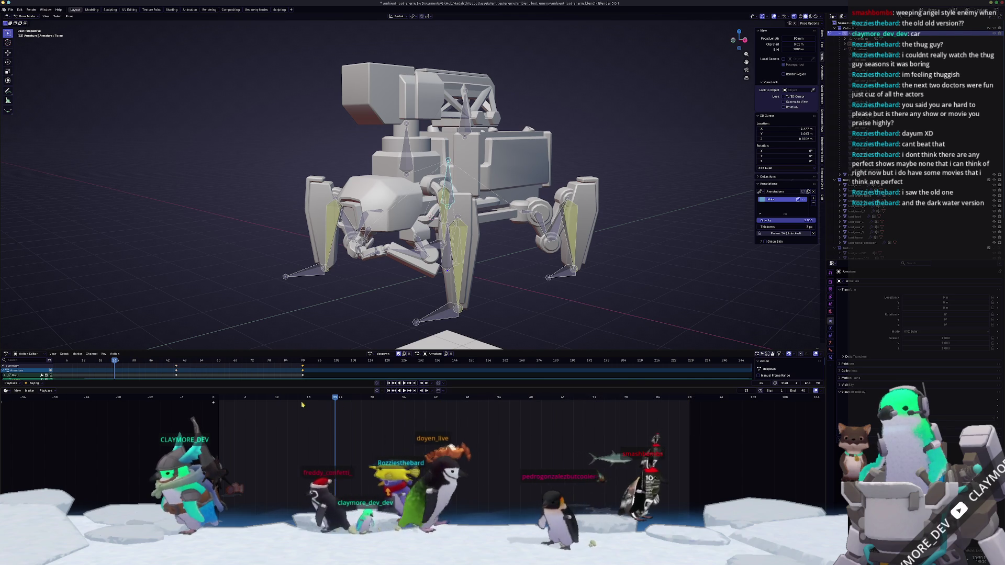
key("space")
key("Escape")
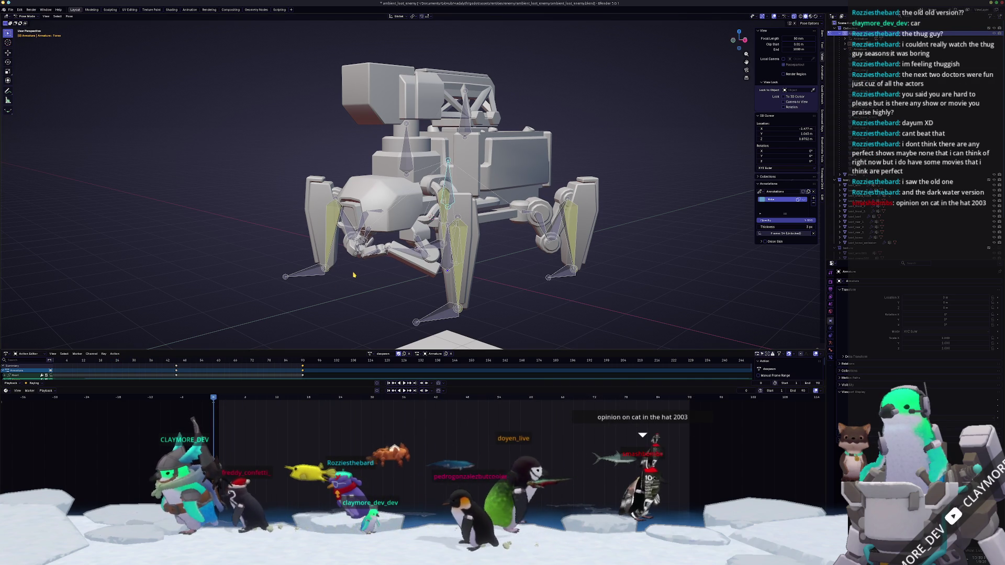
key("KP_1")
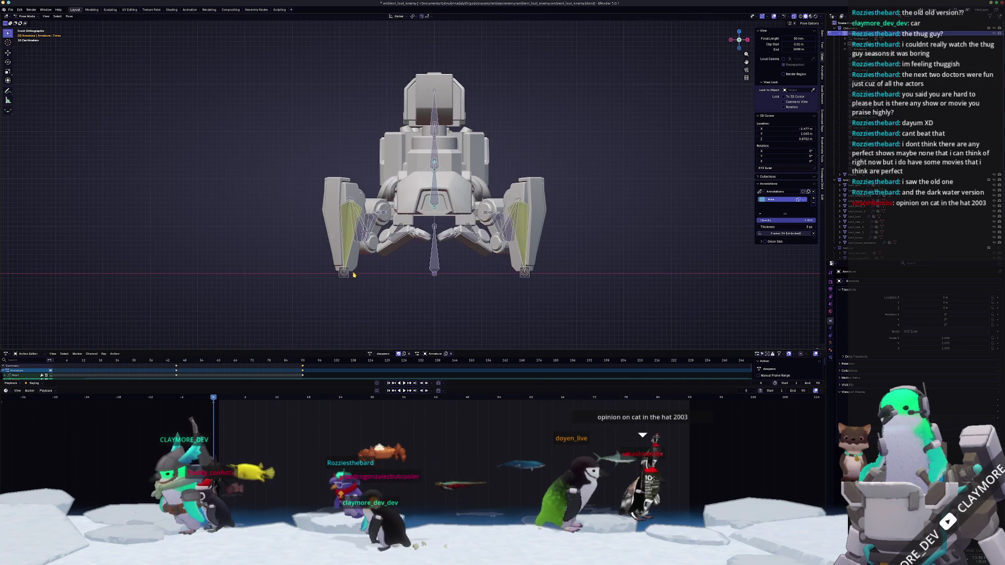
scroll(526, 300, "up", 2)
left_click_drag(589, 329, 540, 312)
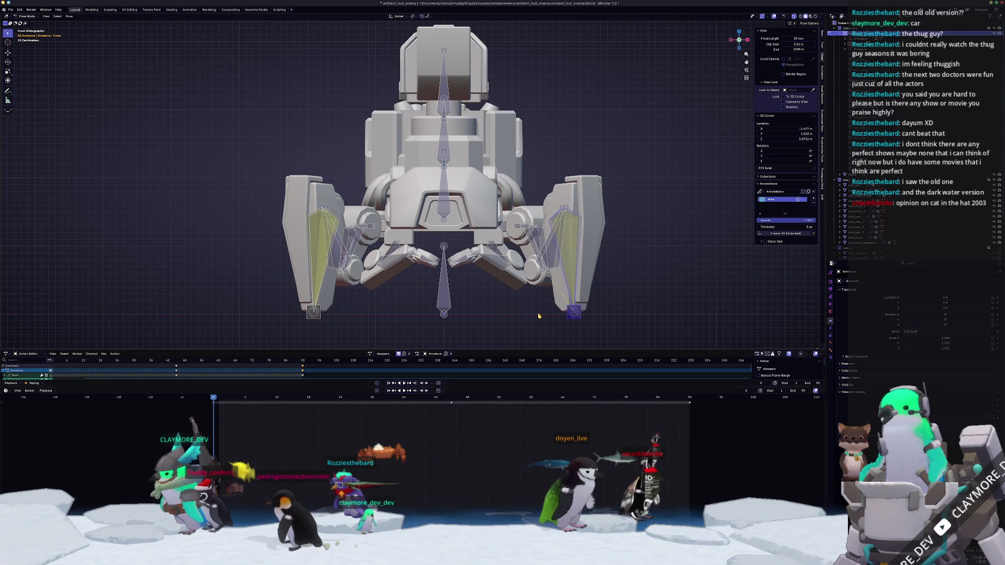
scroll(540, 317, "down", 2)
scroll(540, 318, "up", 1)
left_click_drag(326, 397, 337, 397)
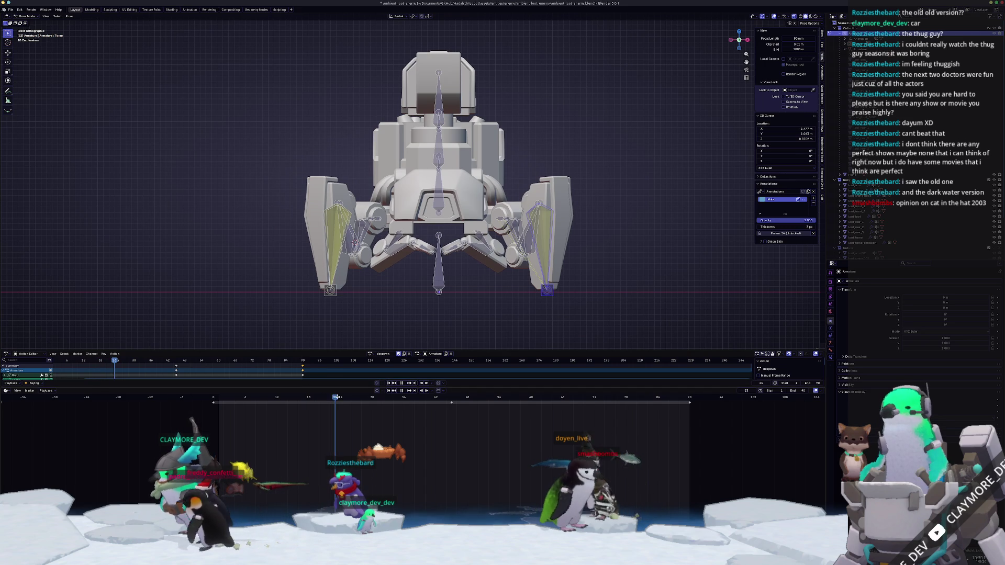
key("a")
left_click_drag(700, 425, 428, 402)
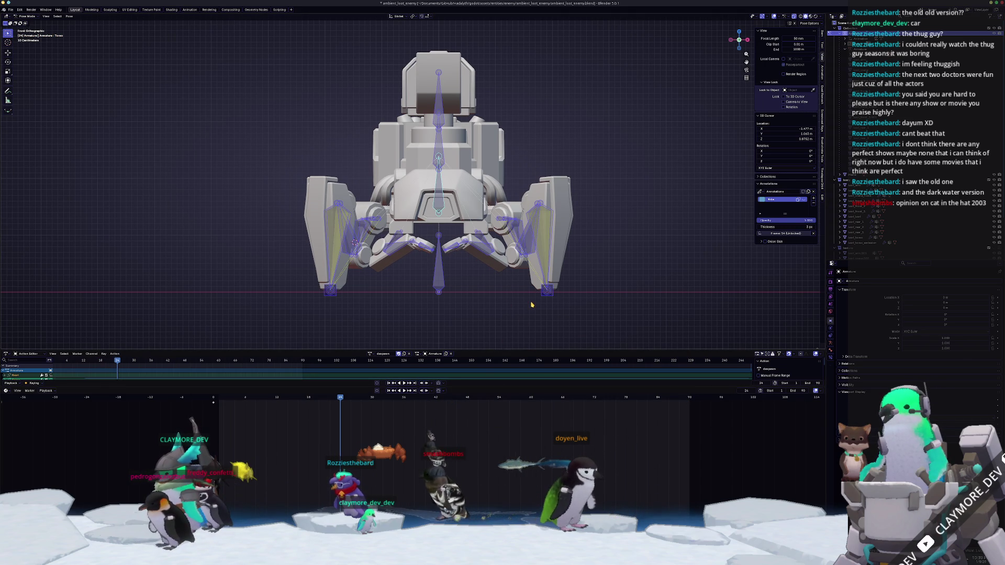
scroll(531, 305, "up", 1)
- Test moving the right foot bone along X and cancel to restore its position
left_click(527, 303)
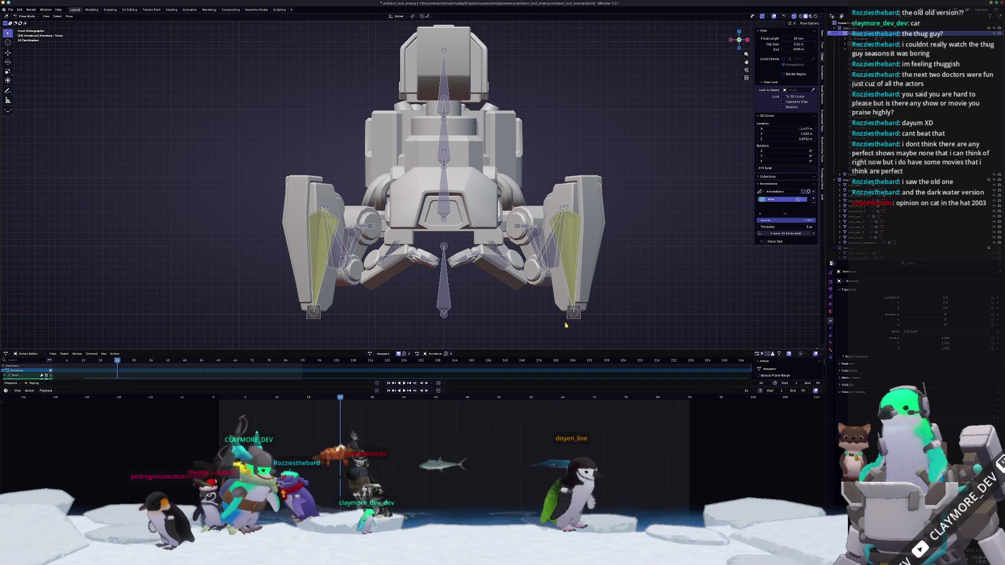
scroll(568, 319, "down", 1)
left_click(559, 259)
key("g")
key("x")
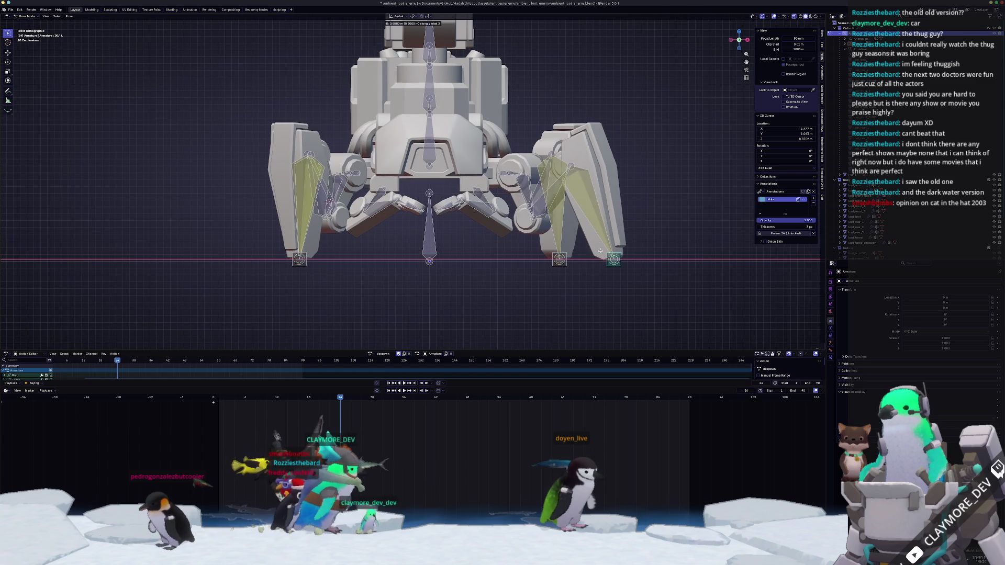
key("Escape")
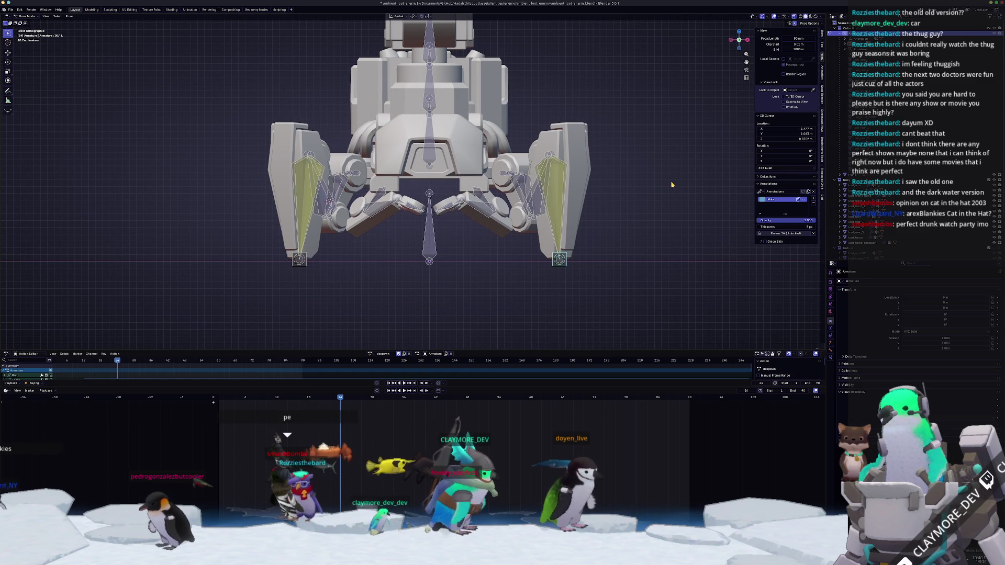
- In Right side view, grab the rig to lower the body toward the ground
key("KP_7")
key("KP_3")
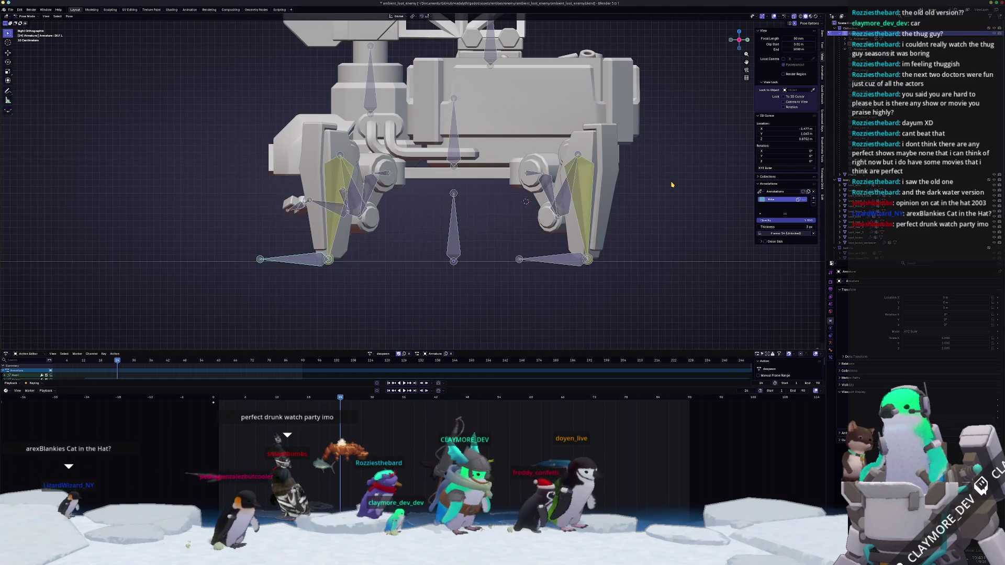
key("KP_3")
key("g")
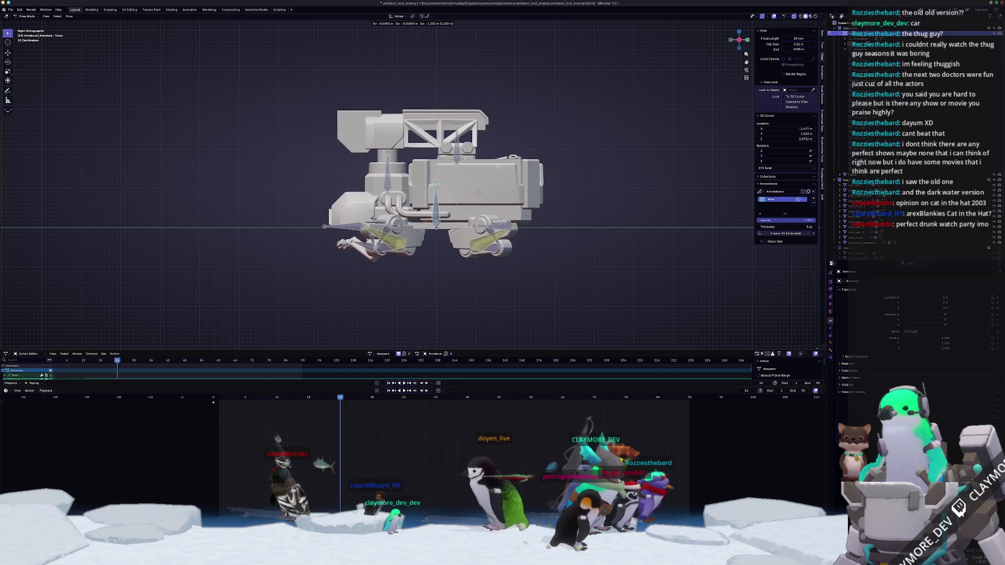
- Confirm the lowered body and tilt the rig with free trackball rotation
left_click(499, 160)
key("r")
mouse_move(504, 158)
middle_mouse_down()
mouse_move(556, 155)
mouse_move(458, 295)
middle_mouse_up()
key("r")
key("r")
left_click(555, 156)
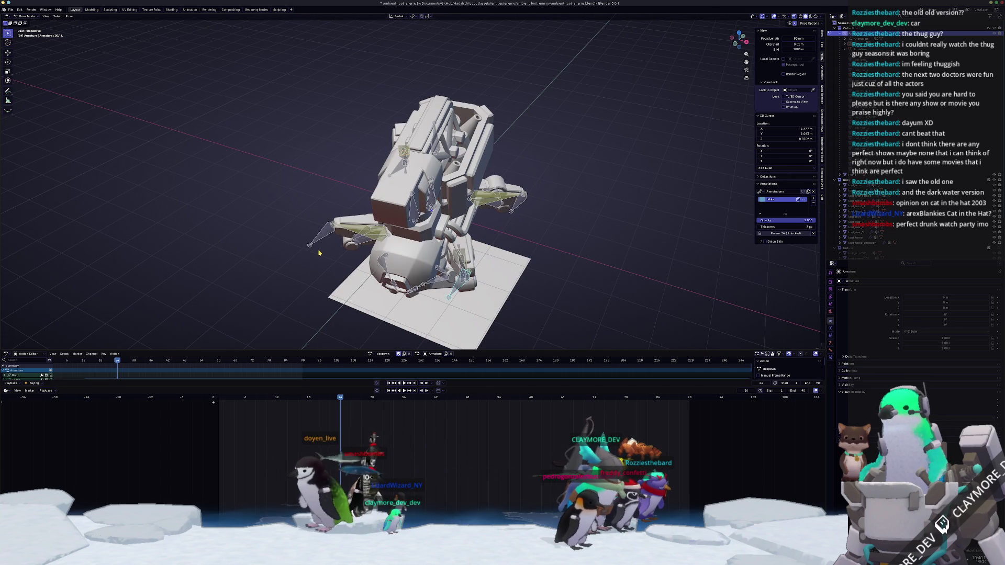
- From top view, spread the legs outward and lower, then rotate the selection
key("KP_7")
key("g")
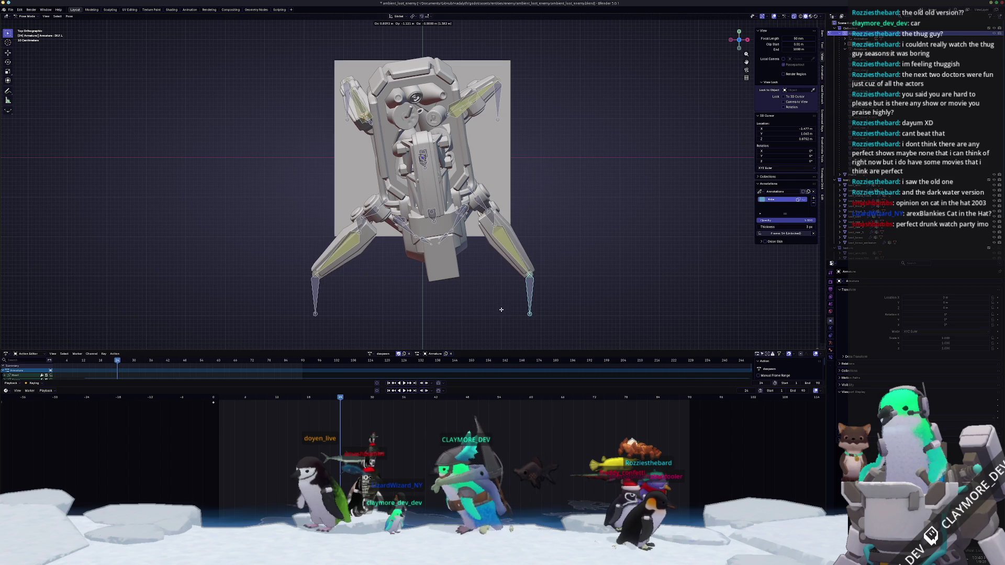
left_click(504, 304)
key("r")
left_click(504, 303)
- Move the selection along the vertical Z axis from a near-front view
key("KP_1")
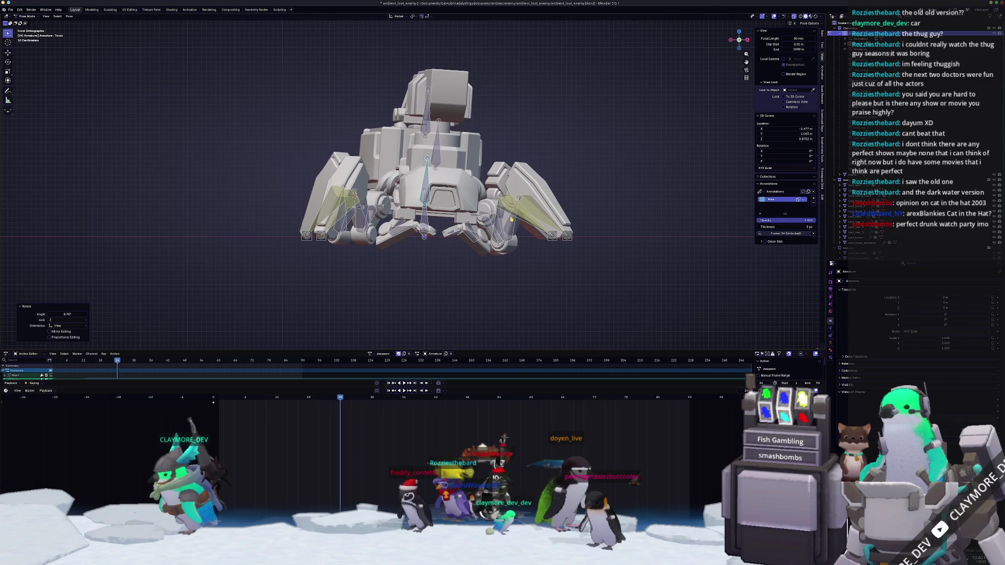
mouse_move(431, 197)
middle_mouse_down()
mouse_move(432, 173)
mouse_move(440, 235)
middle_mouse_up()
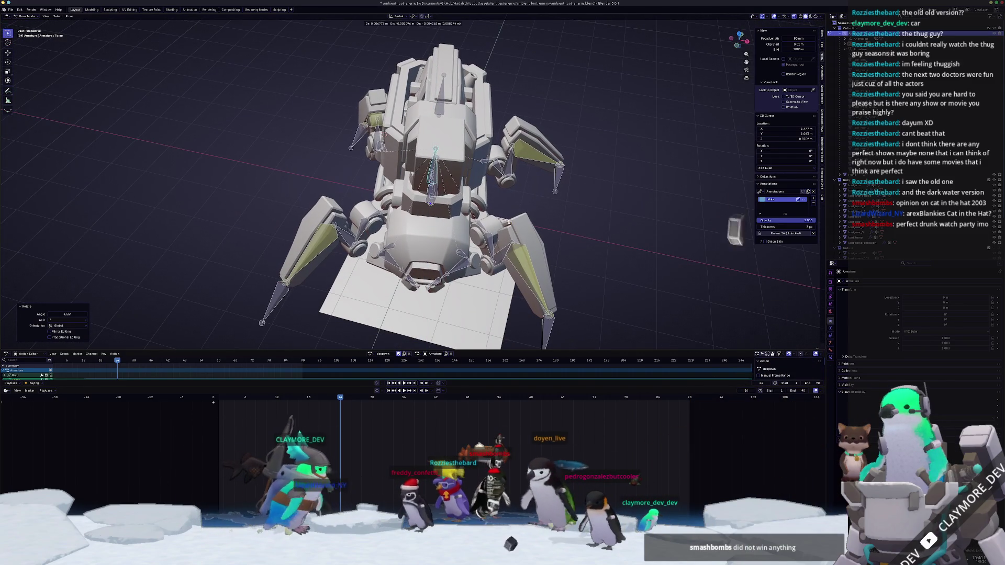
mouse_move(509, 221)
middle_mouse_down()
mouse_move(529, 188)
mouse_move(529, 202)
middle_mouse_up()
key("g")
key("z")
left_click(529, 188)
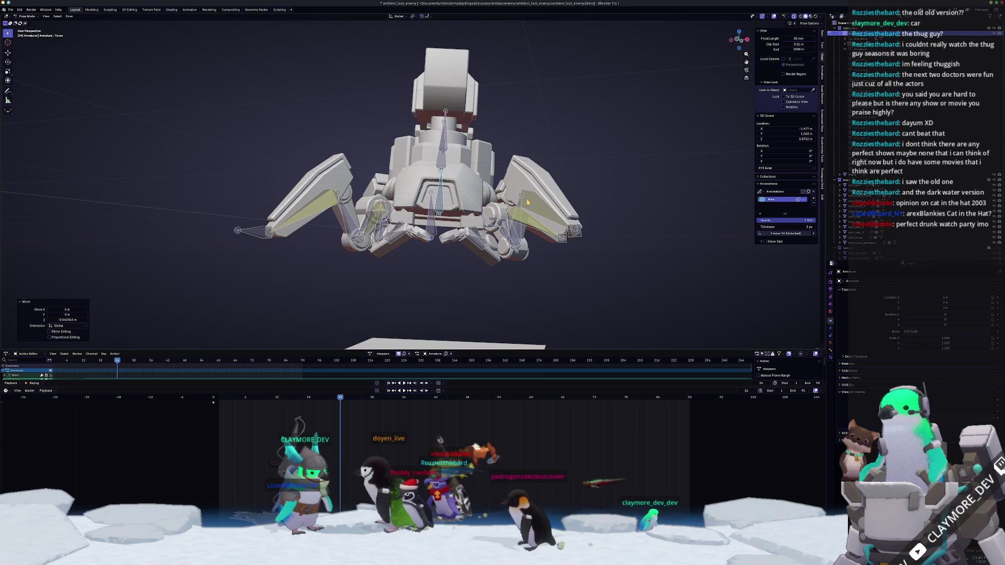
- Swivel the upper turret bone around its axis from the side view
key("KP_3")
key("r")
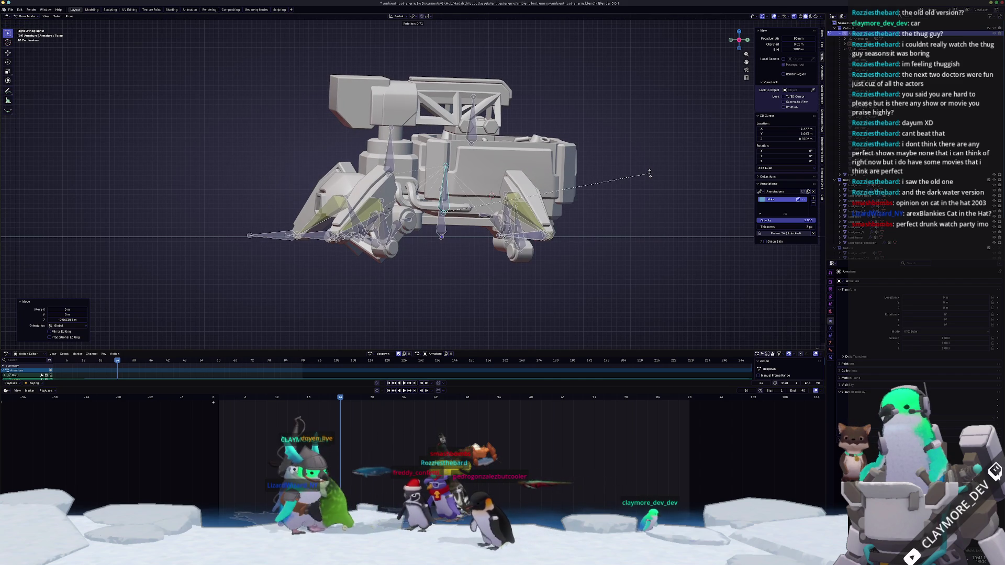
middle_click_drag(528, 188, 503, 165)
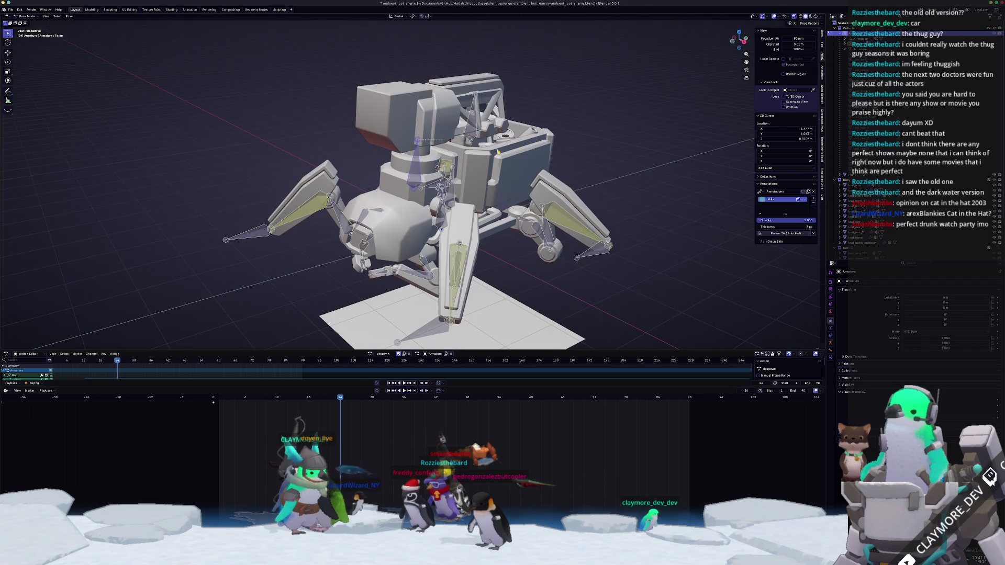
left_click(499, 224)
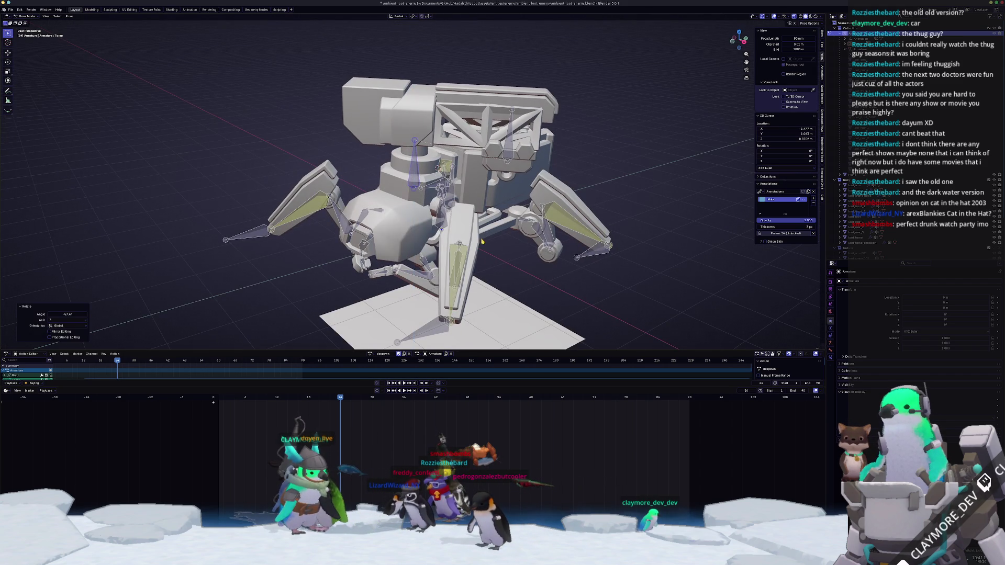
- Select every bone of the rig and play the action back
middle_click_drag(499, 225, 514, 204)
key("a")
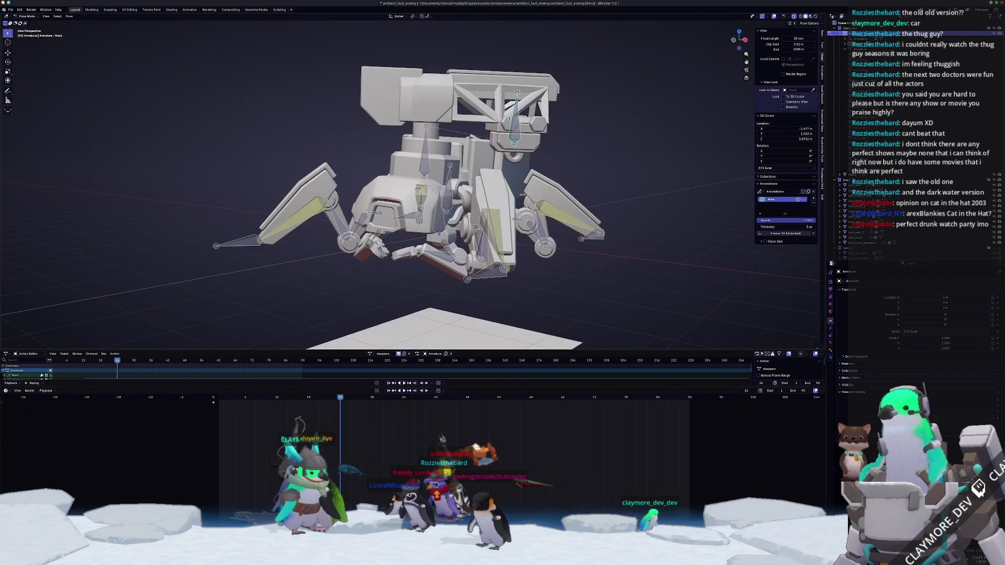
middle_click_drag(518, 136, 538, 228)
scroll(526, 163, "down", 2)
key("space")
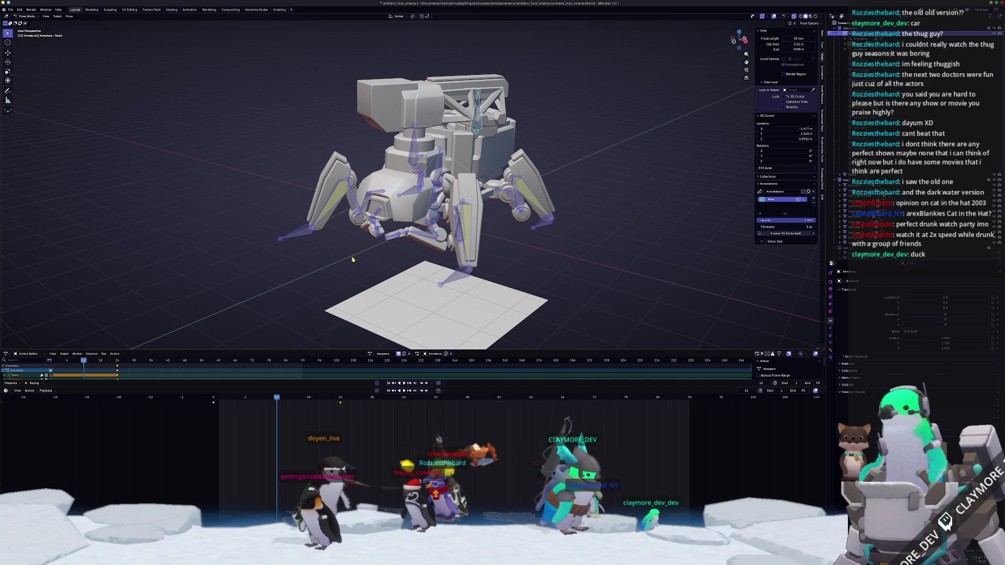
- Rotate the central body bone in side view, shift it along Z, then view the robot front-on
key("KP_3")
left_click(428, 142)
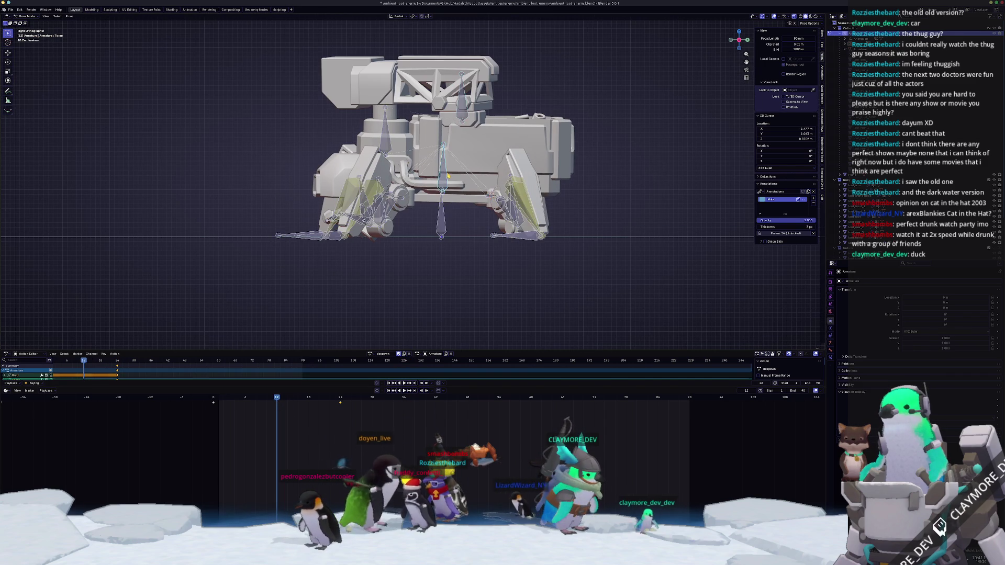
scroll(448, 145, "up", 2)
key("r")
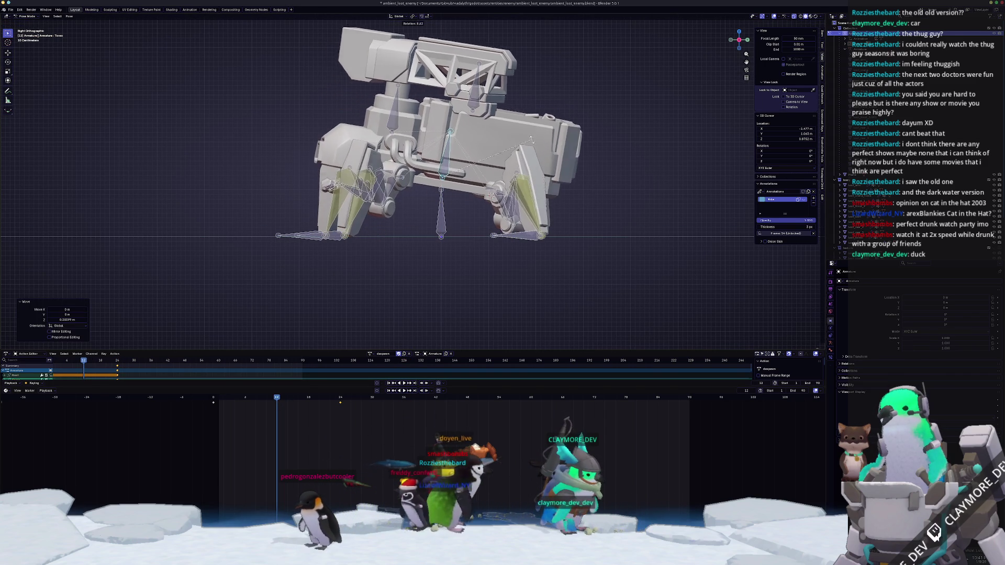
left_click(526, 142)
key("g")
key("z")
left_click(532, 140)
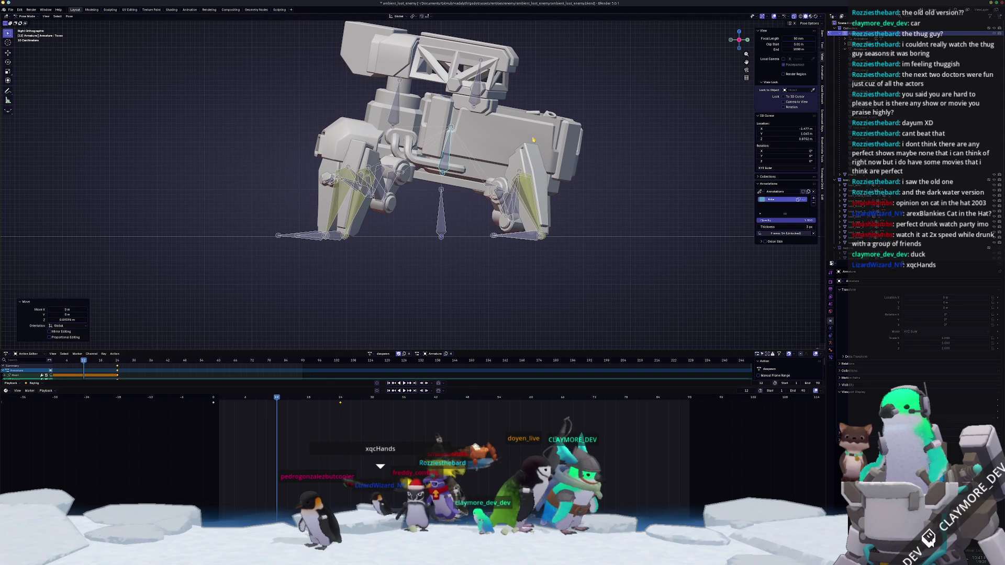
key("KP_1")
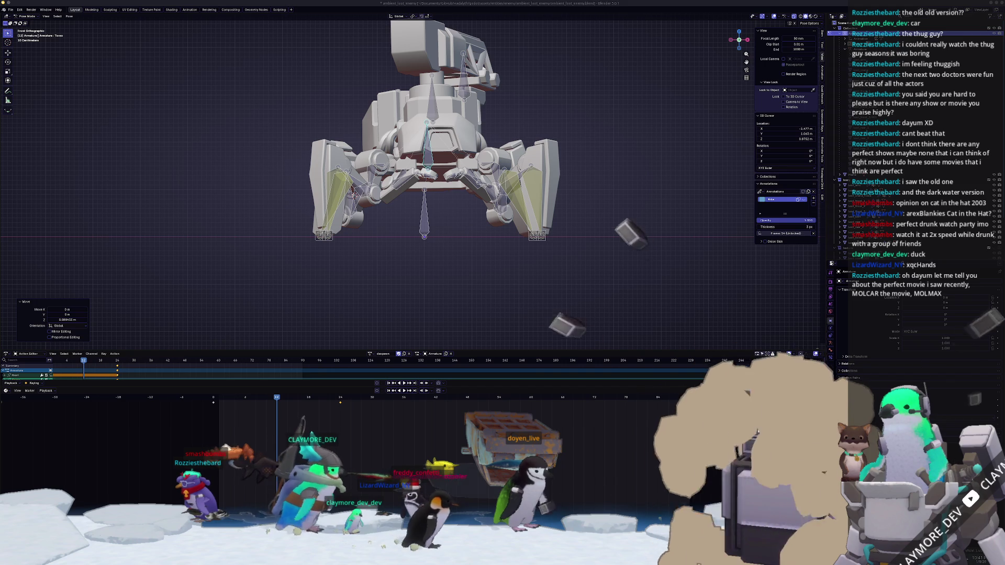
- Place and widen the browser over Blender, enlarge the IMDb MOLMAX poster preview, then go to image results
left_click_drag(819, 195, 733, 170)
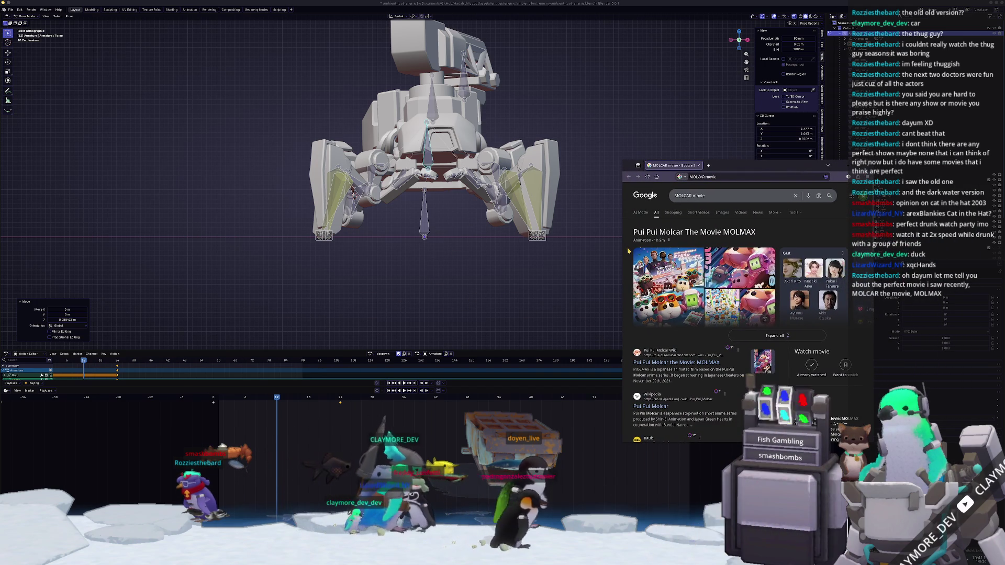
left_click_drag(622, 260, 500, 260)
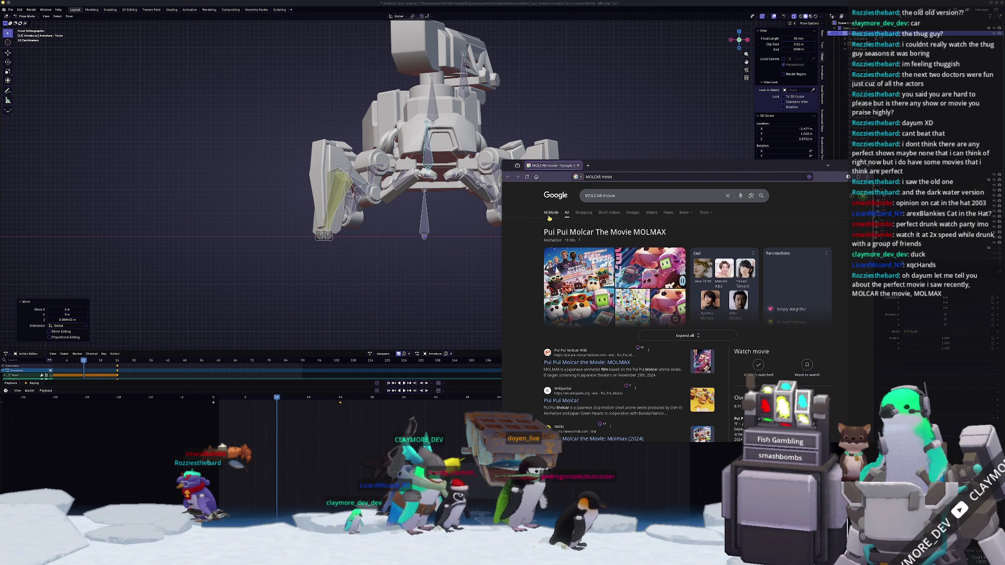
left_click(561, 267)
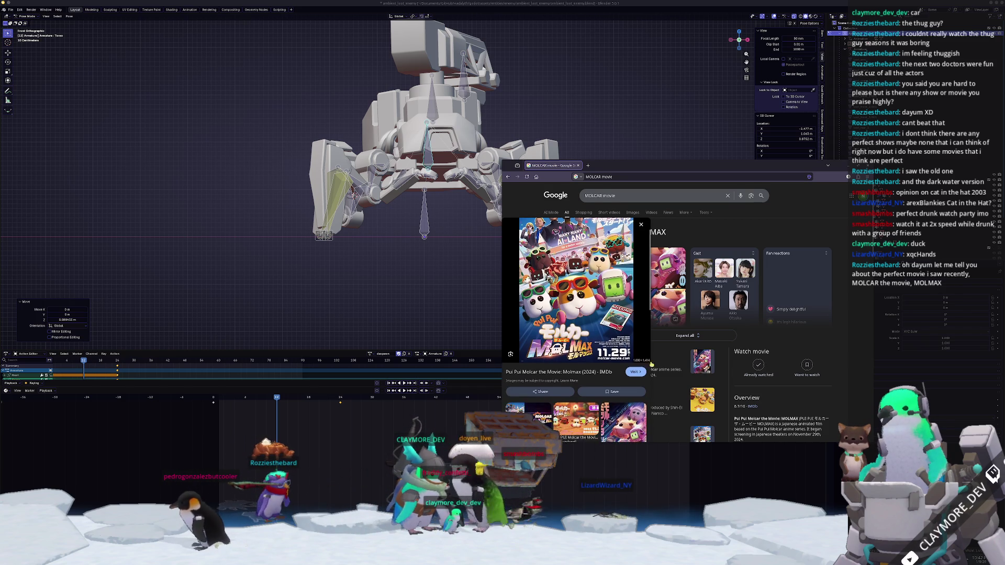
scroll(667, 298, "down", 1)
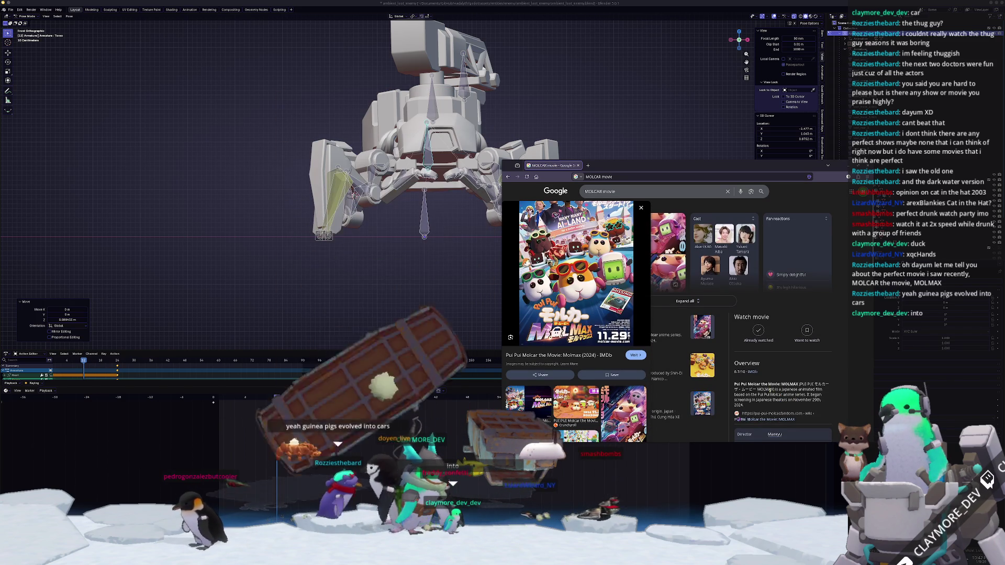
scroll(667, 314, "down", 3)
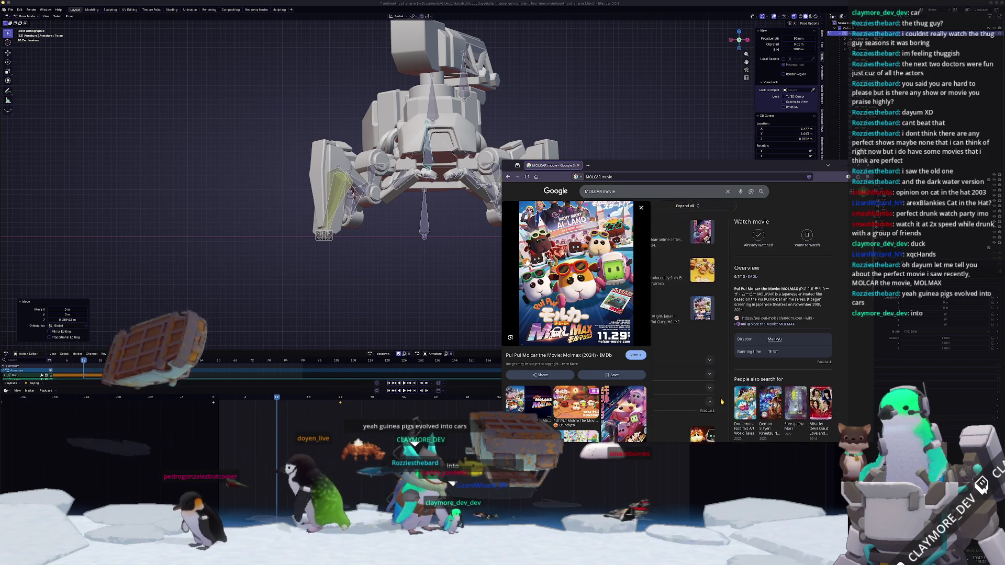
scroll(667, 314, "down", 1)
scroll(577, 329, "down", 2)
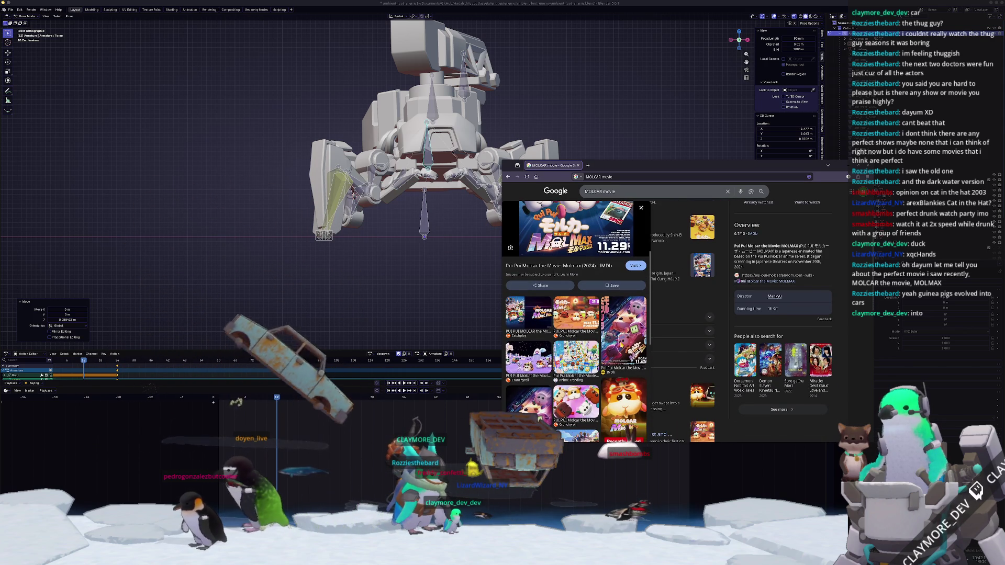
left_click(560, 374)
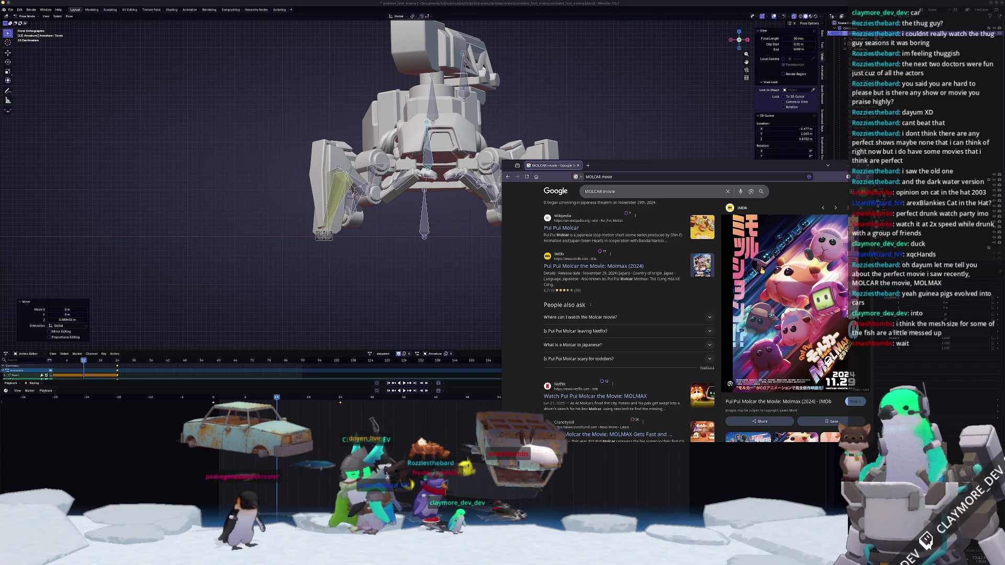
scroll(541, 336, "down", 2)
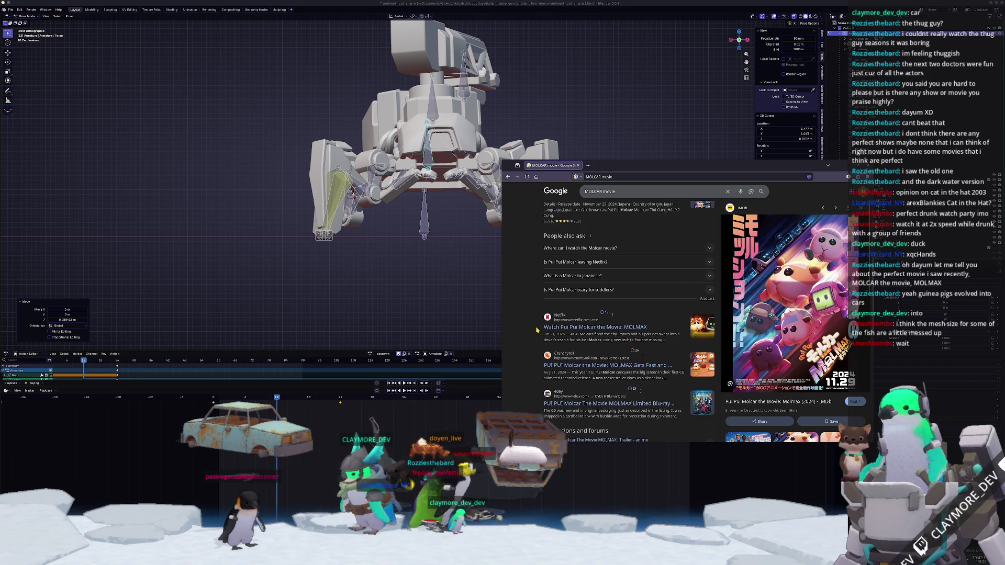
scroll(532, 326, "down", 1)
scroll(531, 325, "down", 1)
scroll(530, 323, "down", 1)
scroll(532, 326, "down", 1)
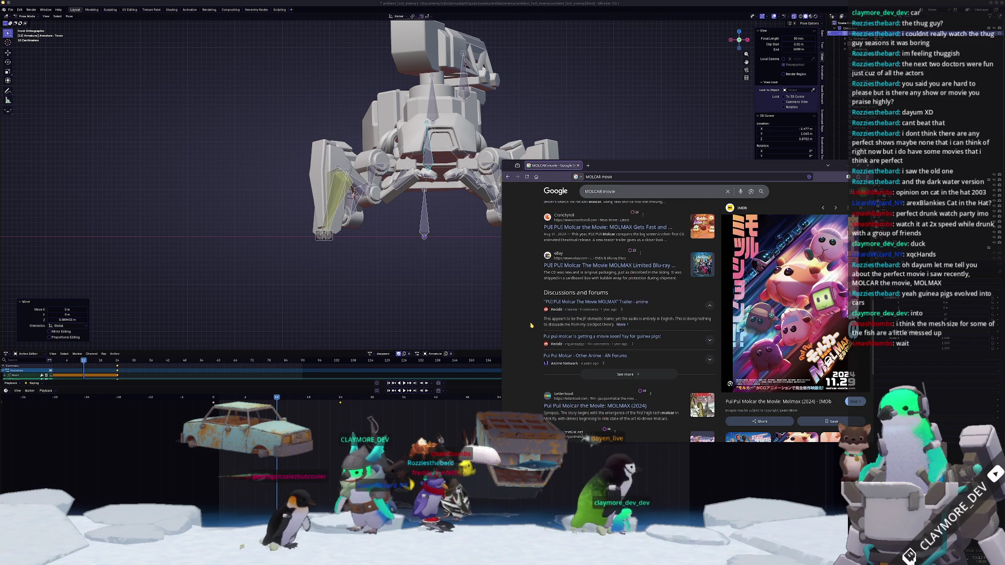
scroll(533, 327, "down", 1)
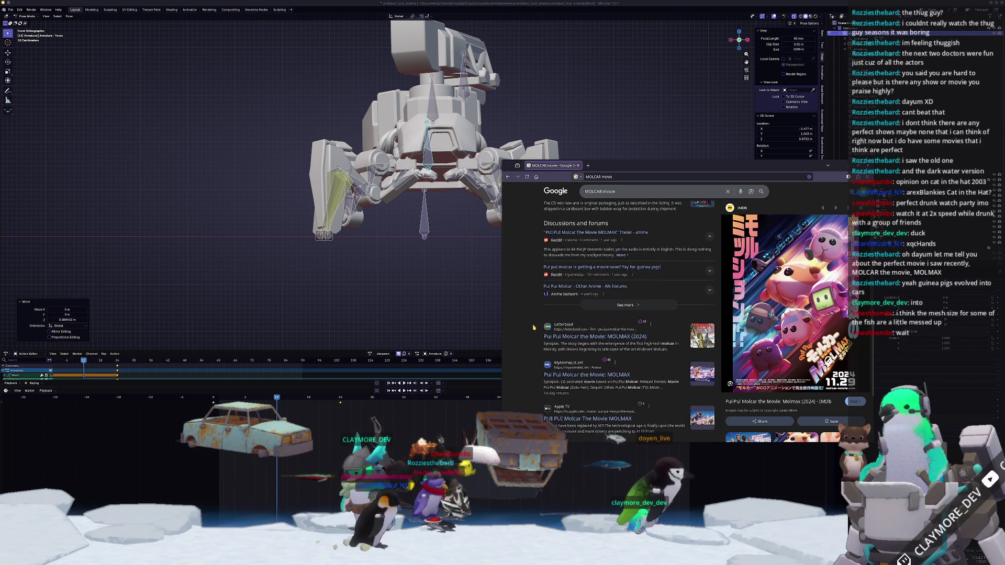
scroll(533, 327, "down", 1)
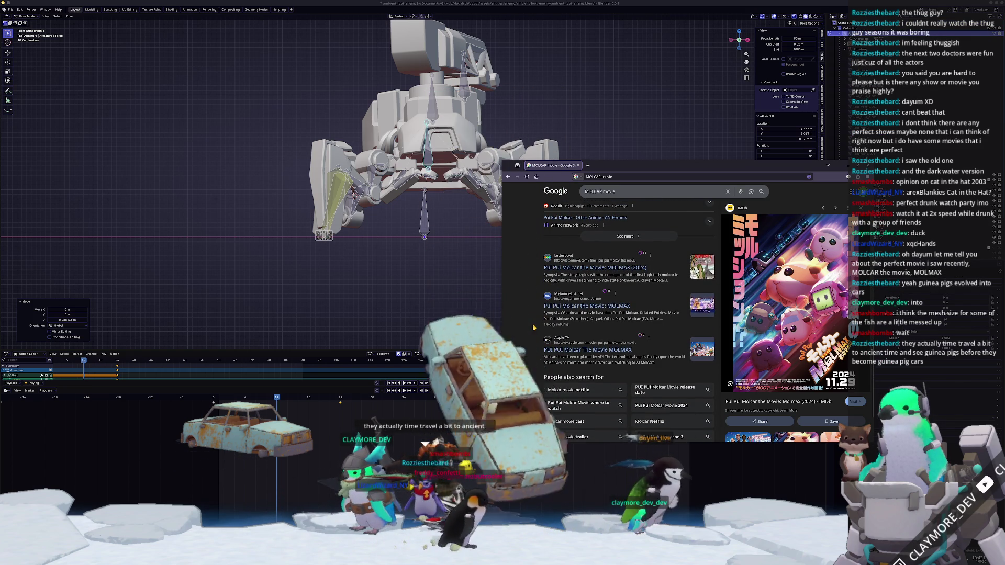
scroll(533, 327, "down", 1)
scroll(533, 328, "down", 1)
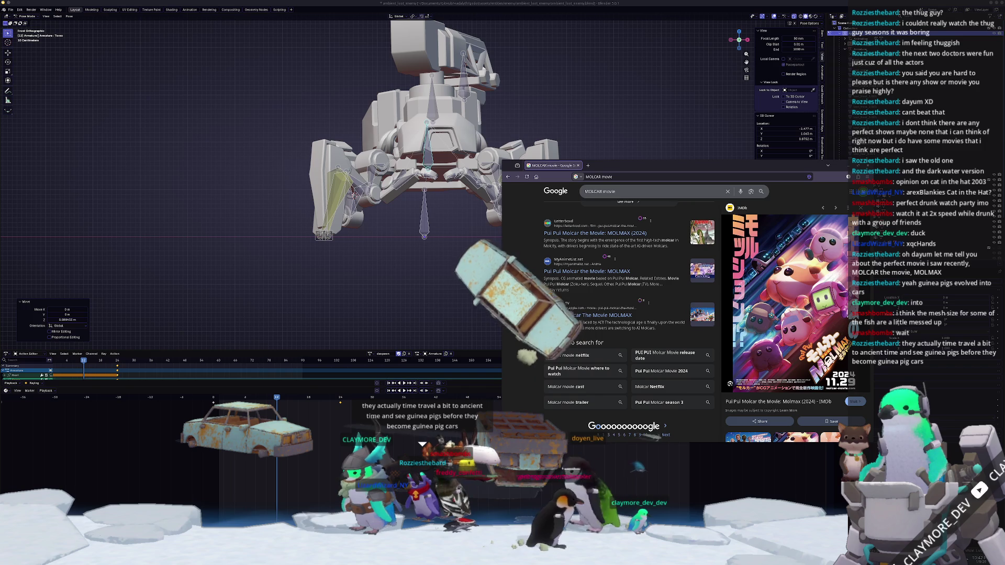
scroll(534, 328, "up", 3)
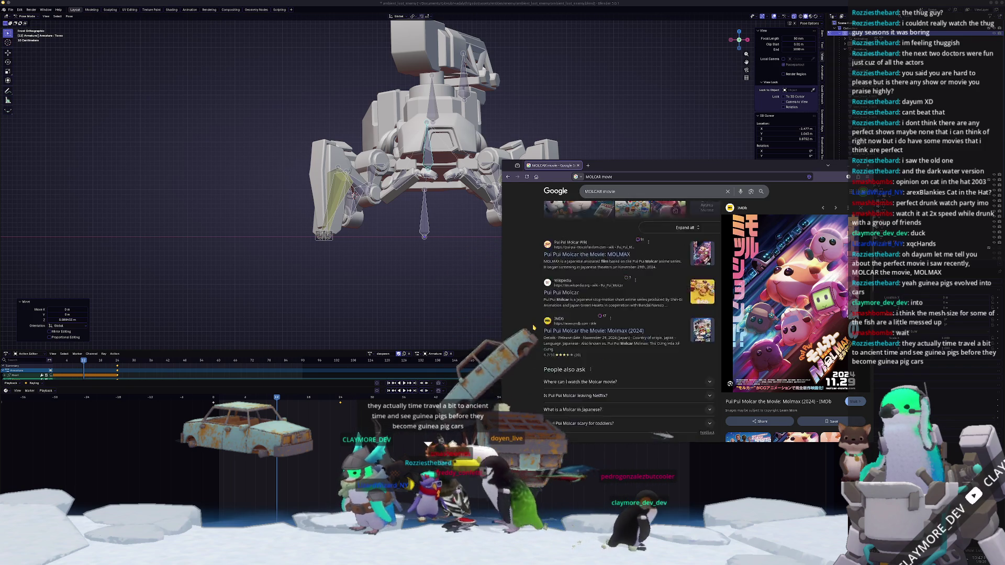
scroll(536, 330, "up", 5)
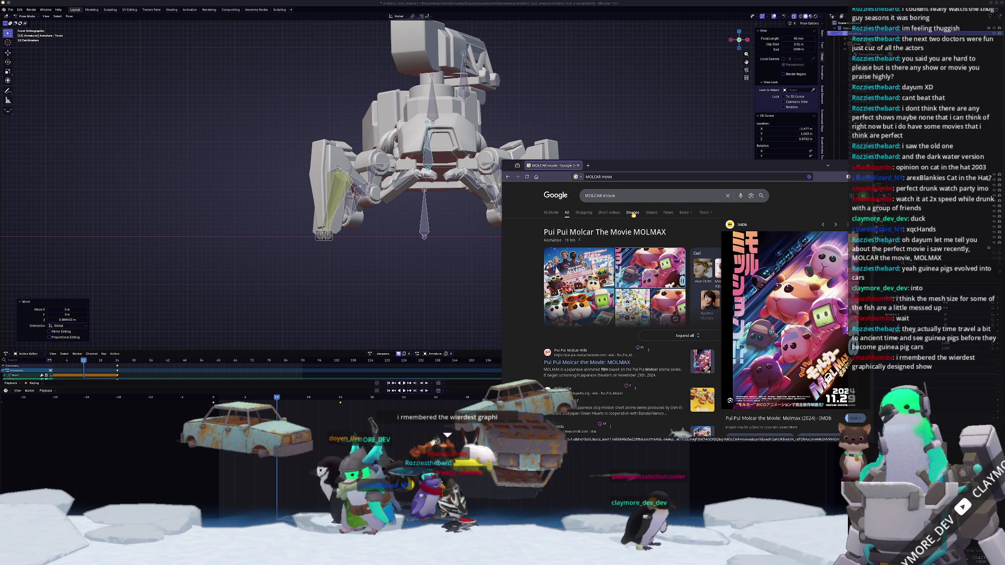
left_click(633, 213)
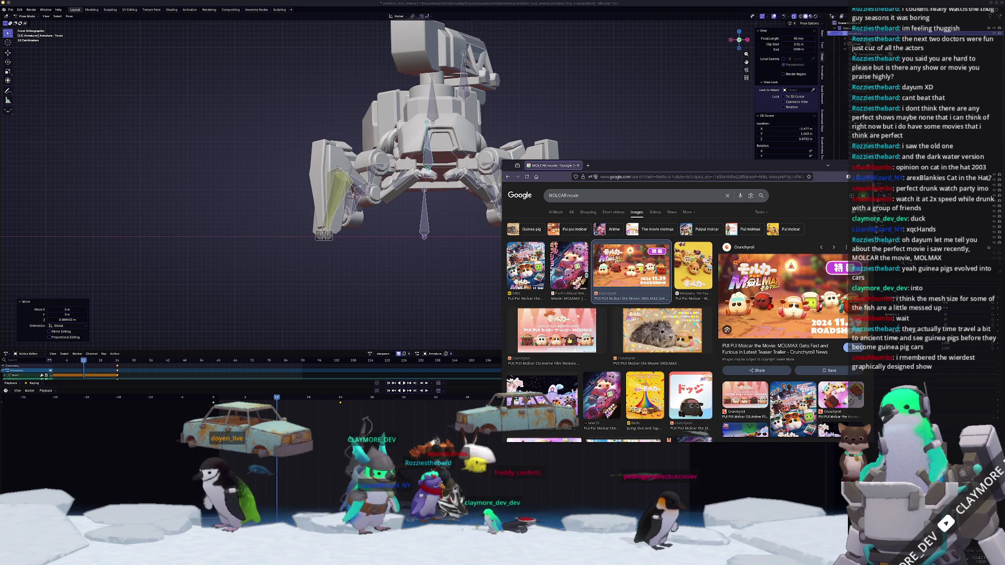
- Preview the pink Molcar, MOLMAX trailer and Wikipedia images, then open the Pui Pui Molcar Wikipedia page
left_click(557, 330)
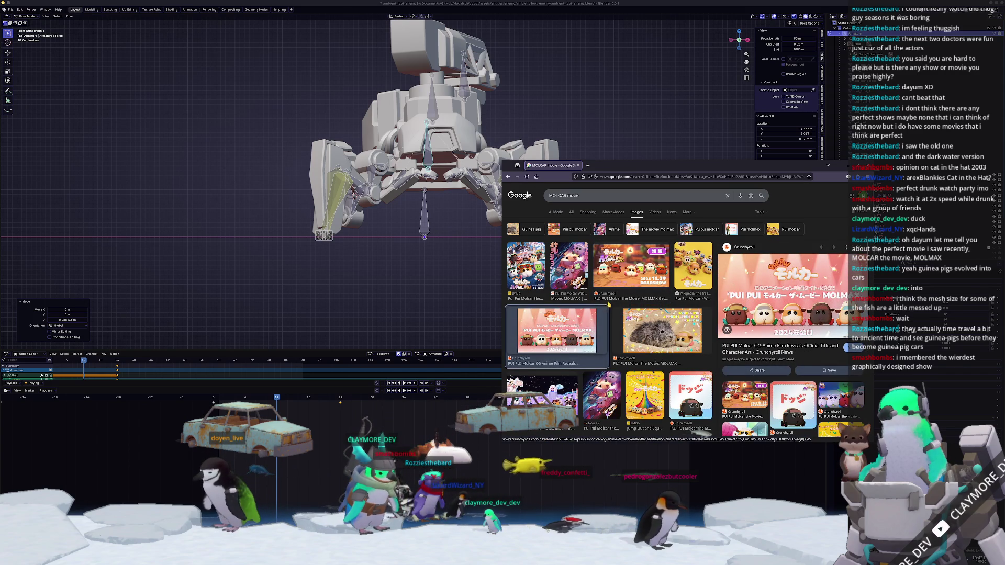
left_click(630, 267)
left_click(692, 267)
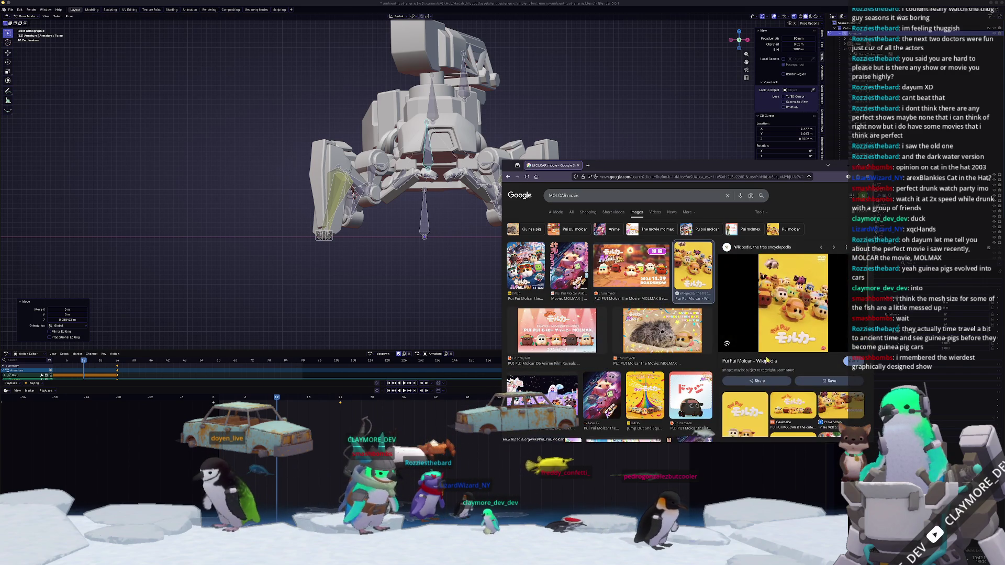
left_click(754, 362)
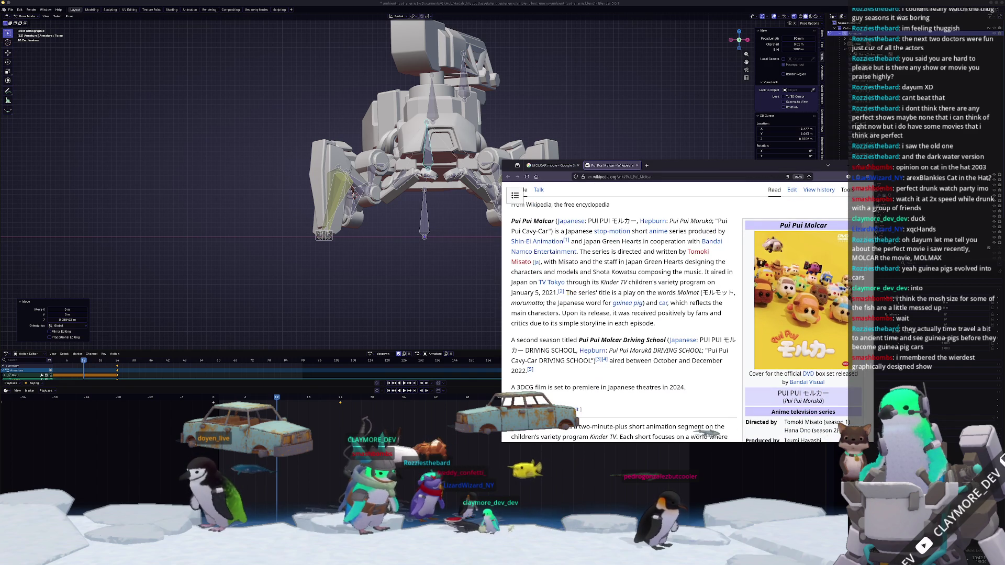
scroll(675, 314, "down", 2)
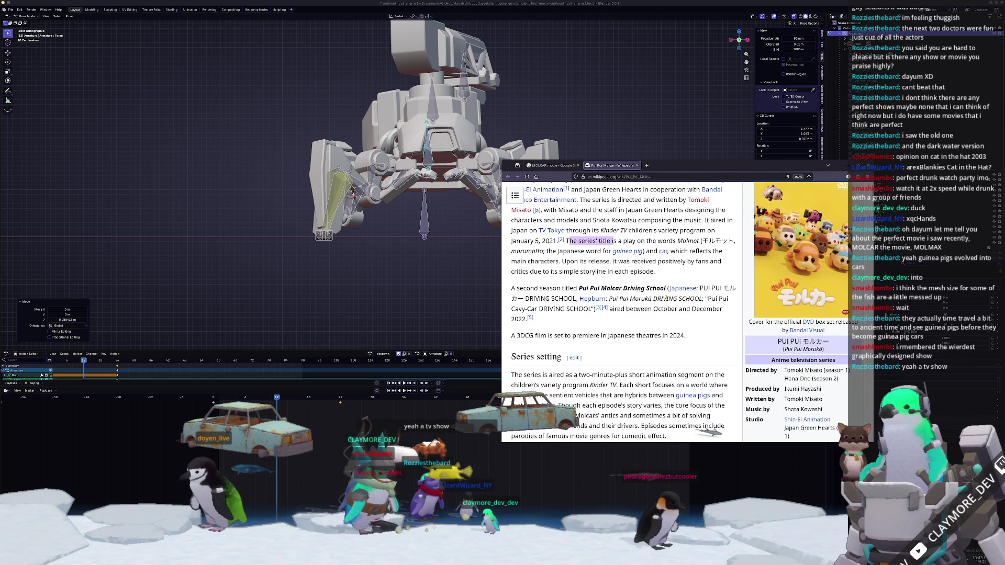
scroll(624, 314, "down", 2)
scroll(624, 314, "down", 2)
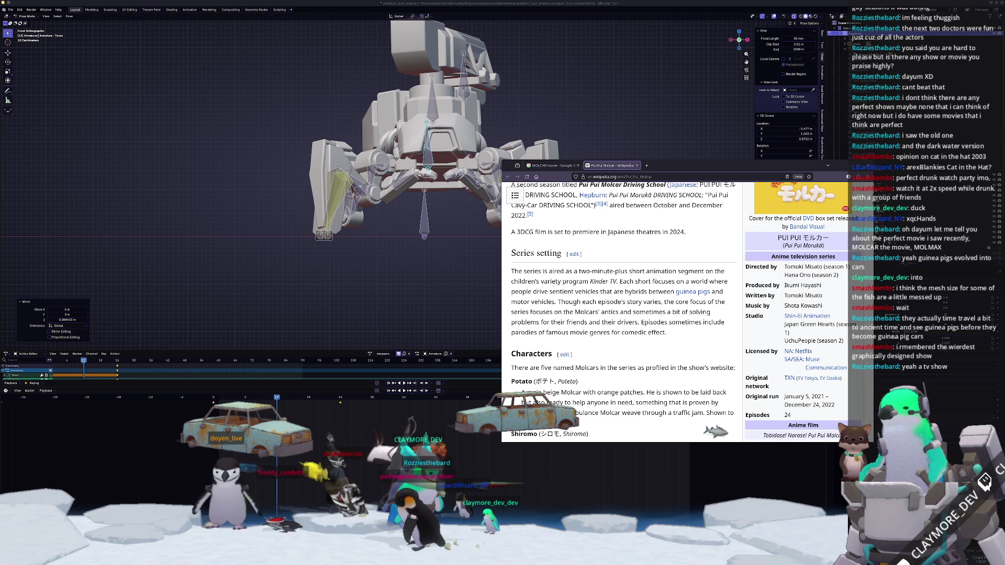
- Alt+Tab away from the browser so Blender is fully visible again
key("alt+Tab")
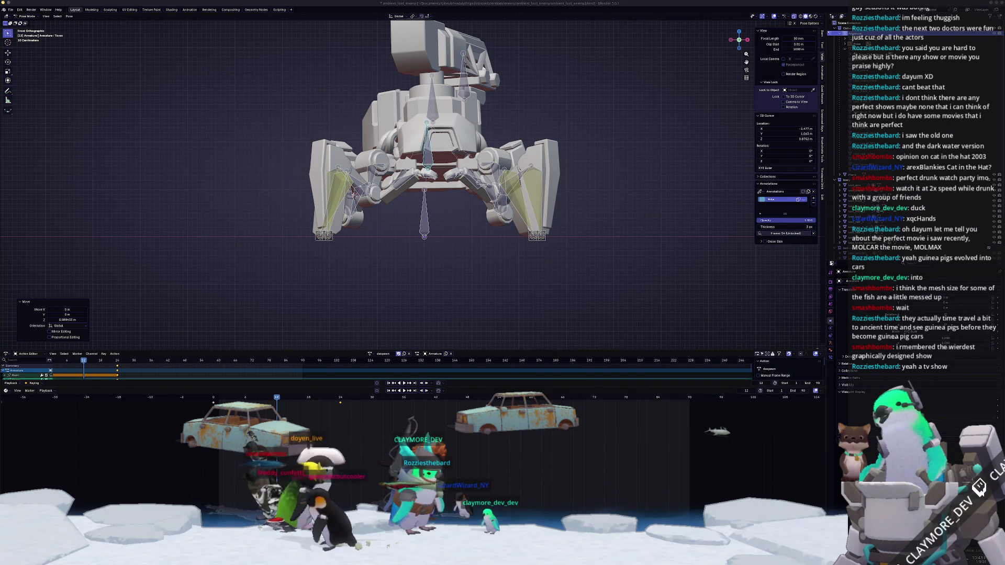
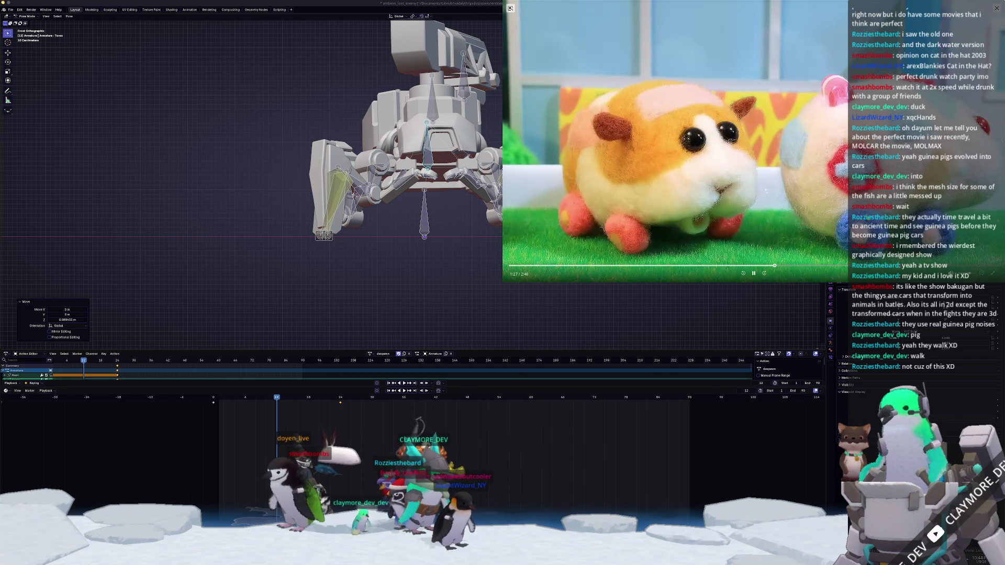
- Pause and resume the felt guinea-pig cartoon clip several times while watching it
left_click(752, 273)
left_click(752, 273)
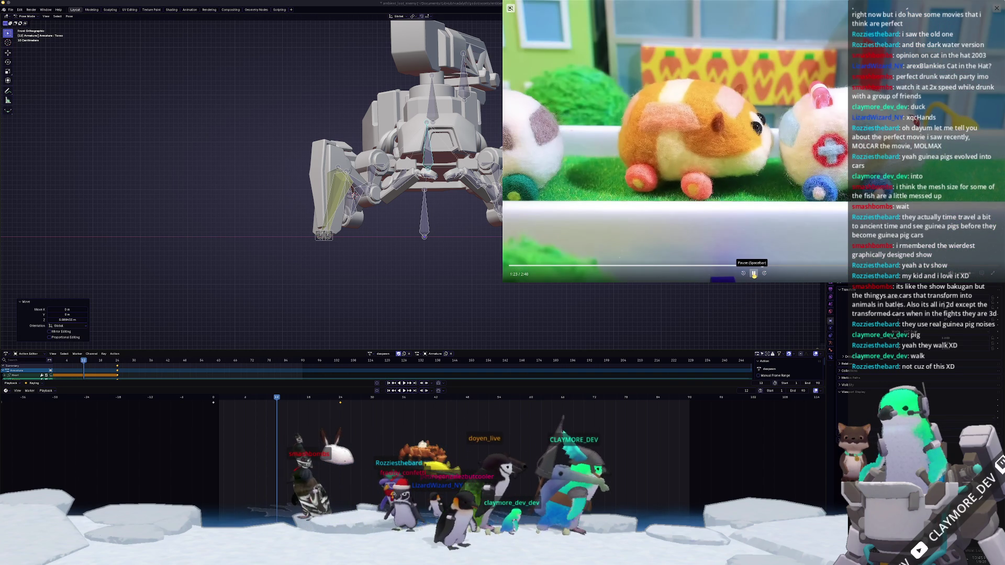
left_click(753, 273)
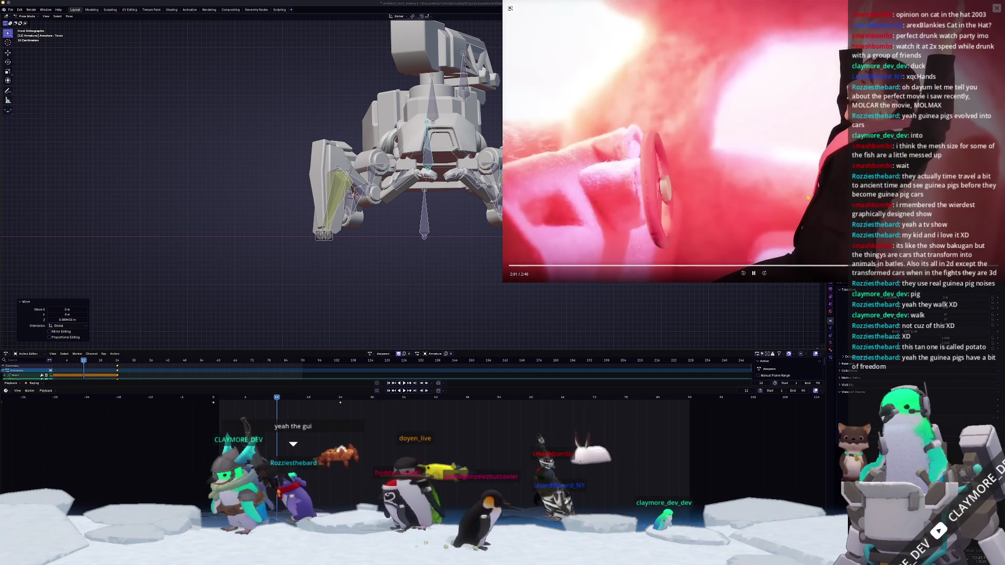
left_click(782, 272)
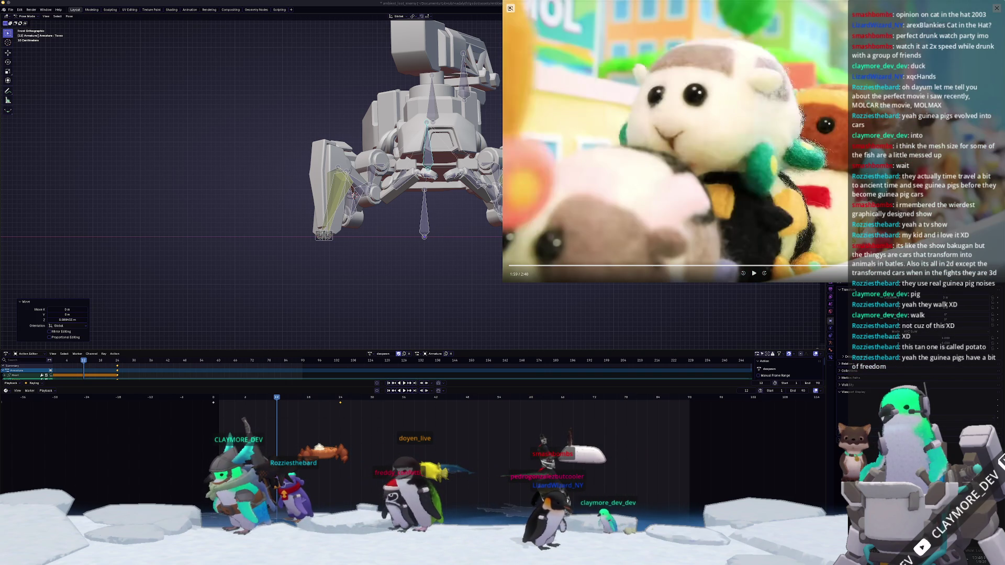
left_click(754, 273)
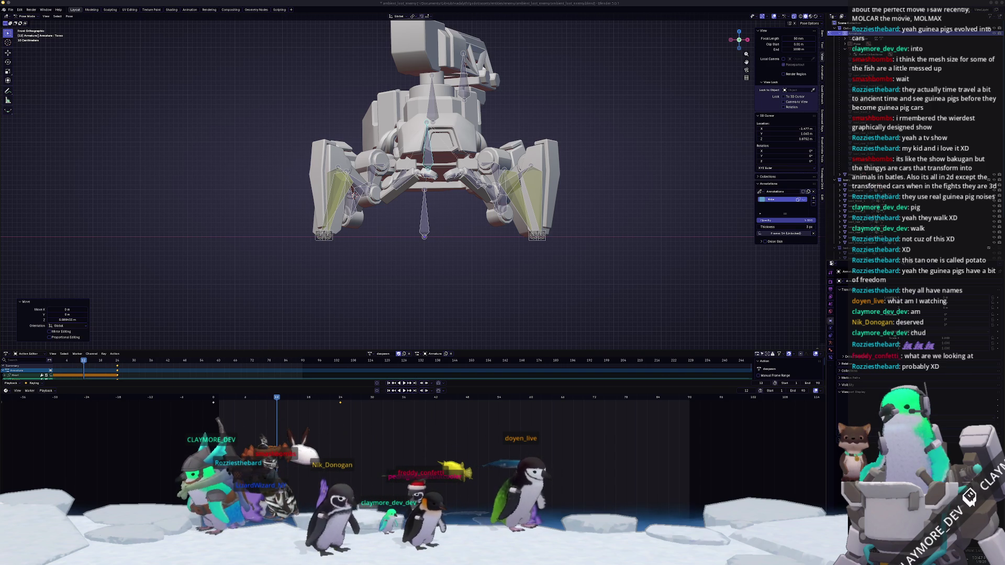
- Show the Molcar Party store page over Blender and enlarge its window leftward, downward and upward
key("alt+Tab")
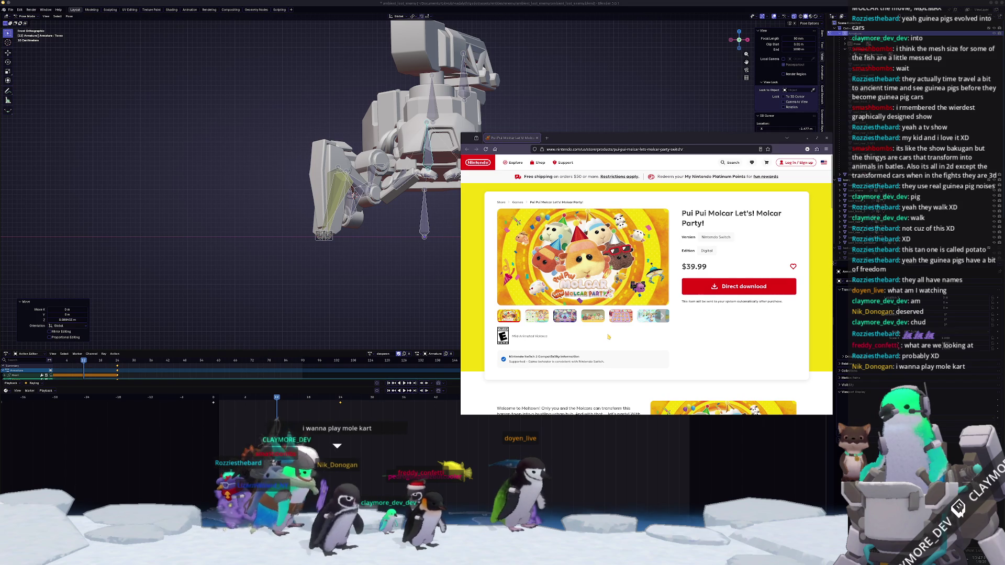
left_click_drag(629, 142, 540, 145)
left_click_drag(370, 325, 228, 330)
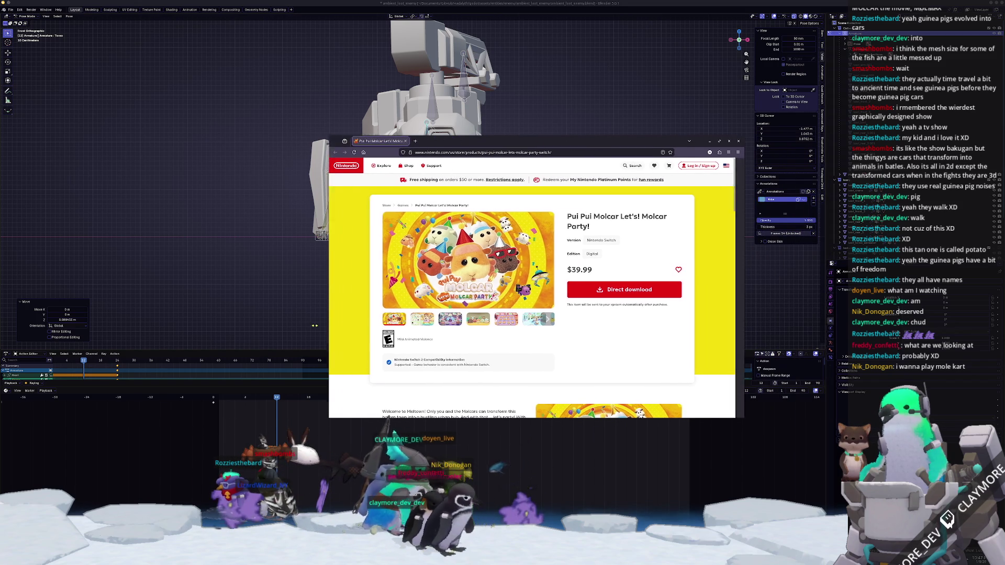
left_click_drag(486, 419, 542, 510)
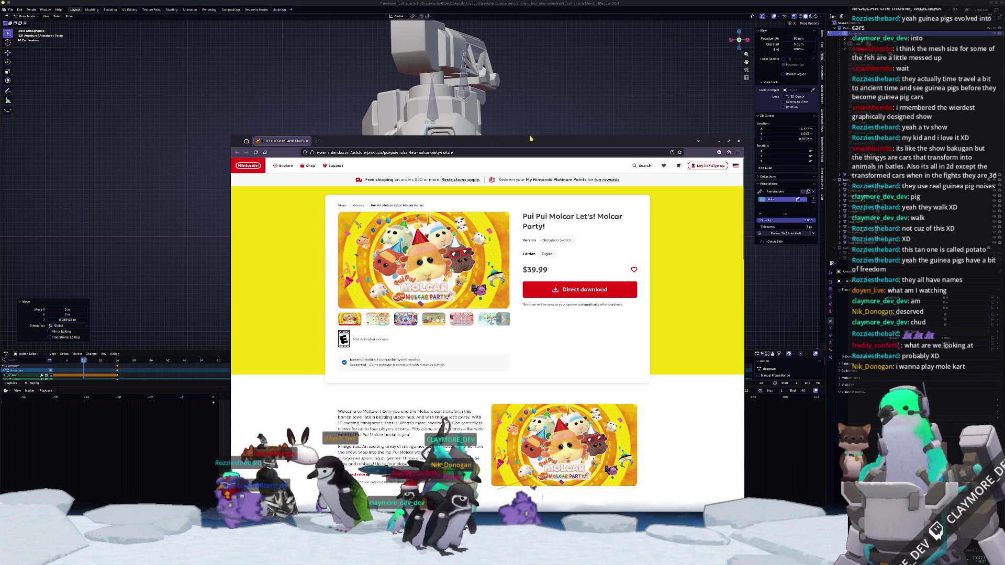
left_click_drag(530, 135, 527, 67)
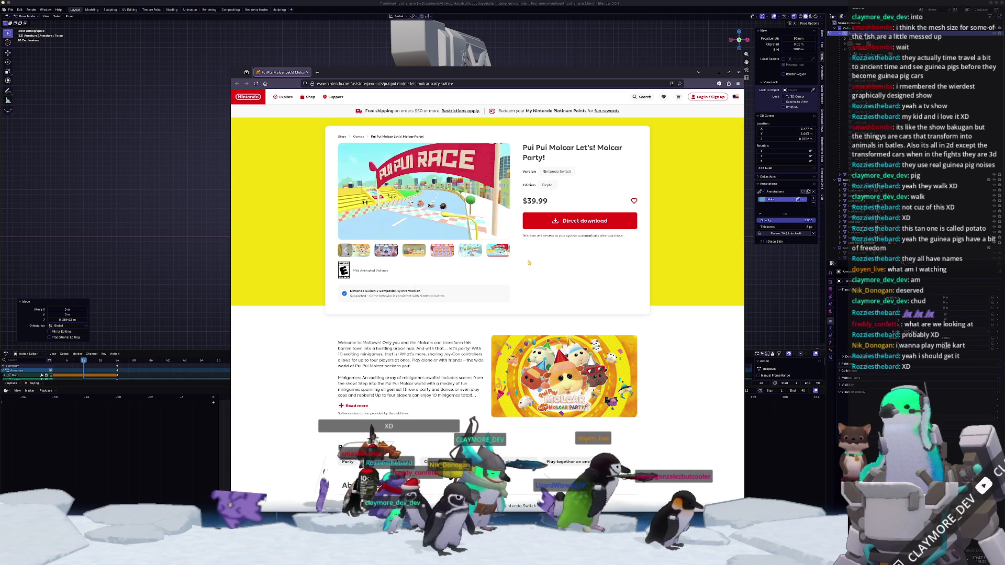
scroll(529, 262, "down", 2)
scroll(471, 314, "down", 3)
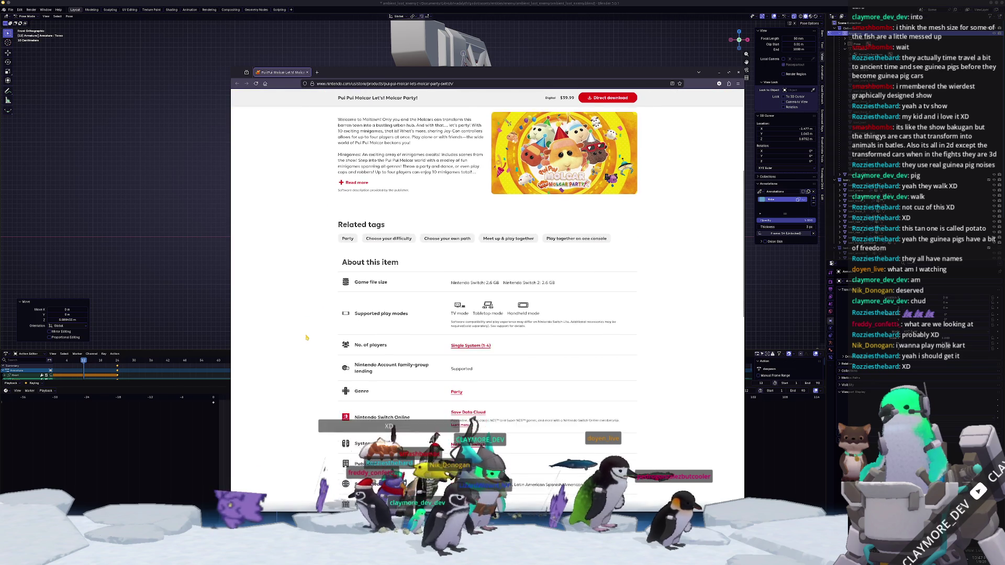
scroll(441, 383, "down", 2)
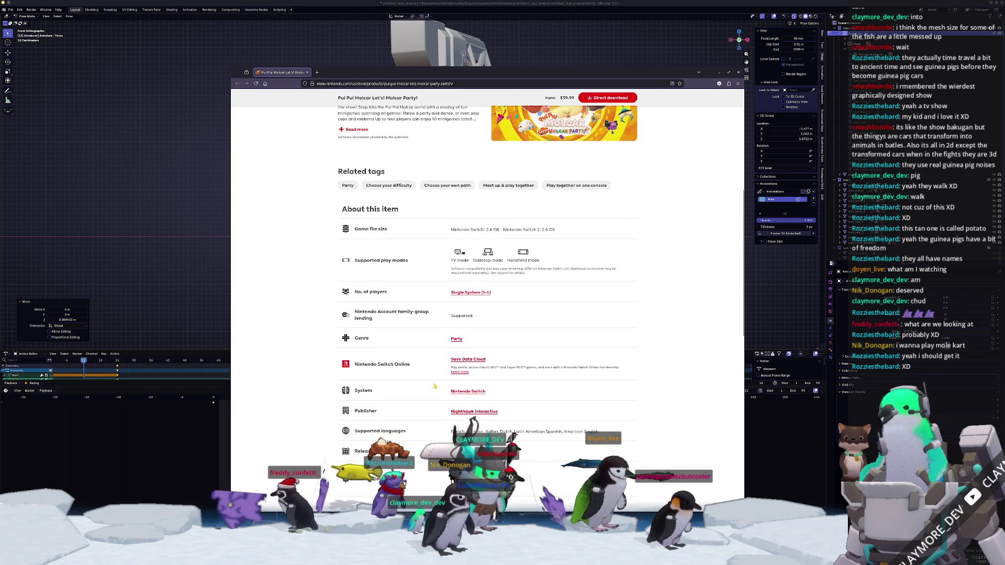
scroll(299, 394, "down", 3)
scroll(299, 395, "down", 1)
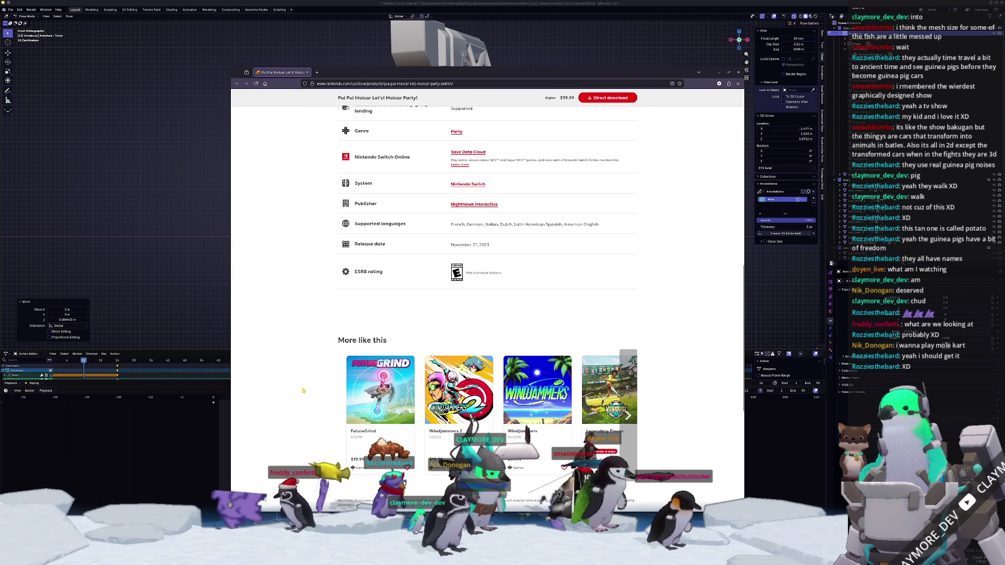
scroll(304, 388, "down", 2)
scroll(303, 389, "up", 2)
scroll(302, 390, "up", 4)
scroll(300, 391, "up", 1)
scroll(301, 391, "up", 3)
scroll(307, 388, "up", 2)
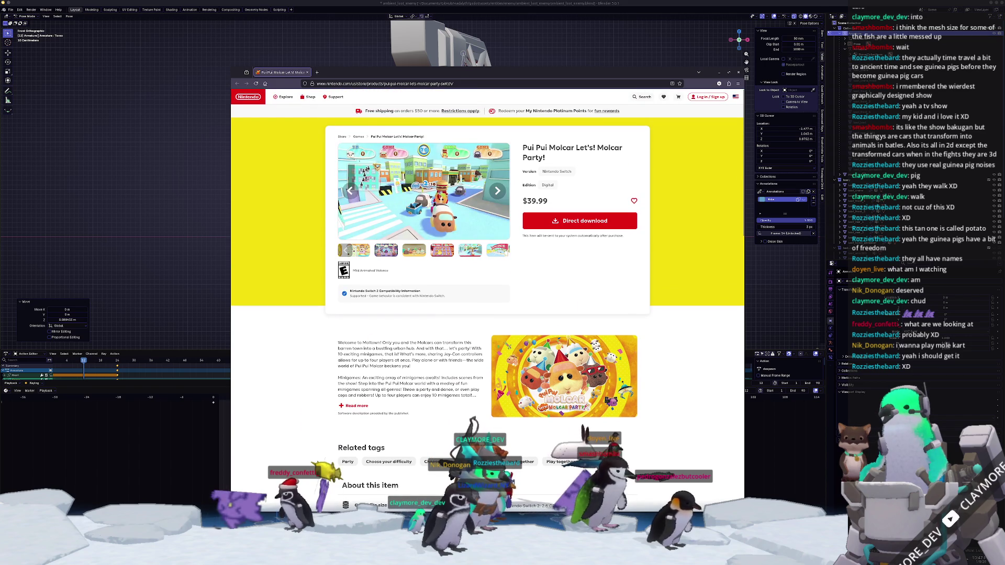
- Browse the Molcar game's screenshots and full description, then list Nighthawk Interactive's games
left_click(429, 253)
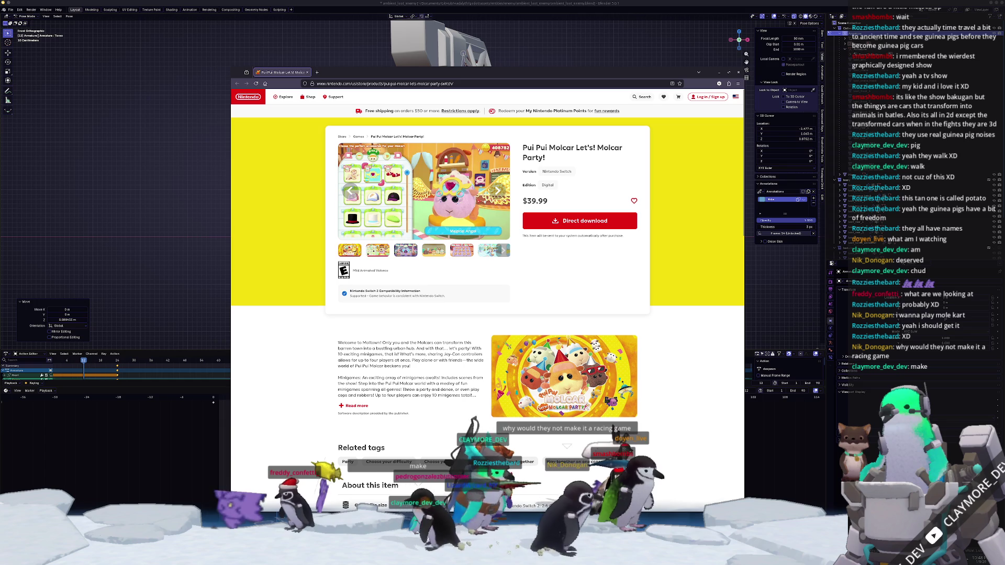
scroll(299, 289, "down", 1)
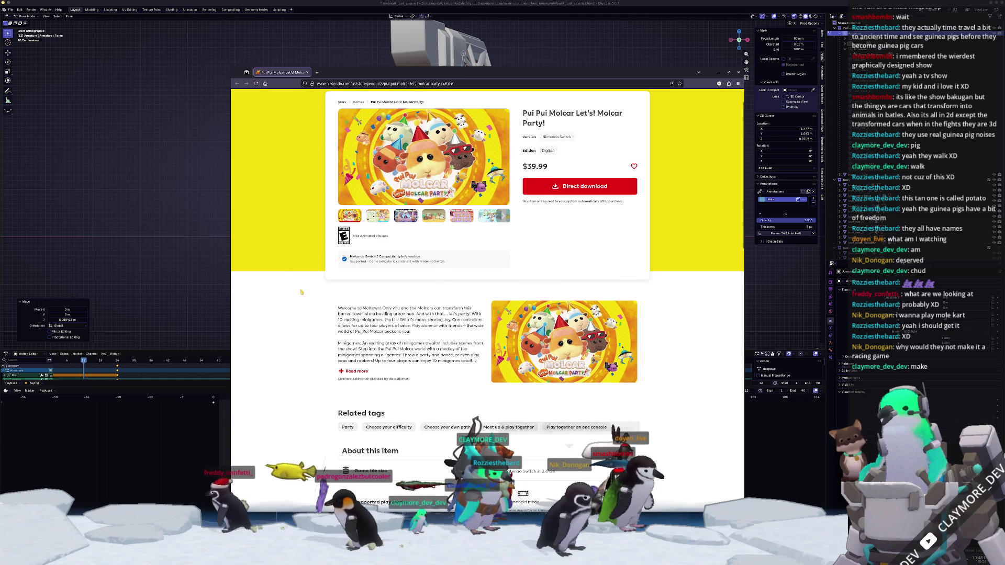
scroll(298, 290, "down", 3)
left_click(353, 268)
scroll(436, 363, "down", 4)
scroll(487, 314, "down", 2)
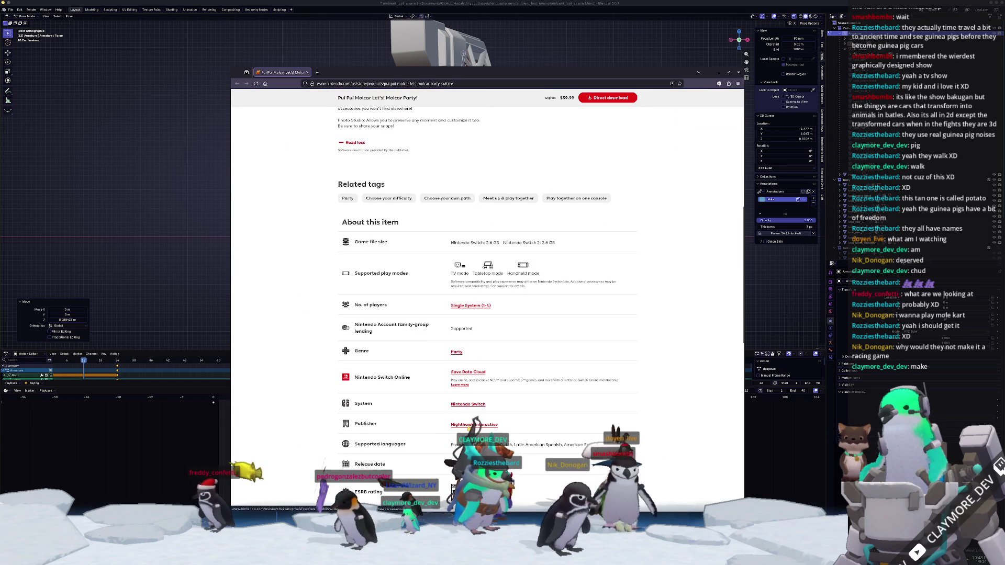
left_click(474, 424)
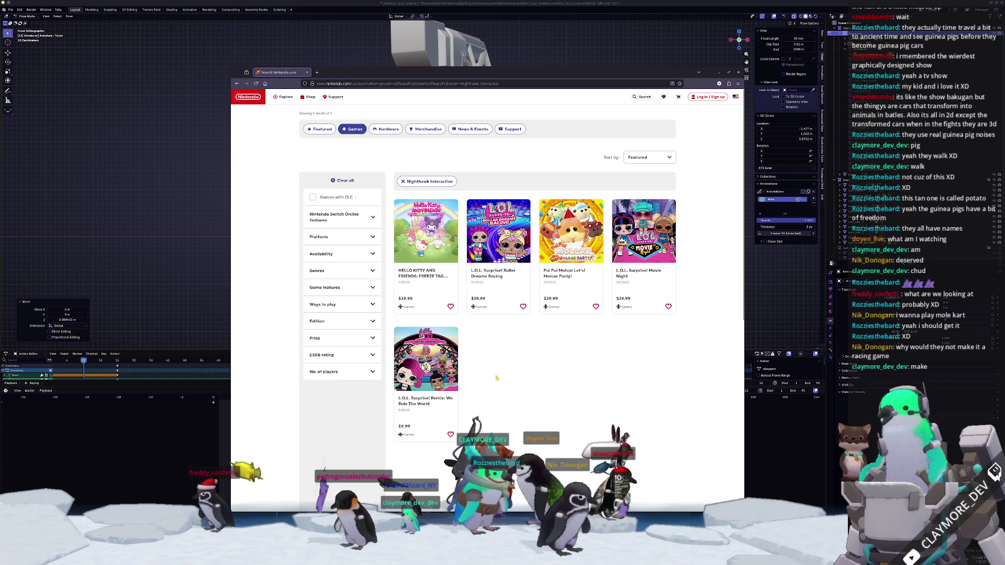
scroll(509, 378, "down", 1)
scroll(510, 380, "up", 1)
scroll(512, 381, "down", 1)
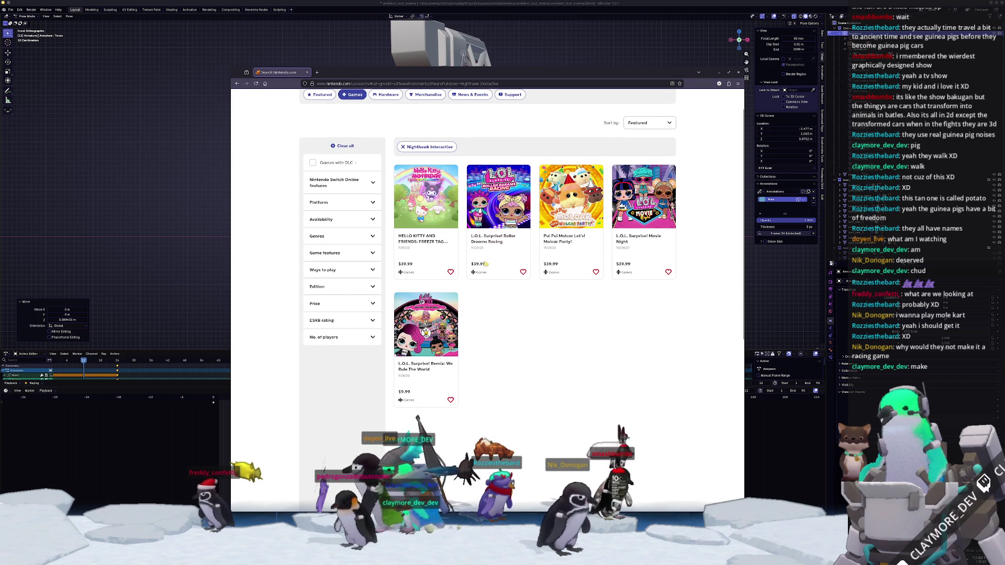
- View Hello Kitty and Friends: Freeze Tag Party in a new tab and cycle through all its screenshots
mouse_move(426, 231)
middle_click(430, 246)
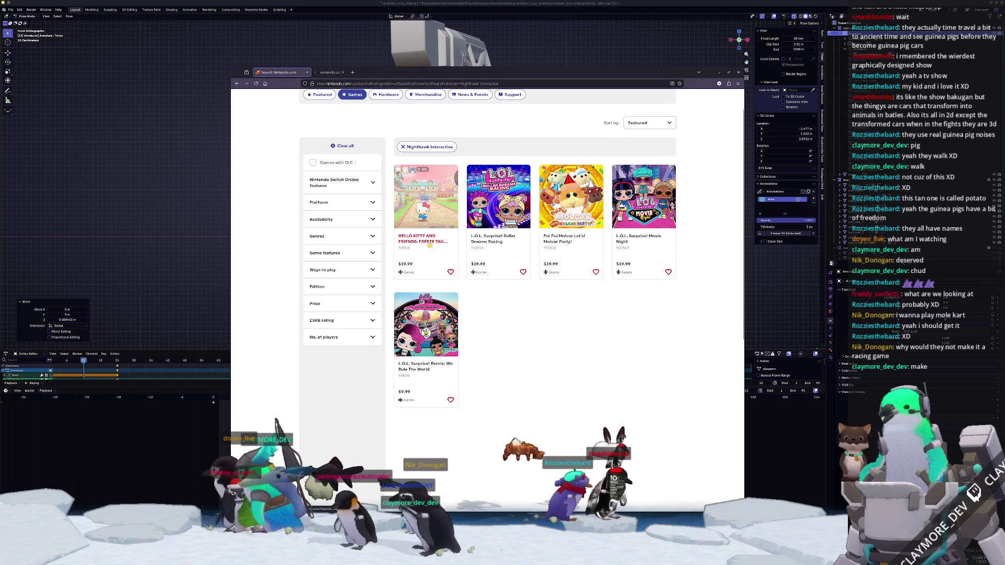
left_click(334, 73)
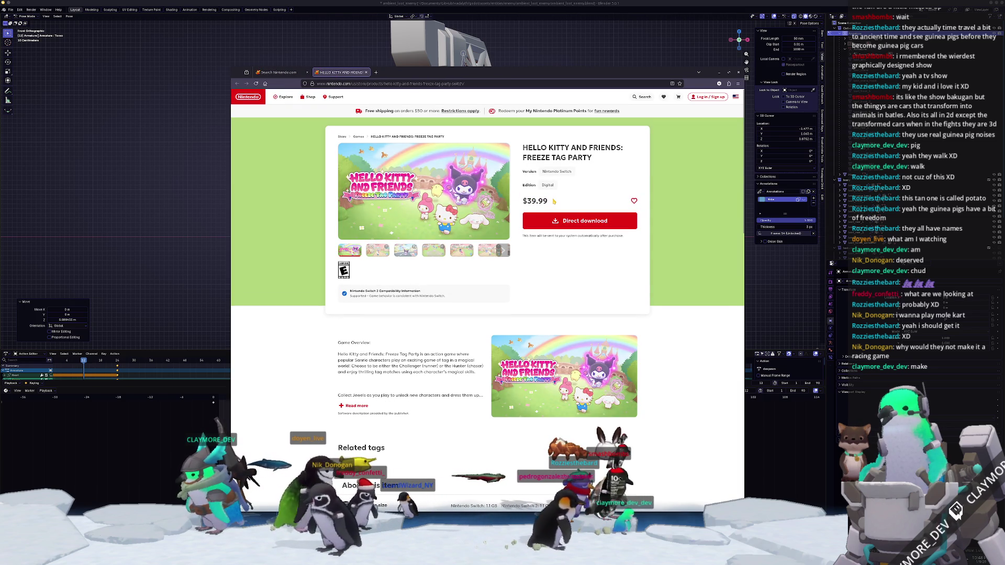
left_click(497, 191)
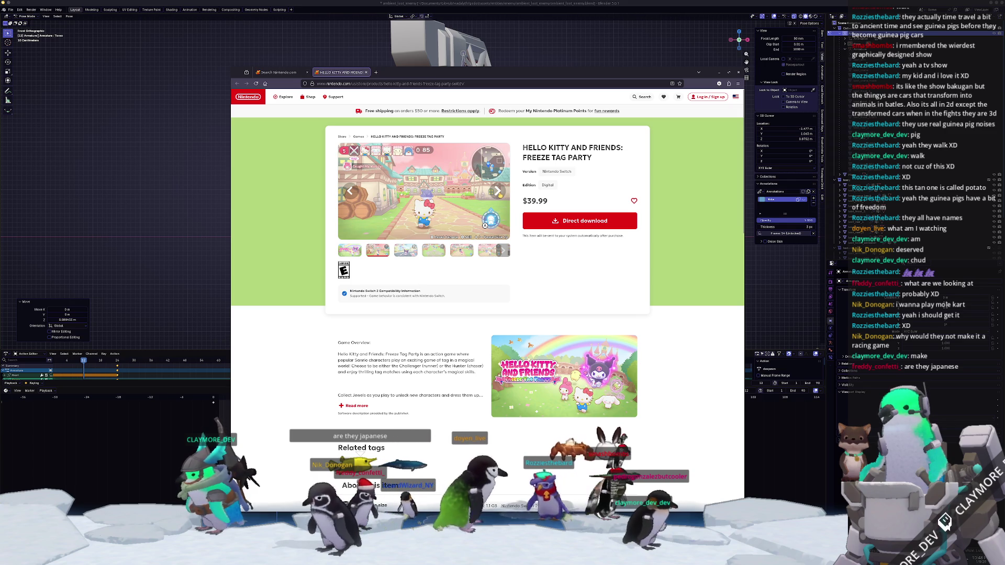
left_click(497, 191)
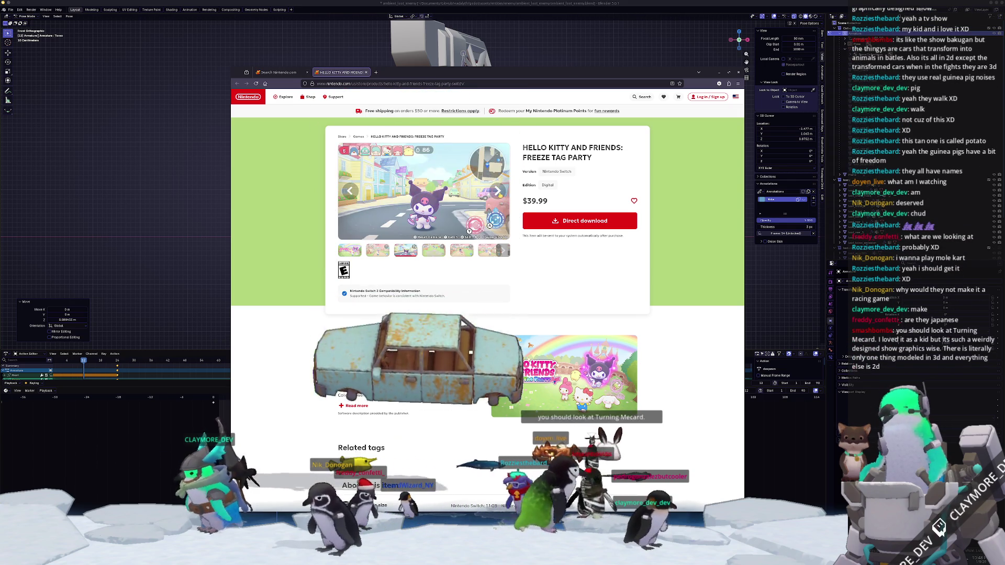
left_click(497, 191)
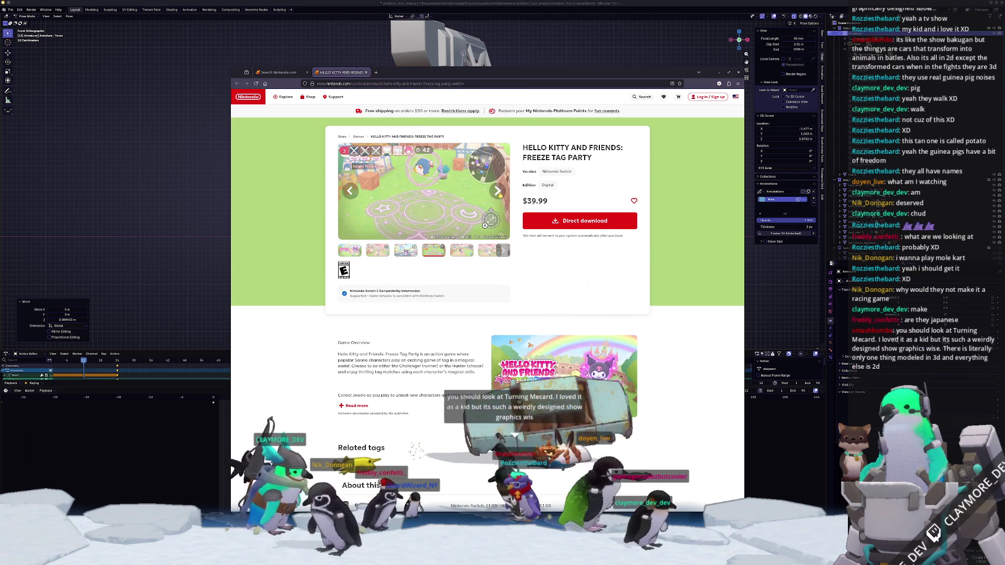
left_click(497, 191)
left_click(496, 191)
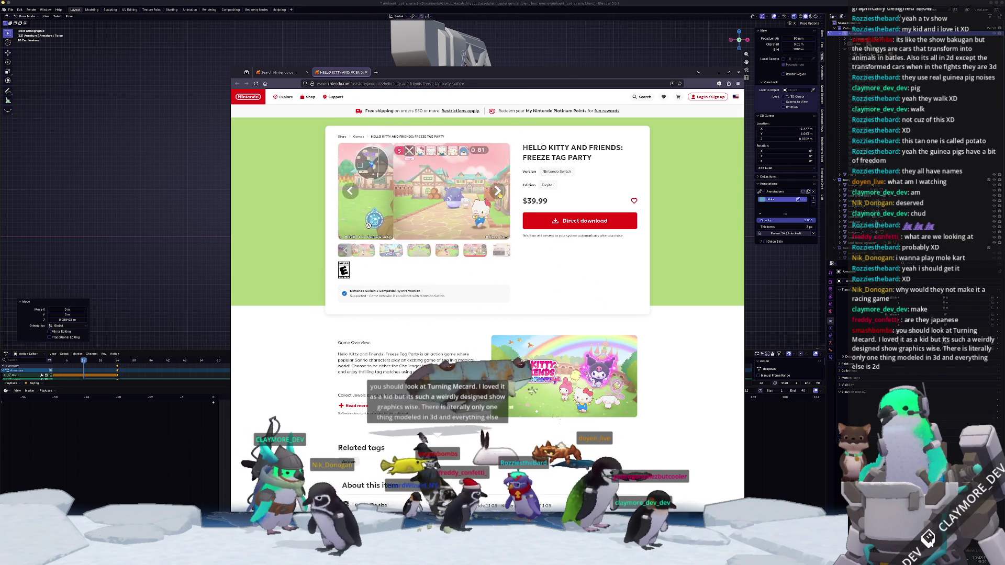
left_click(497, 191)
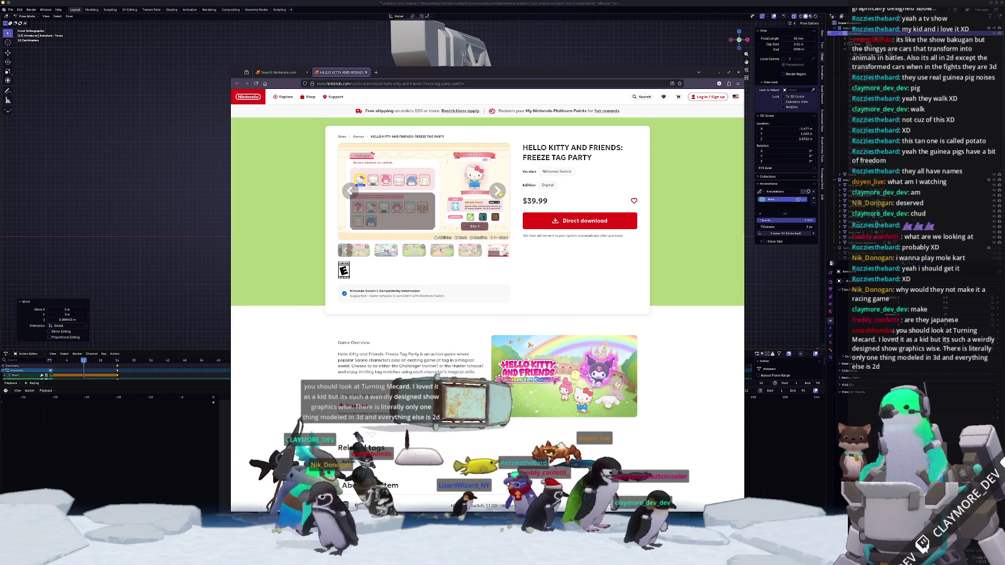
left_click(497, 190)
scroll(486, 314, "down", 1)
scroll(486, 314, "down", 3)
scroll(487, 314, "up", 3)
scroll(487, 314, "down", 1)
scroll(487, 314, "up", 1)
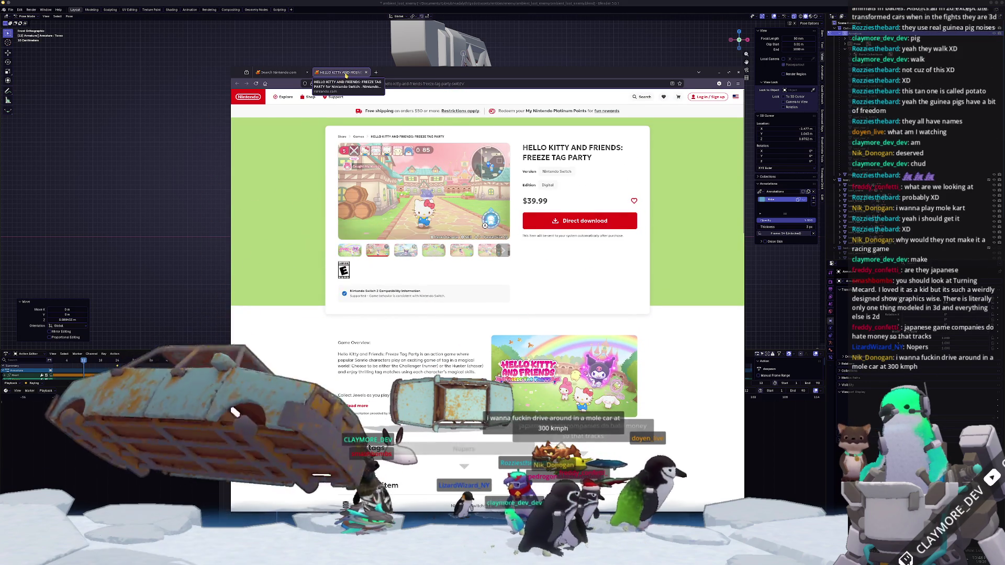
- Close the Hello Kitty page and hide the store window to reveal Blender's mech
left_click(366, 71)
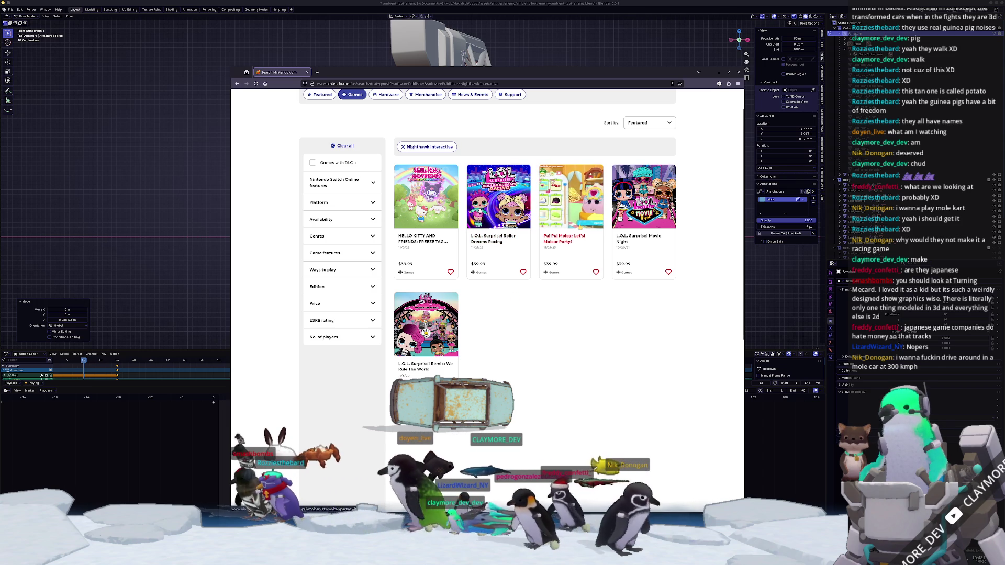
key("alt+Tab")
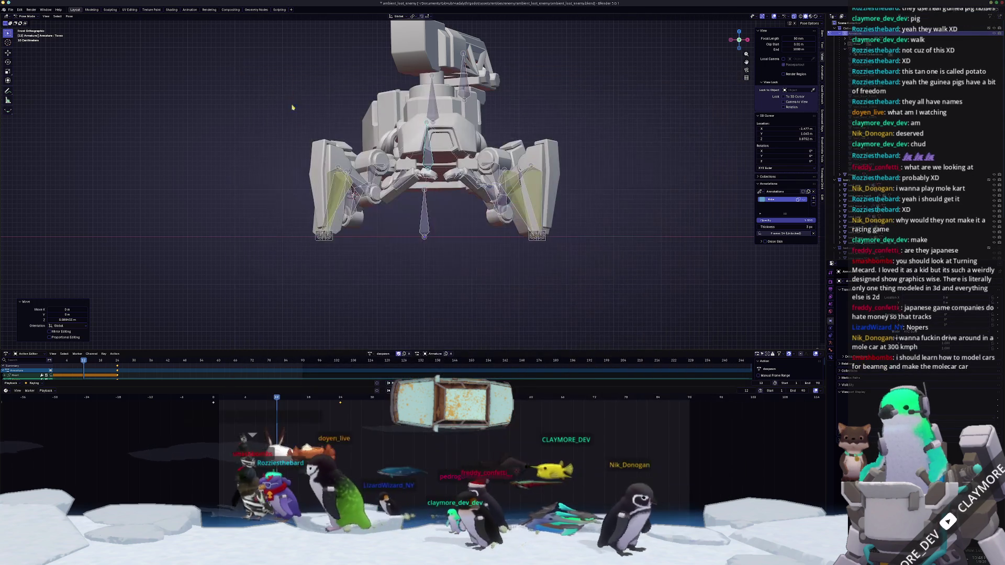
- Play the mech's animation while orbiting to frontal and three-quarter views of its legs and turret
middle_click_drag(475, 254, 434, 254)
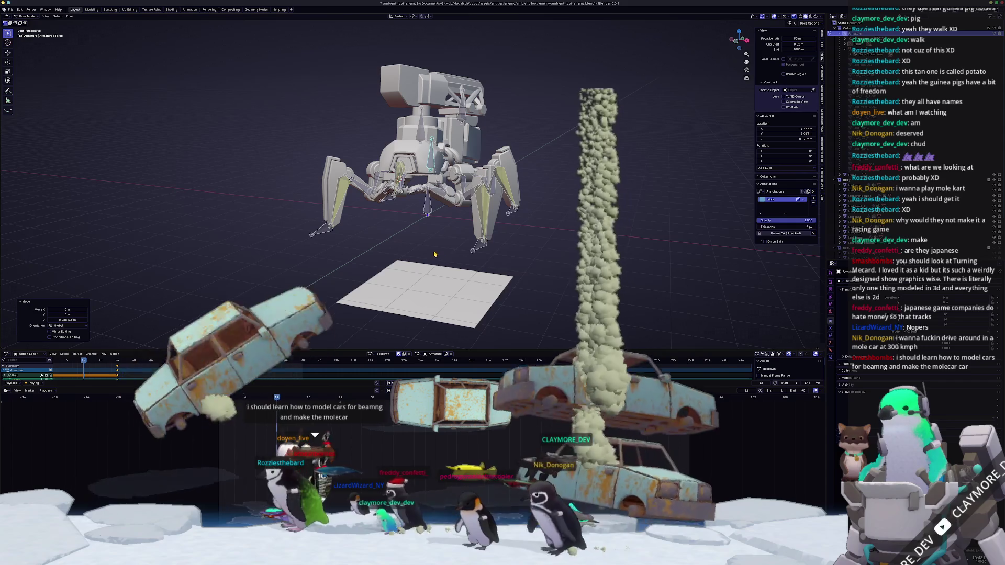
key("space")
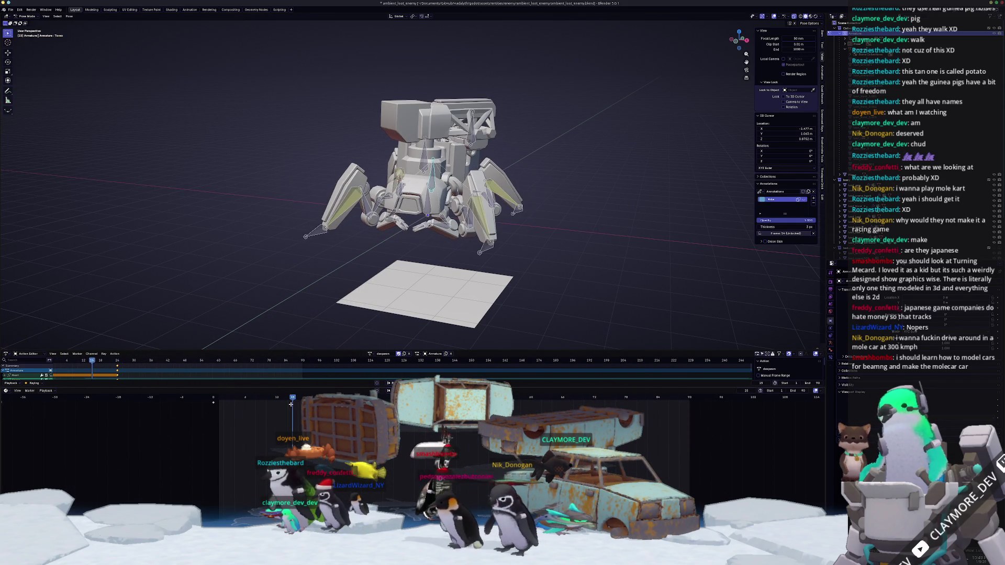
middle_click_drag(361, 333, 376, 276)
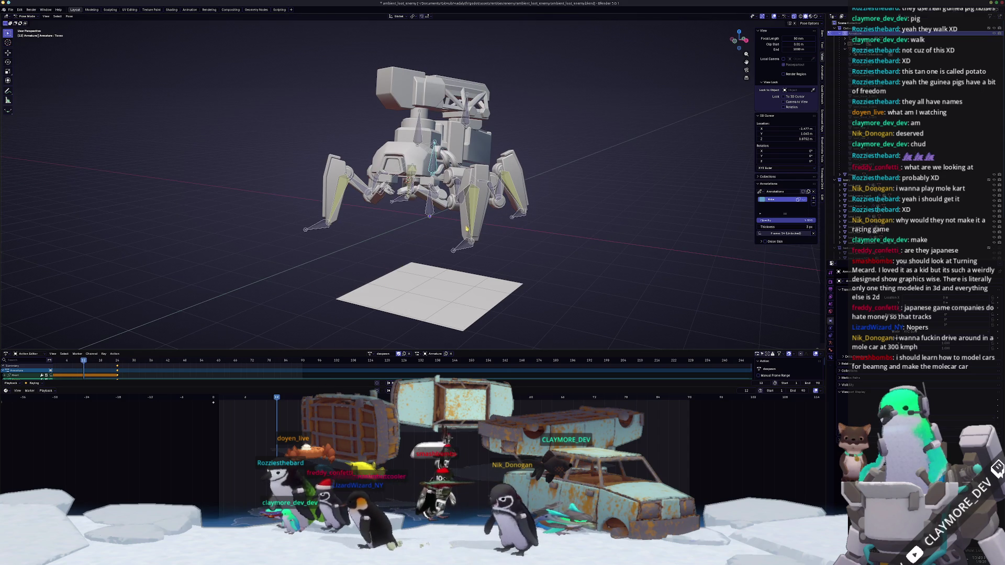
middle_click_drag(460, 252, 476, 257)
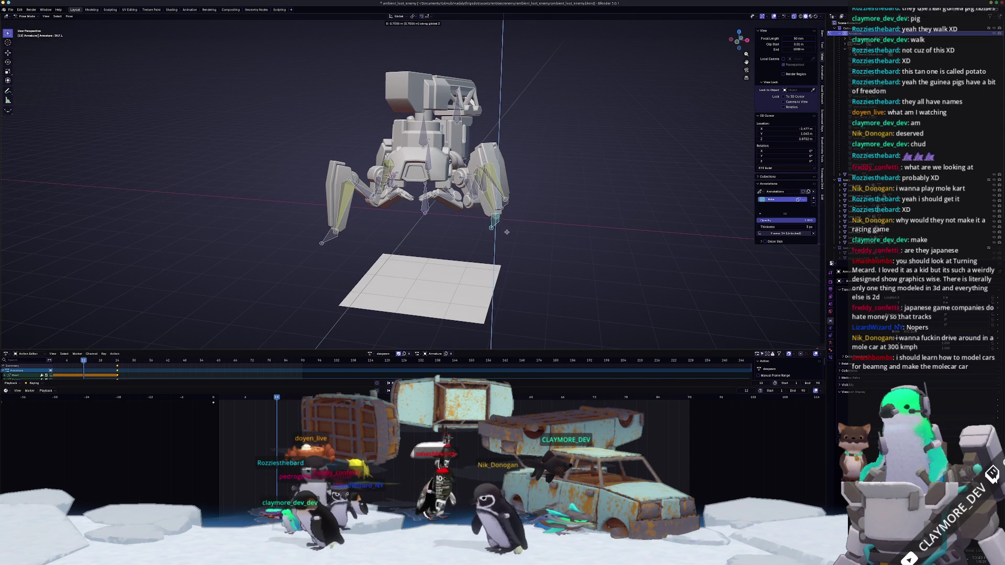
left_click(504, 230)
key("g")
mouse_move(361, 233)
middle_mouse_down()
mouse_move(322, 232)
mouse_move(351, 259)
mouse_move(334, 280)
middle_mouse_up()
- Select all rig bones and restart playback from a lower, closer view, ending on the keyframe options
key("a")
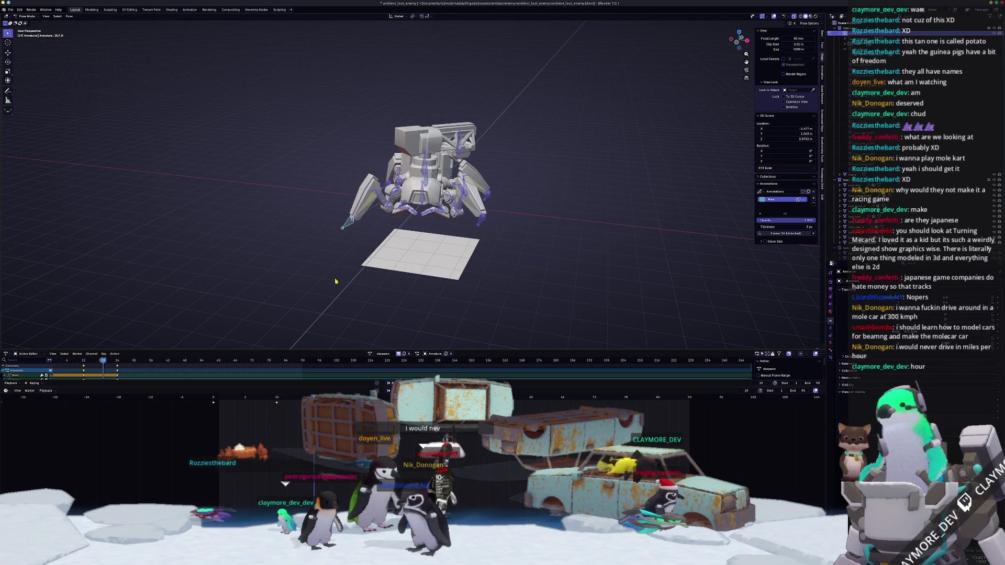
key("Escape")
key("space")
key("Escape")
key("space")
middle_click_drag(335, 281, 295, 287)
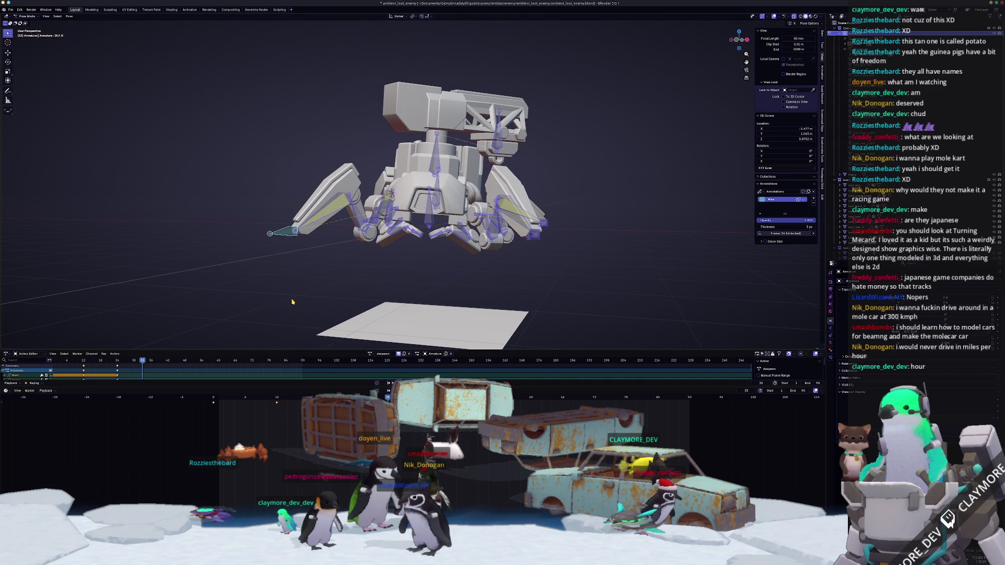
key("space")
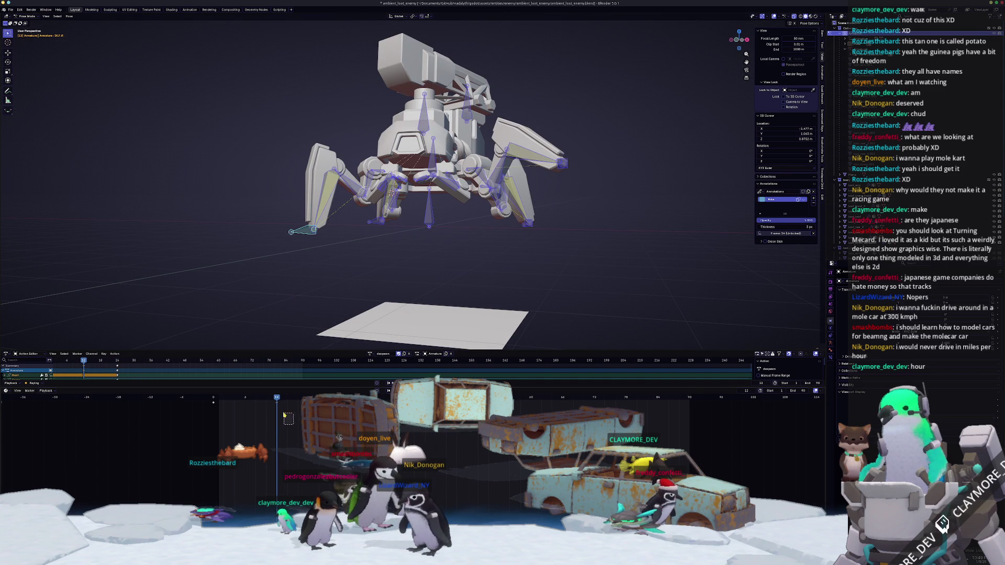
right_click(272, 398)
mouse_move(254, 396)
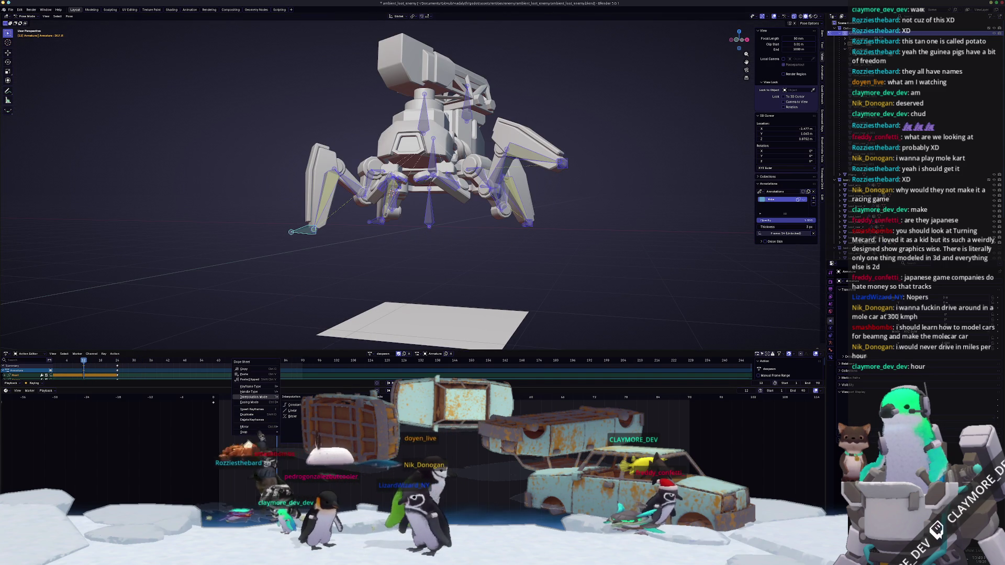
- Raise the turret bone along its vertical axis and rotate it into a new keyed pose
left_click(292, 409)
middle_click_drag(307, 267, 337, 285)
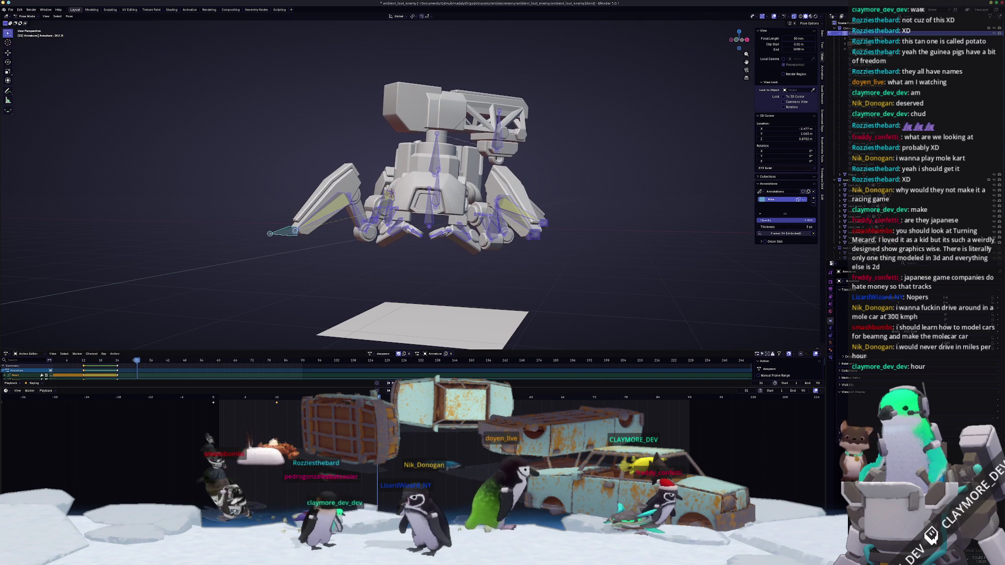
scroll(337, 285, "down", 3)
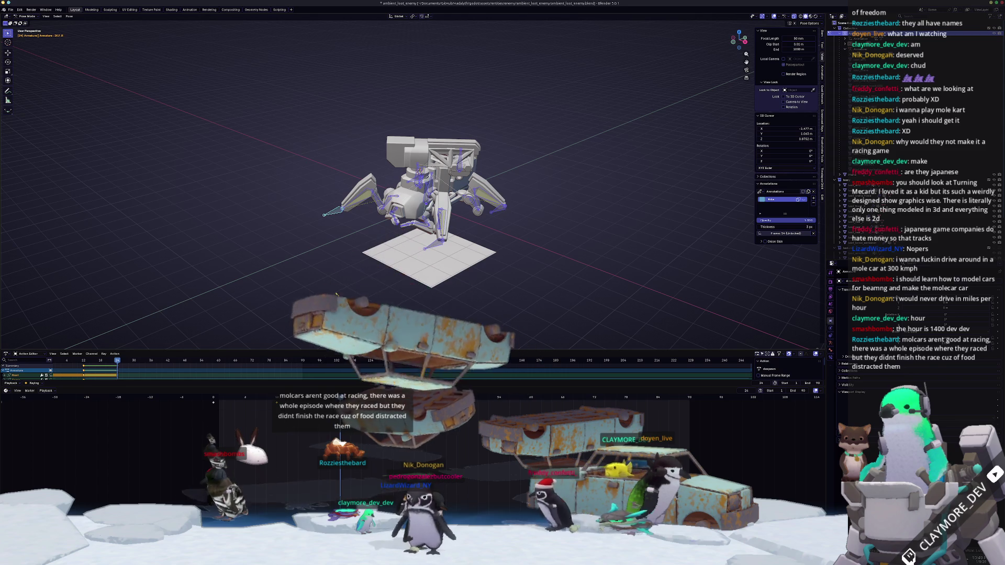
scroll(411, 123, "up", 3)
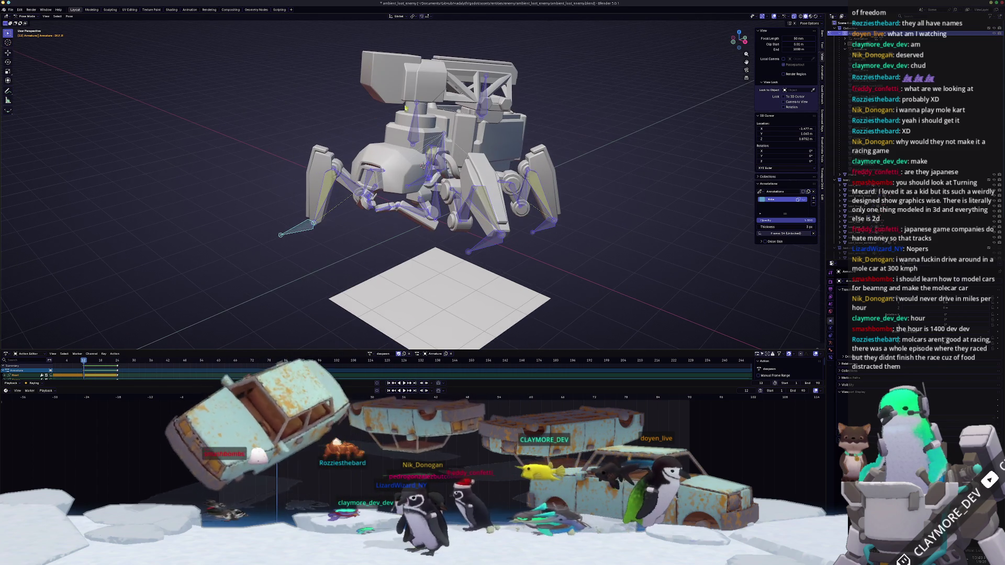
middle_click_drag(410, 123, 432, 134)
key("g")
key("y")
key("x")
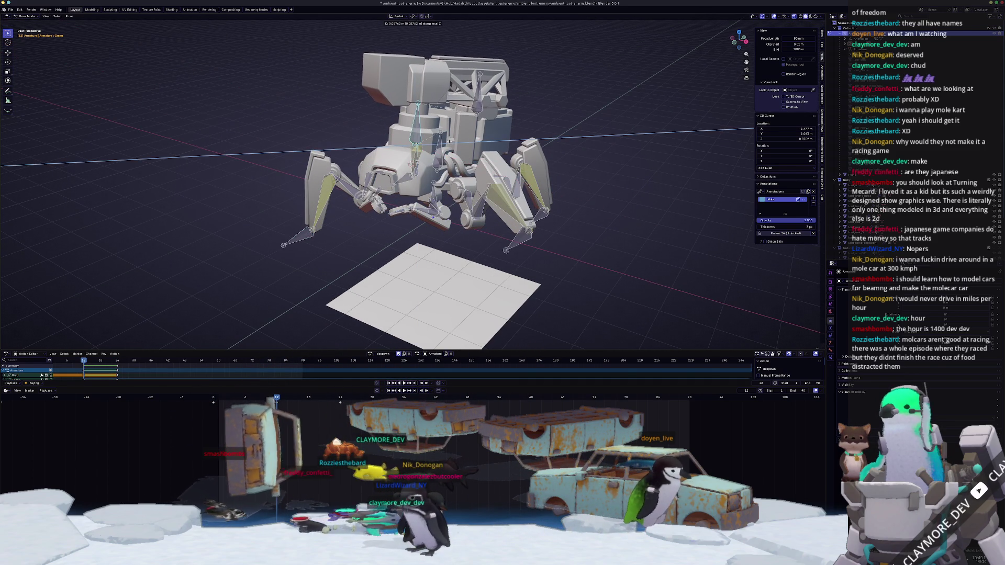
key("y")
key("y")
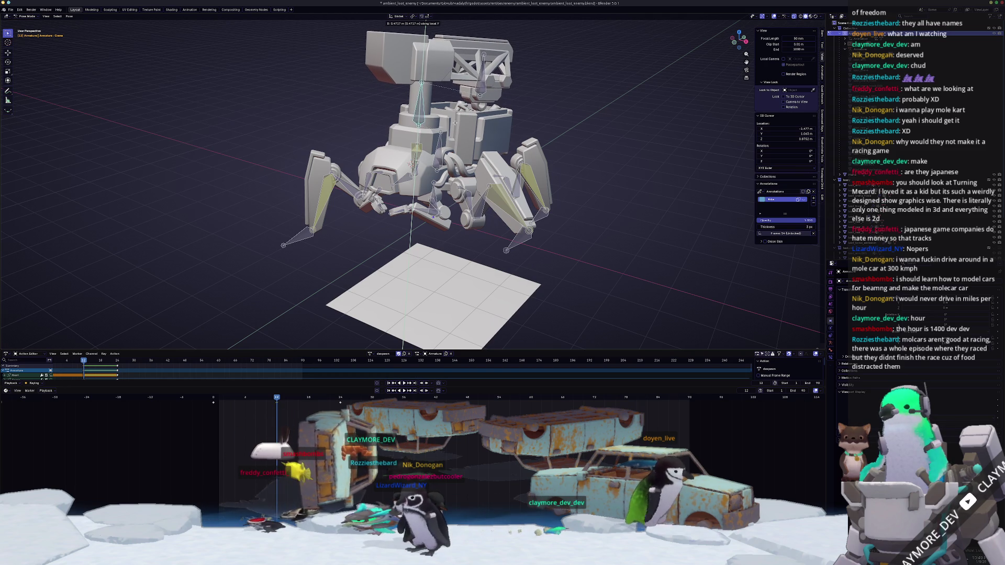
left_click(459, 122)
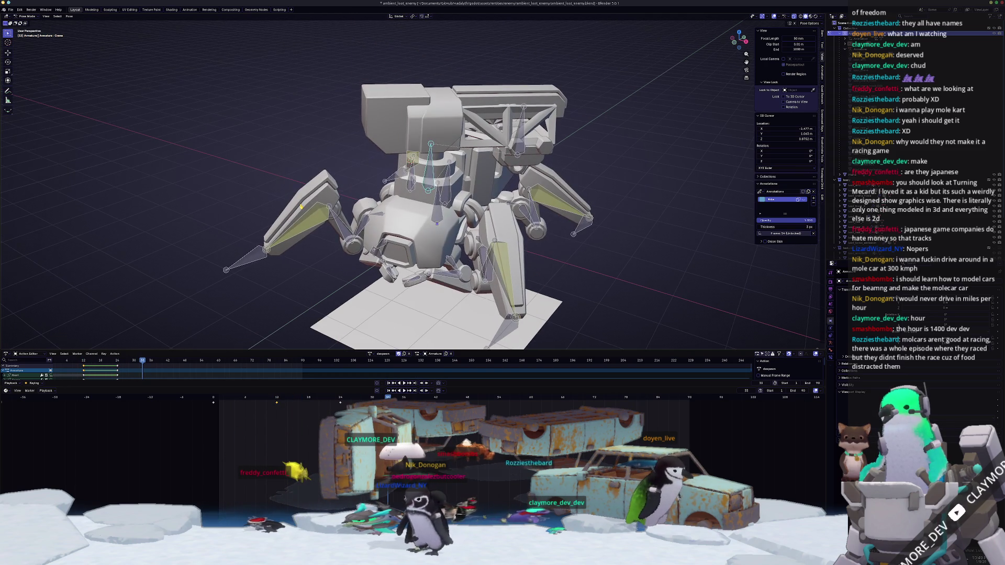
scroll(301, 207, "down", 3)
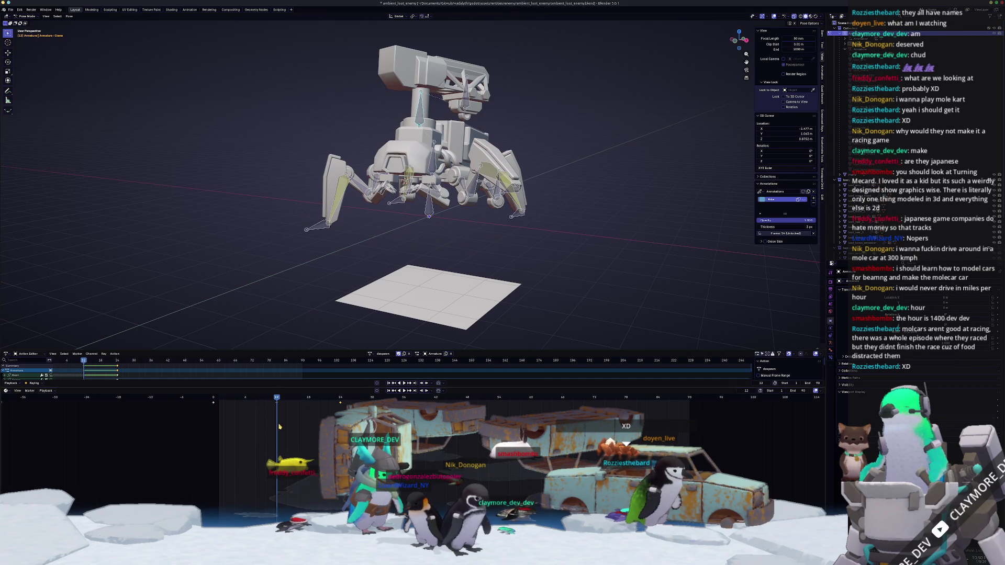
left_click_drag(275, 428, 248, 431)
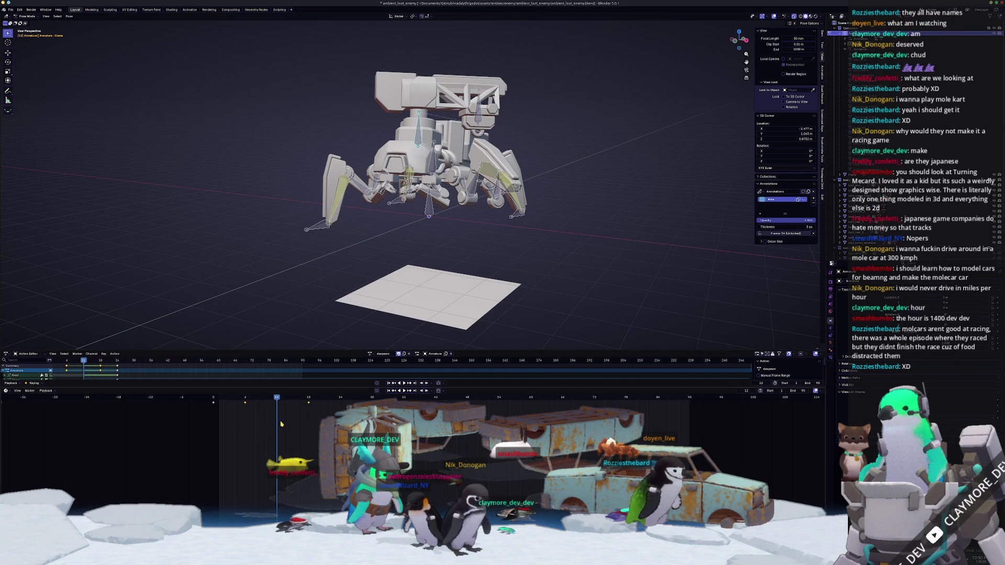
- Squeeze all keyframes closer in time, then replay and scrub the action from front and right views
key("a")
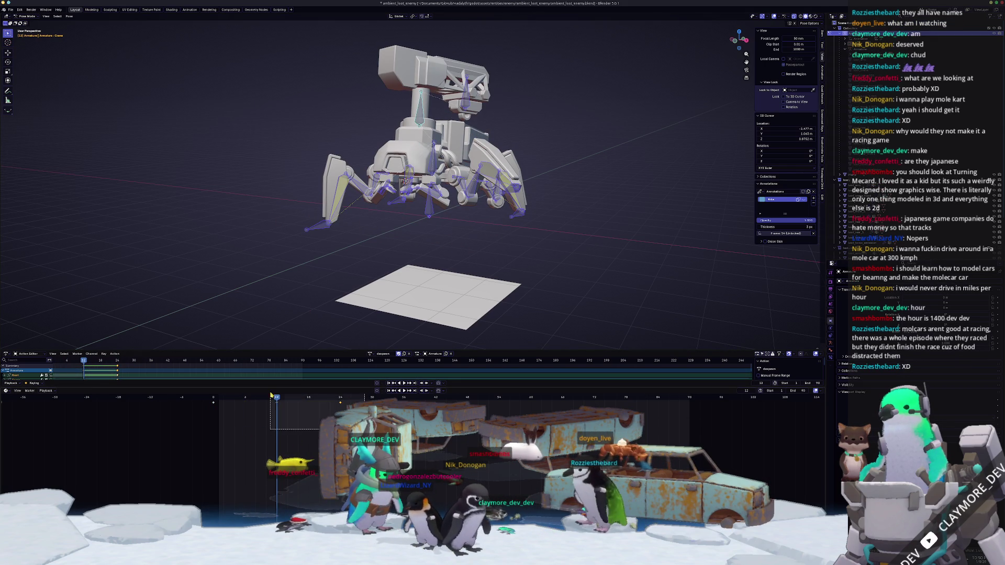
key("s")
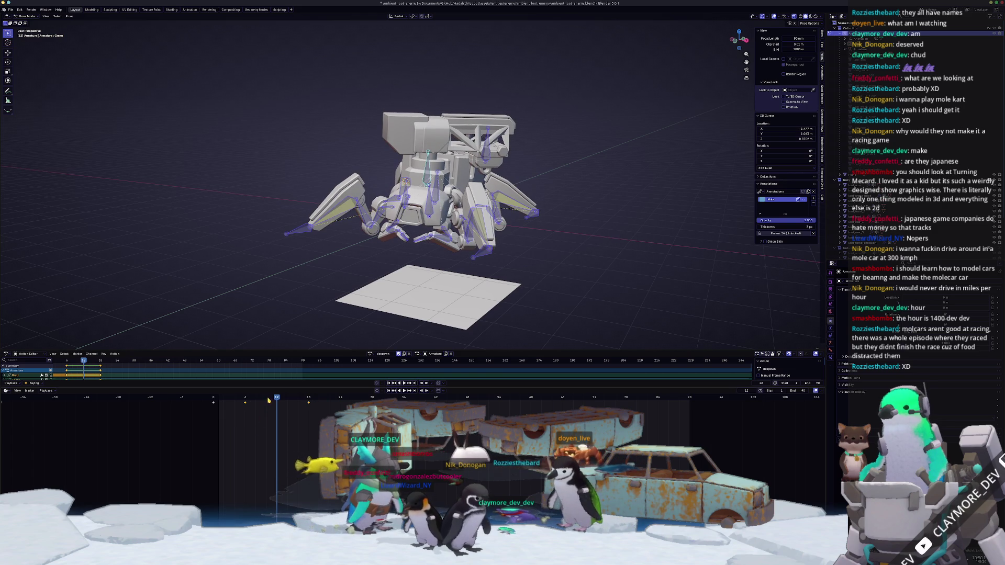
key("space")
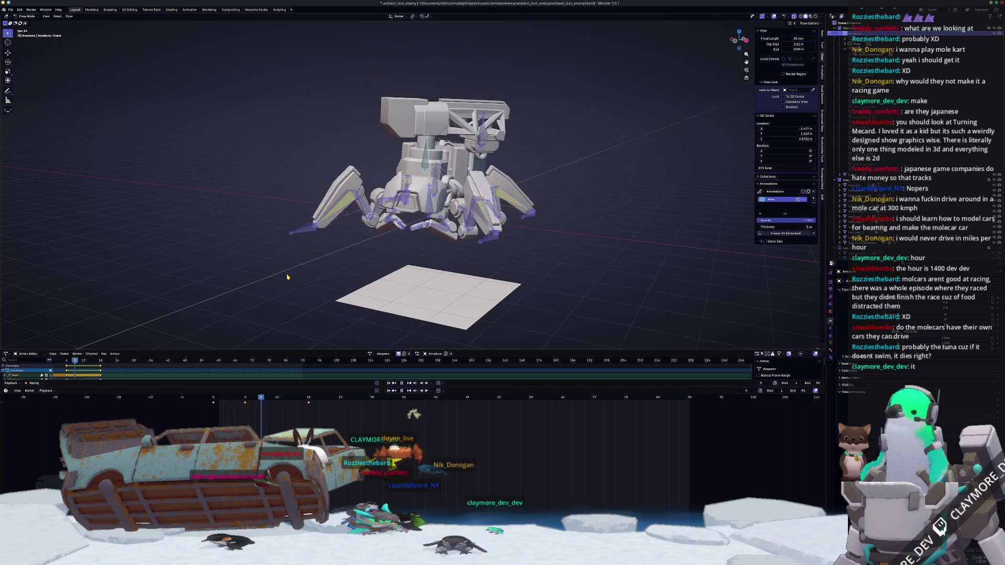
key("KP_1")
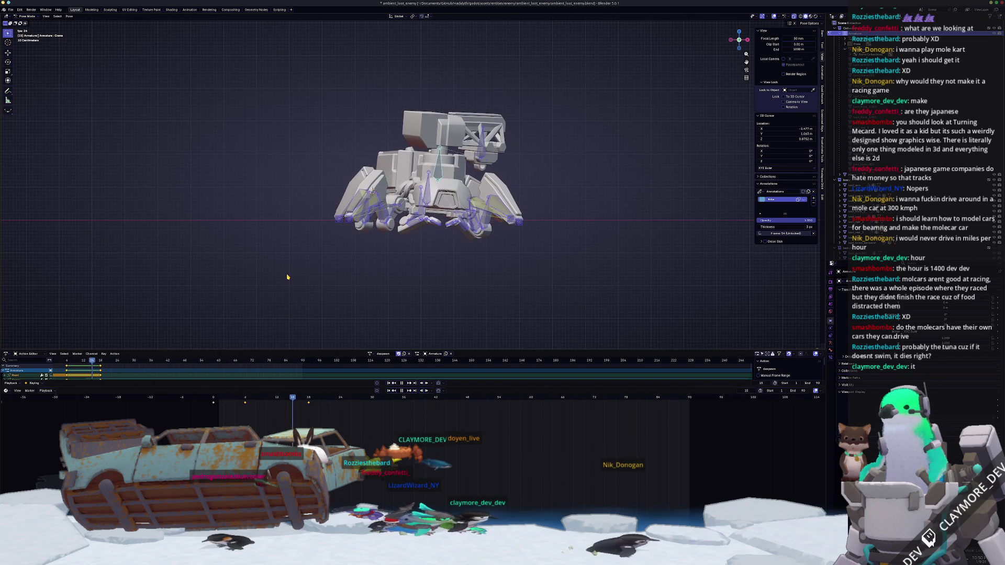
key("KP_3")
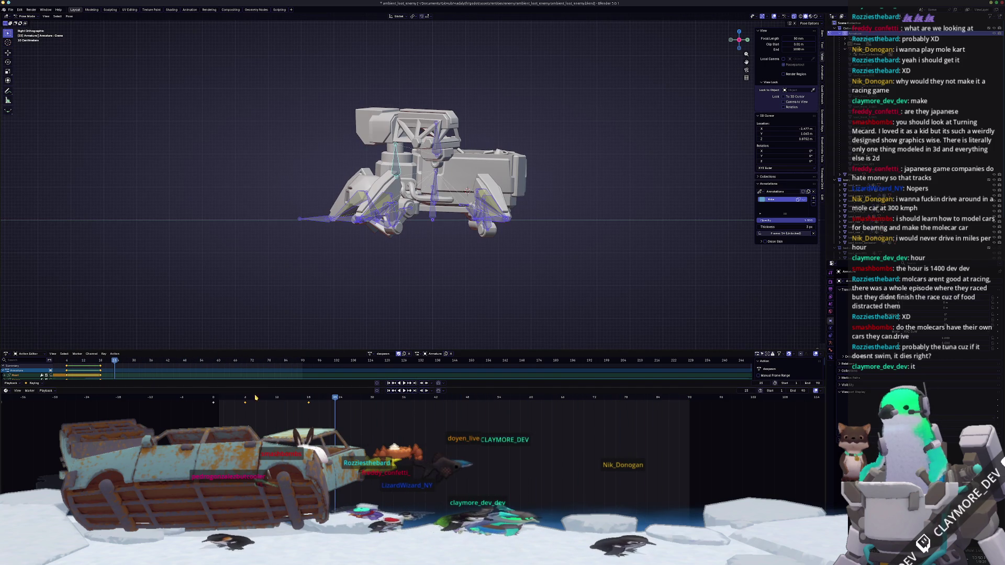
left_click_drag(255, 399, 245, 398)
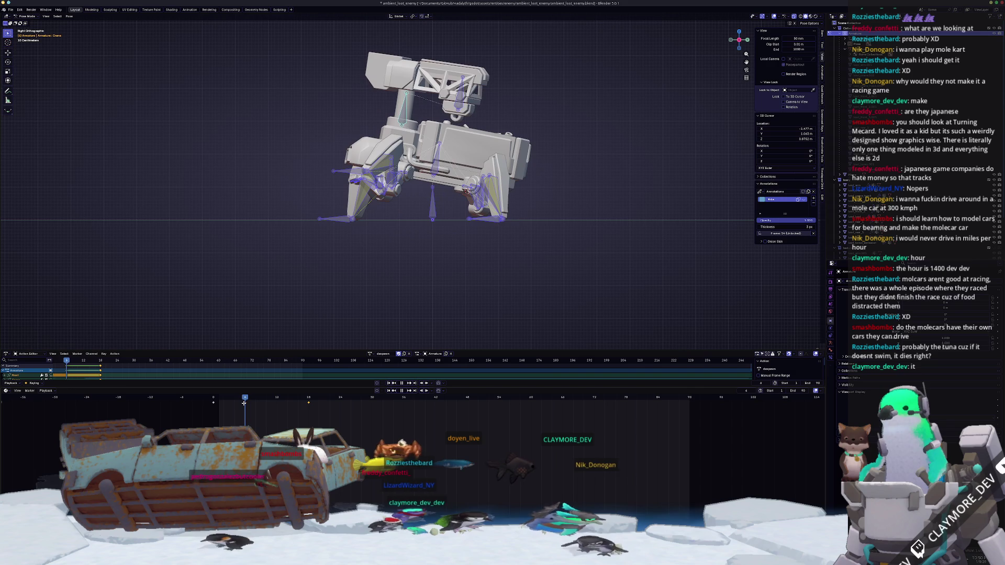
left_click_drag(279, 399, 266, 401)
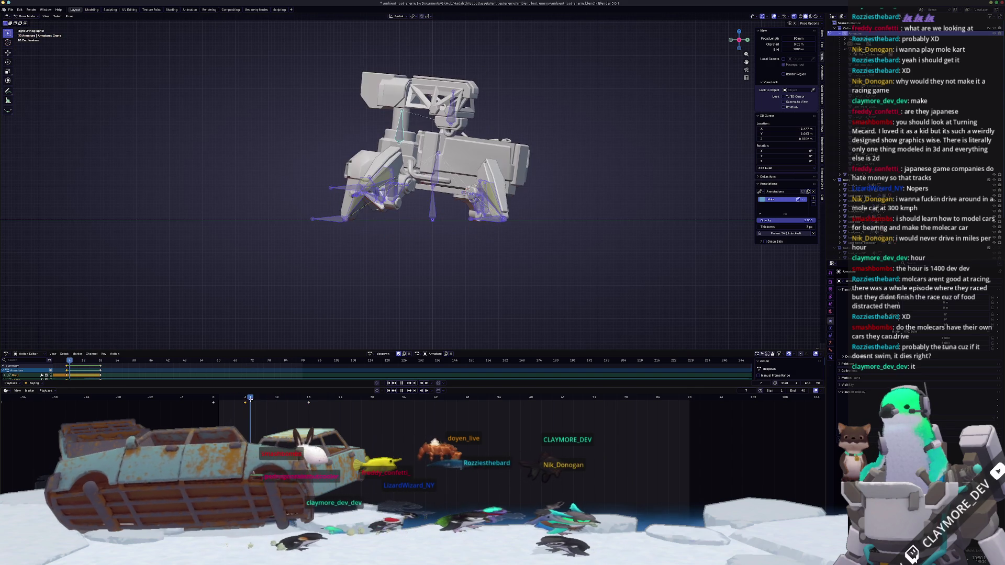
middle_click_drag(369, 235, 382, 257)
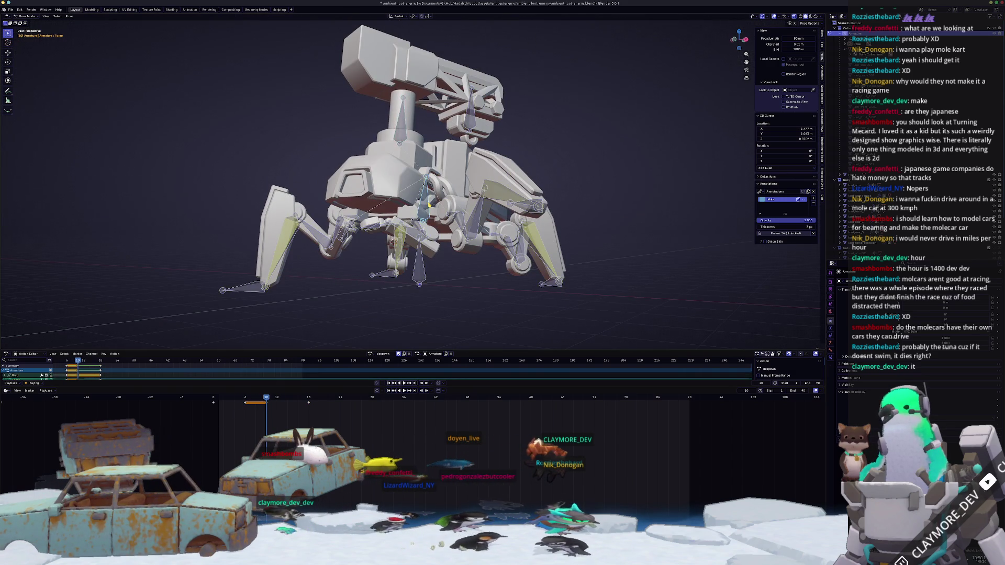
key("KP_3")
- Move and rotate the Leg.F.L bone into place, select all bones and replay the animation
key("Return")
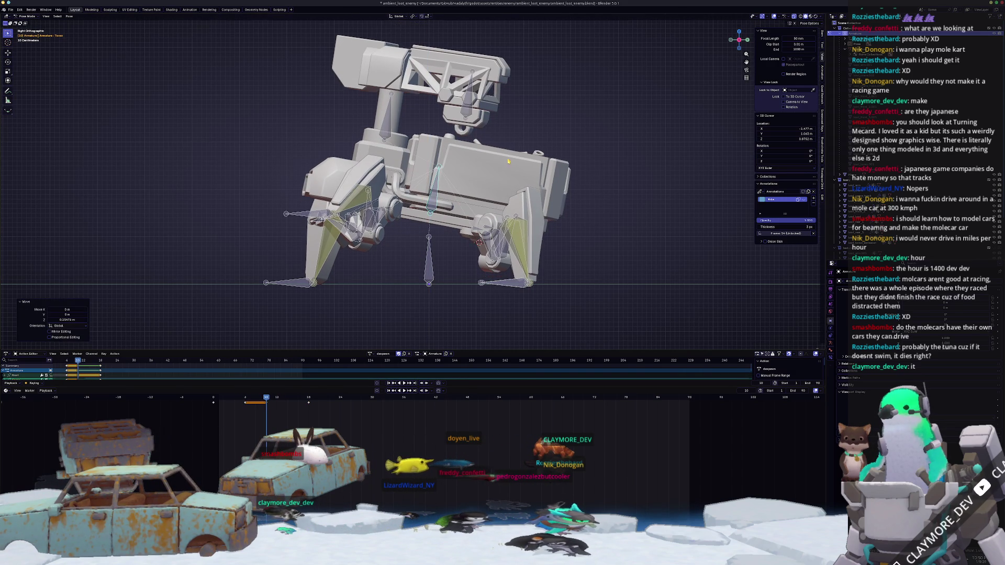
key("r")
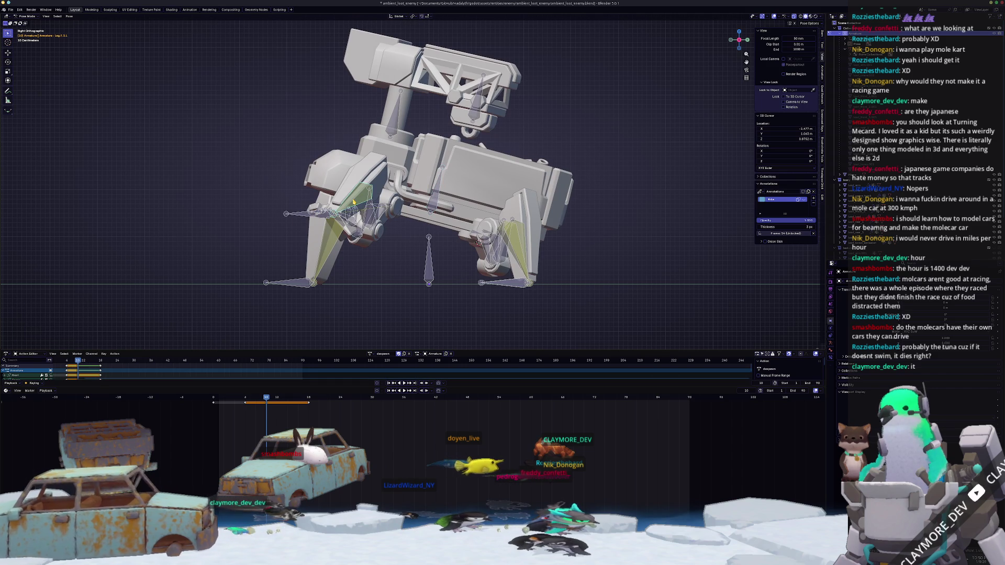
key("KP_1")
left_click(548, 210)
key("g")
left_click(577, 200)
middle_click_drag(576, 200, 547, 210)
scroll(547, 210, "down", 3)
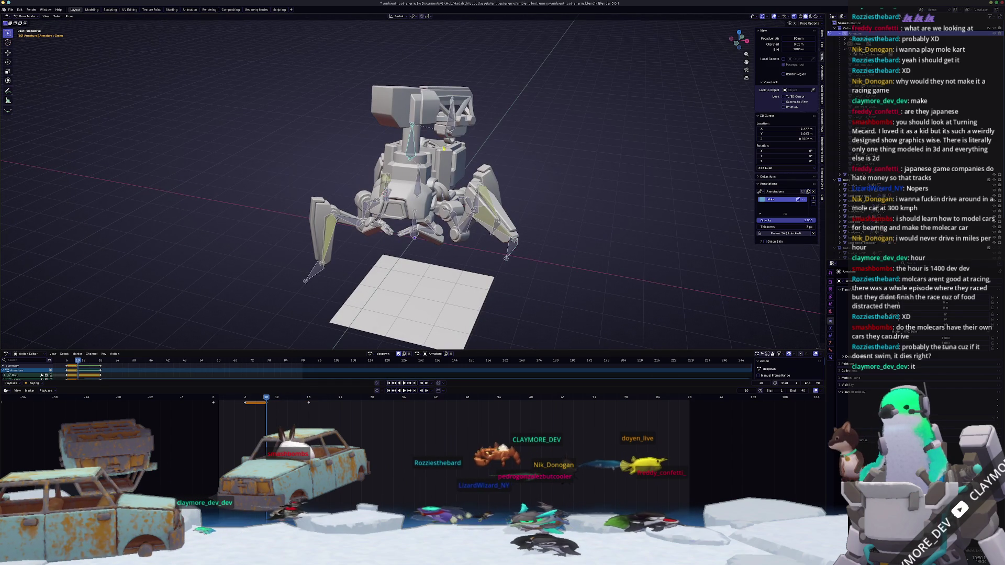
key("g")
left_click(448, 145)
mouse_move(448, 145)
middle_mouse_down()
mouse_move(487, 139)
mouse_move(471, 157)
middle_mouse_up()
key("Escape")
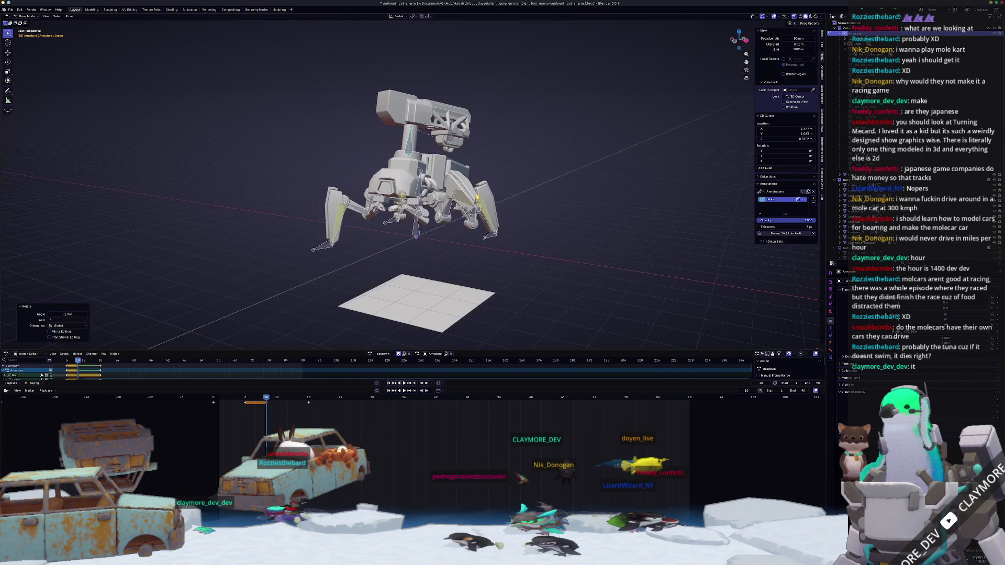
key("a")
key("space")
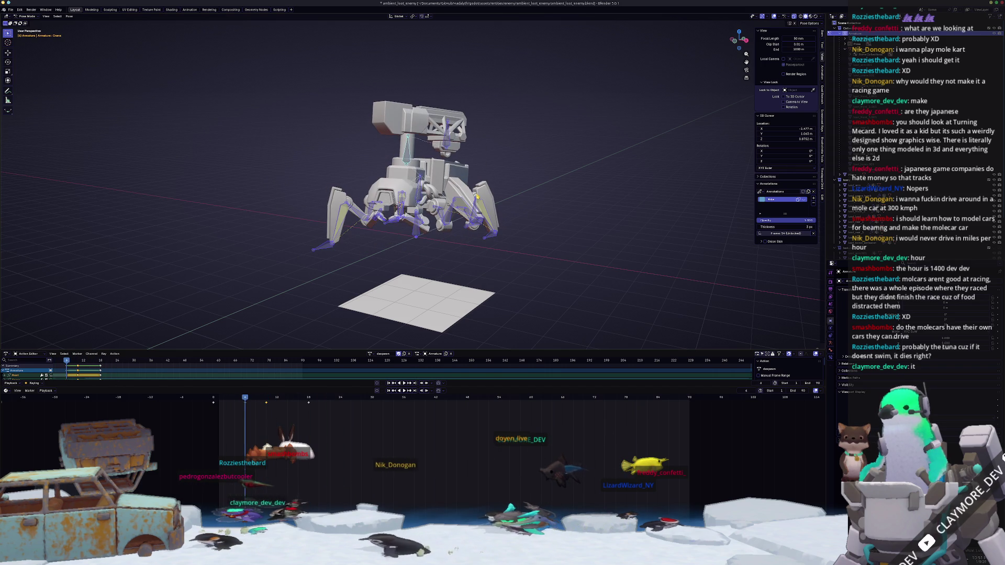
- Shift the selected keyframes later and change their interpolation mode in the Dope Sheet
mouse_move(268, 404)
left_mouse_down()
mouse_move(291, 405)
mouse_move(218, 403)
left_mouse_up()
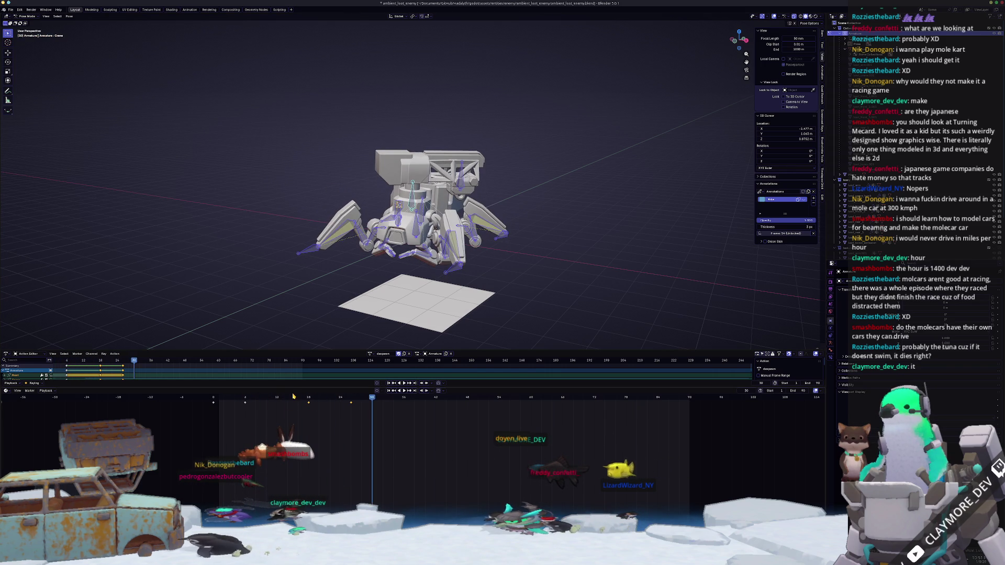
right_click(246, 409)
mouse_move(233, 410)
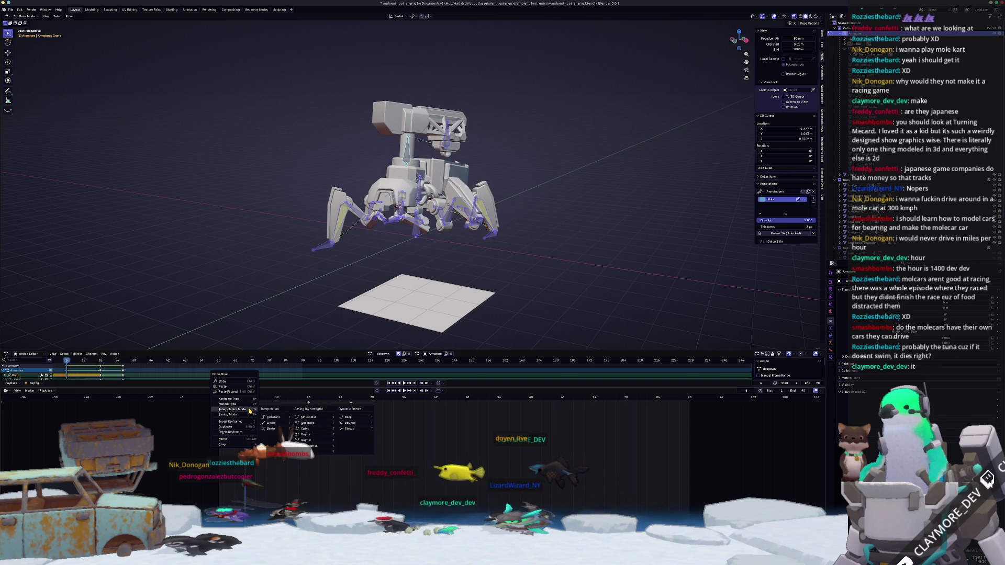
left_click(275, 429)
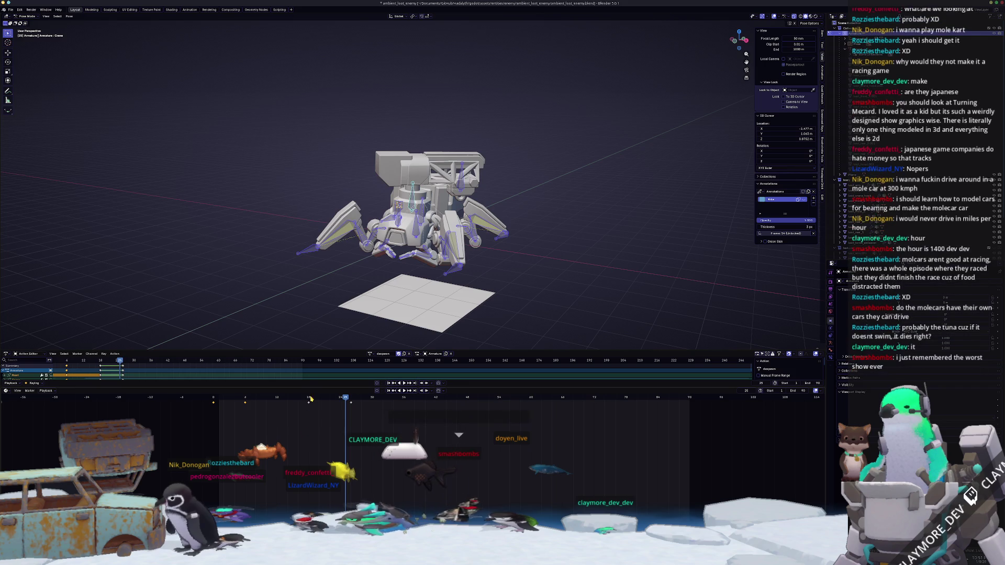
left_click_drag(298, 406, 284, 404)
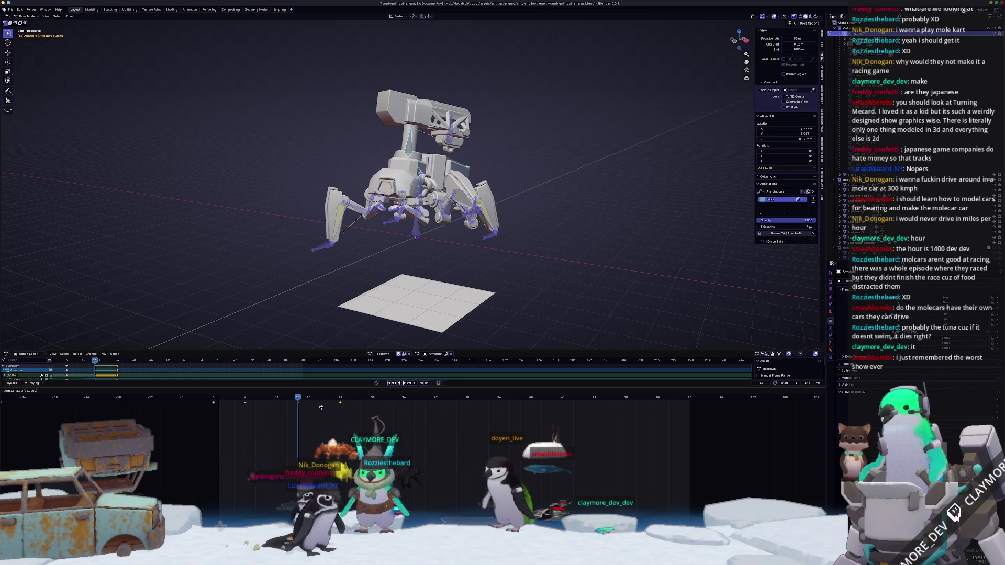
- Scrub back and forth through the timeline to preview the mech's motion
mouse_move(328, 406)
left_mouse_down()
mouse_move(340, 400)
mouse_move(219, 400)
left_mouse_up()
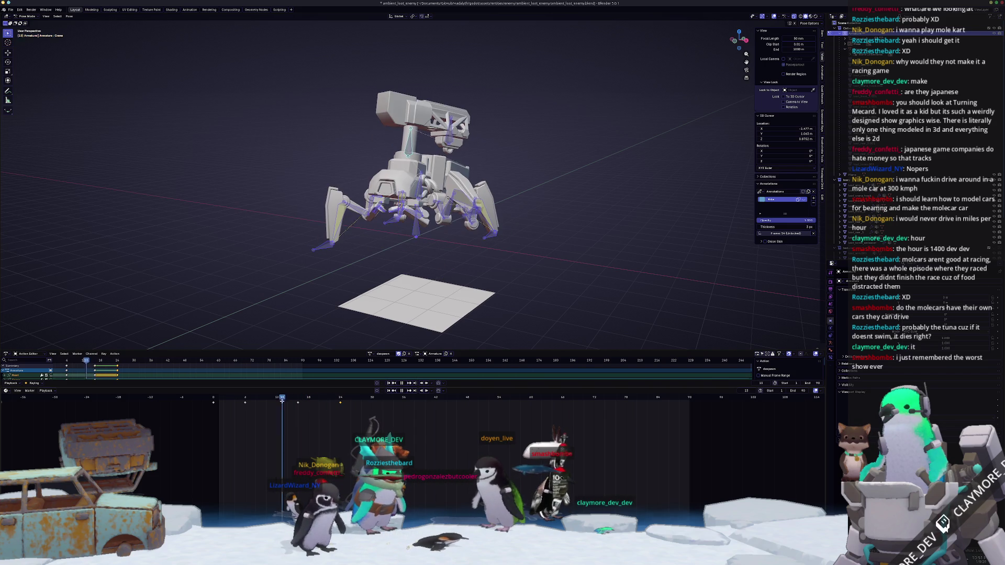
left_click_drag(219, 400, 377, 399)
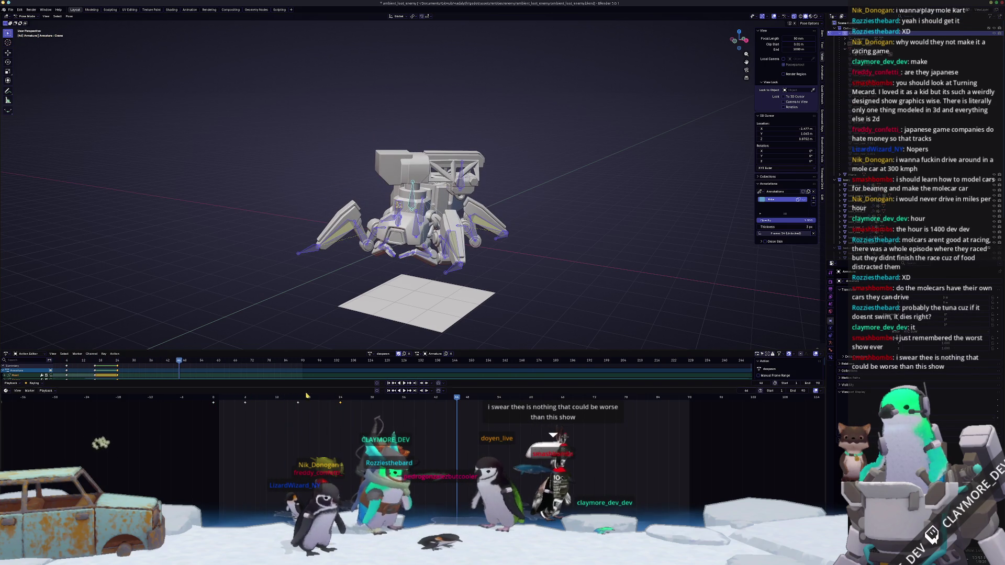
left_click_drag(456, 398, 367, 397)
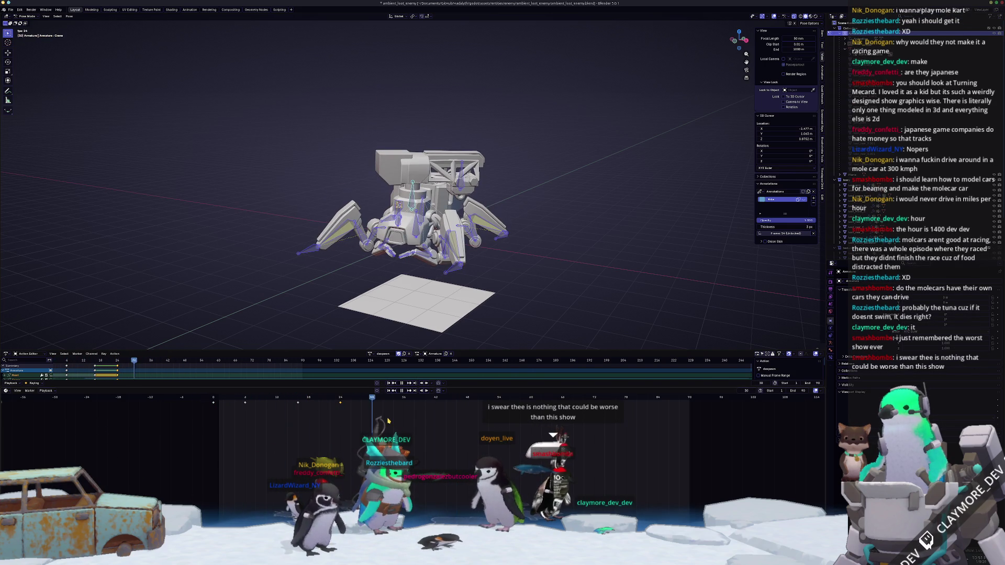
left_click_drag(340, 399, 388, 399)
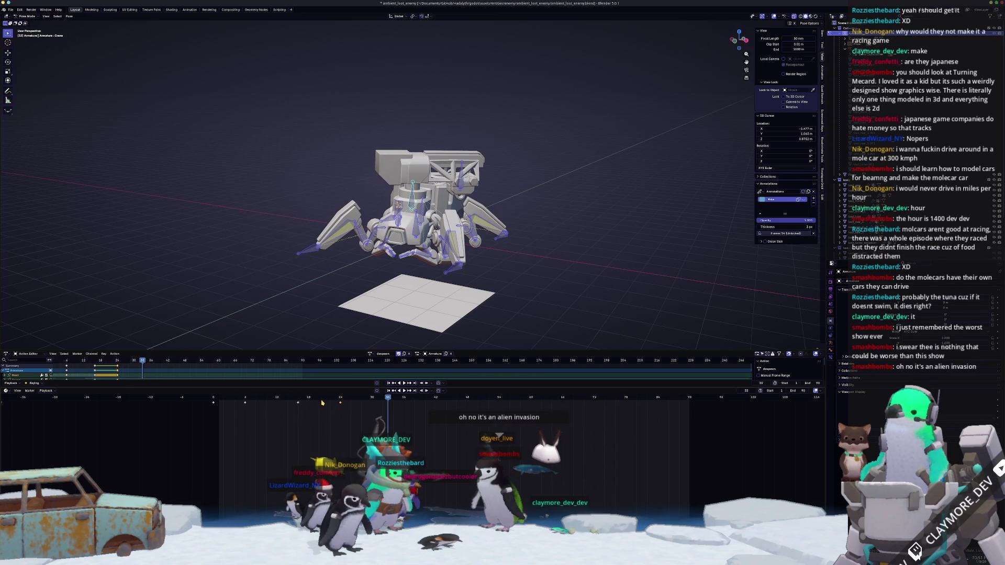
mouse_move(314, 399)
left_mouse_down()
mouse_move(224, 408)
mouse_move(381, 400)
left_mouse_up()
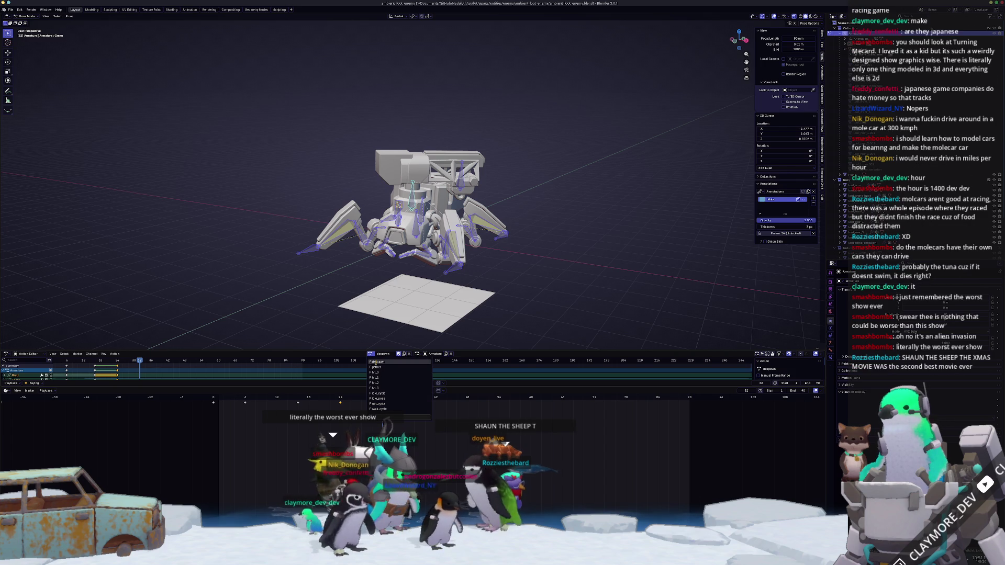
- Keep despawn as the active action, view the mech from the front and reopen the action list
left_click(376, 361)
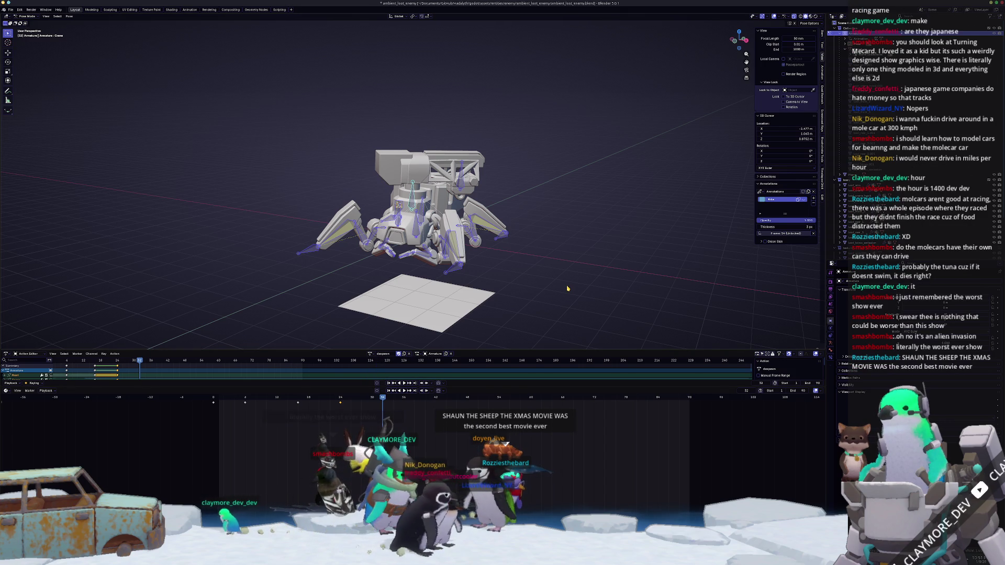
mouse_move(575, 284)
middle_mouse_down()
mouse_move(460, 320)
mouse_move(391, 298)
middle_mouse_up()
scroll(389, 298, "down", 2)
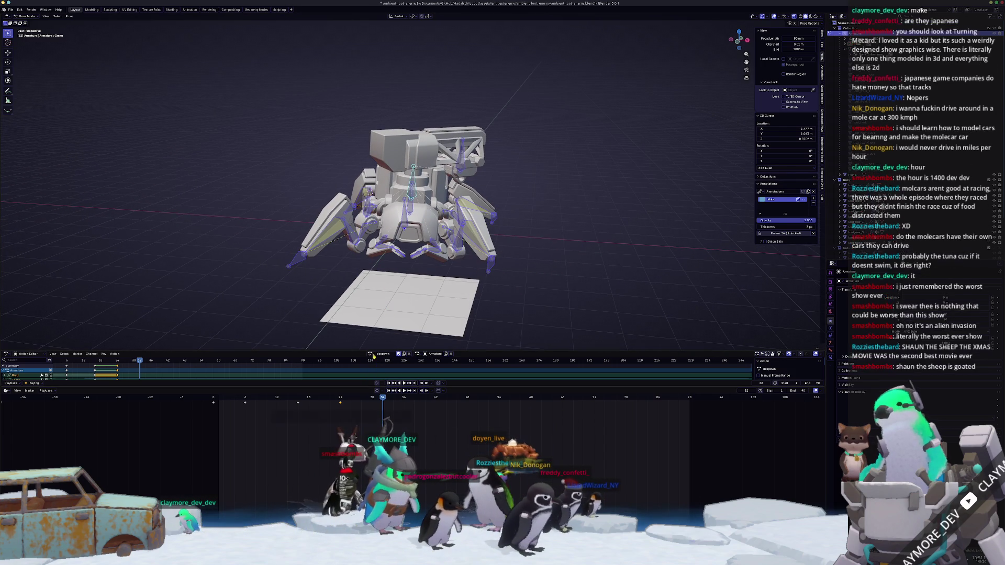
left_click(377, 353)
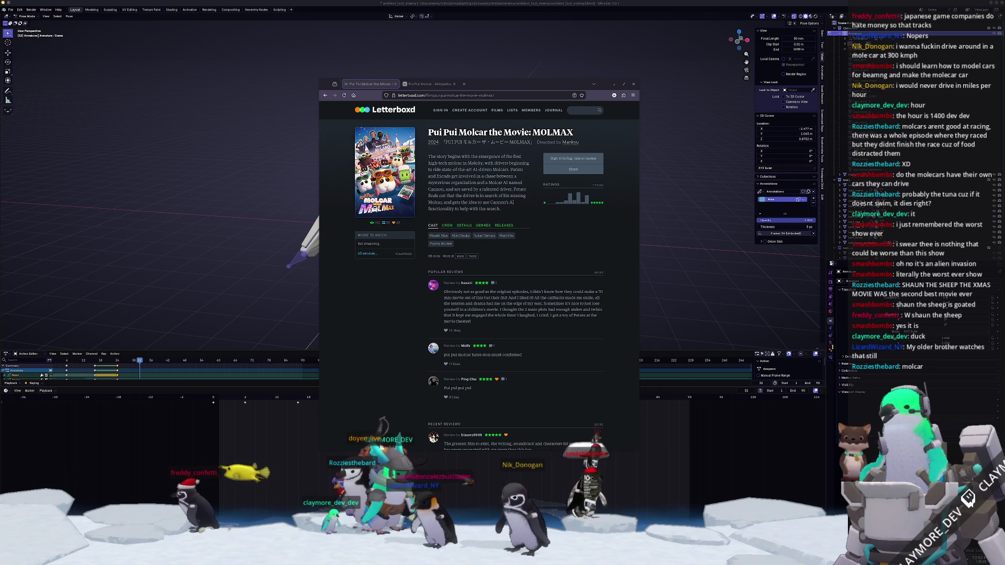
scroll(453, 308, "up", 1, "ctrl")
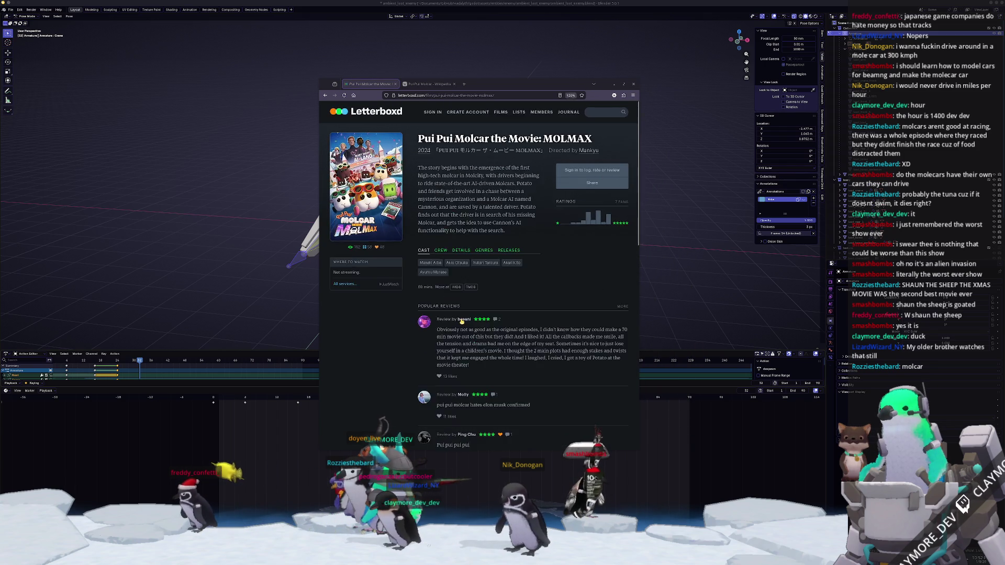
scroll(453, 309, "up", 1, "ctrl")
scroll(448, 322, "up", 1, "ctrl")
scroll(438, 355, "up", 1, "ctrl")
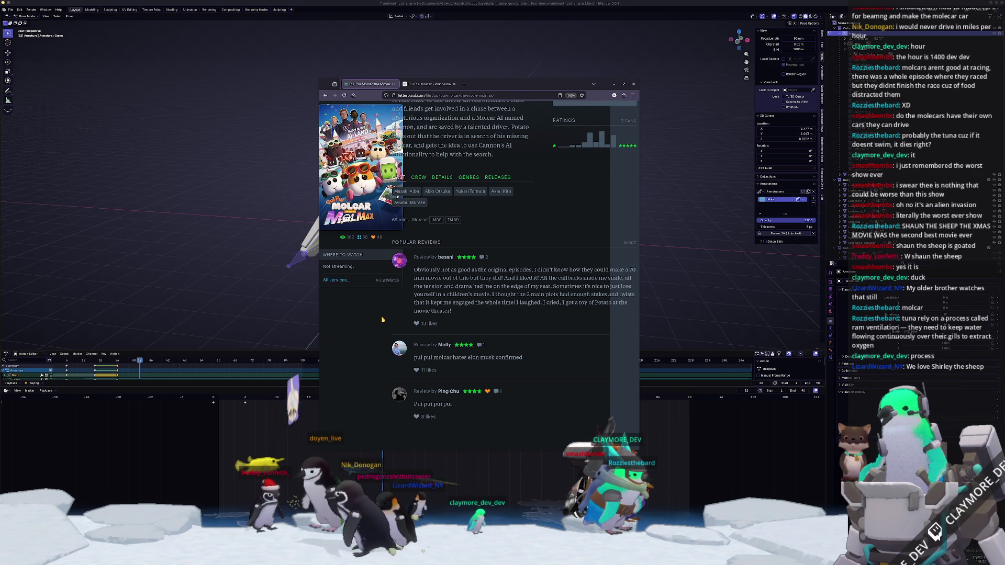
scroll(382, 319, "down", 3)
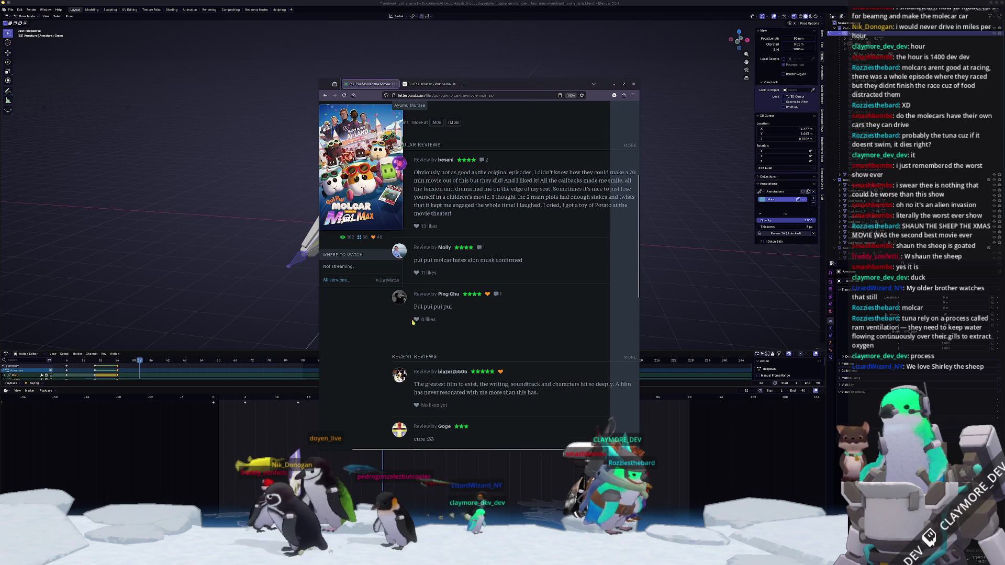
scroll(470, 329, "up", 2)
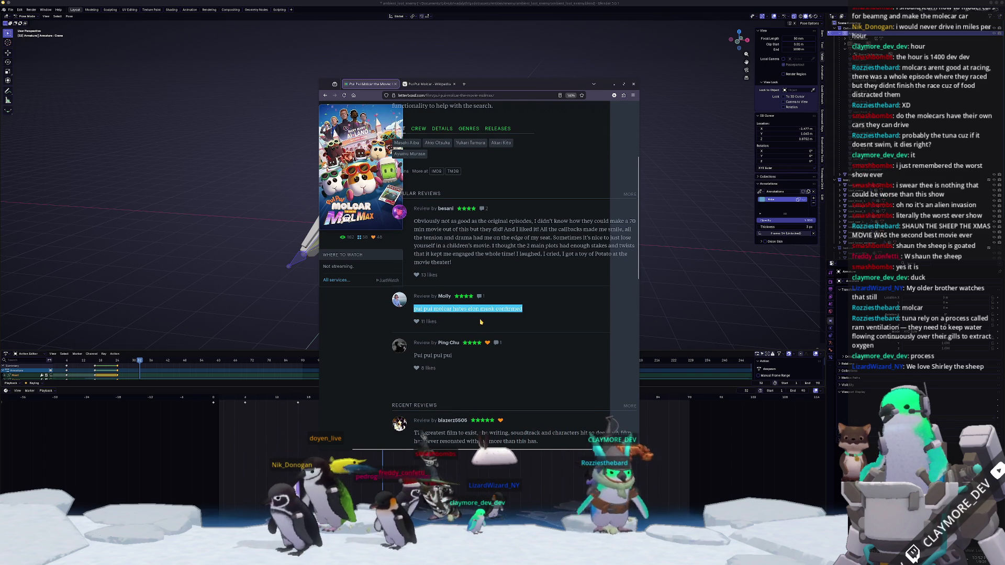
scroll(508, 318, "down", 1)
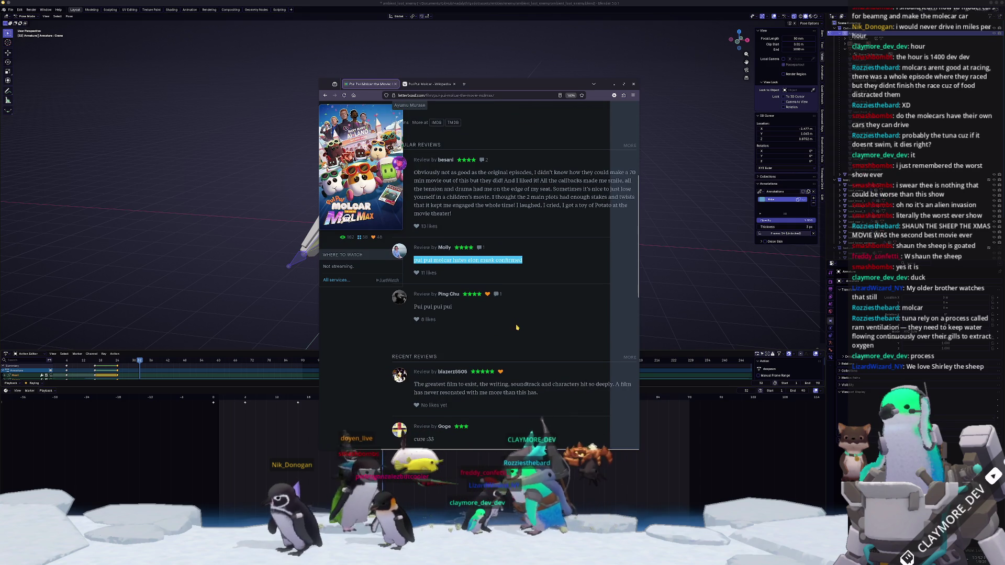
scroll(514, 325, "down", 1)
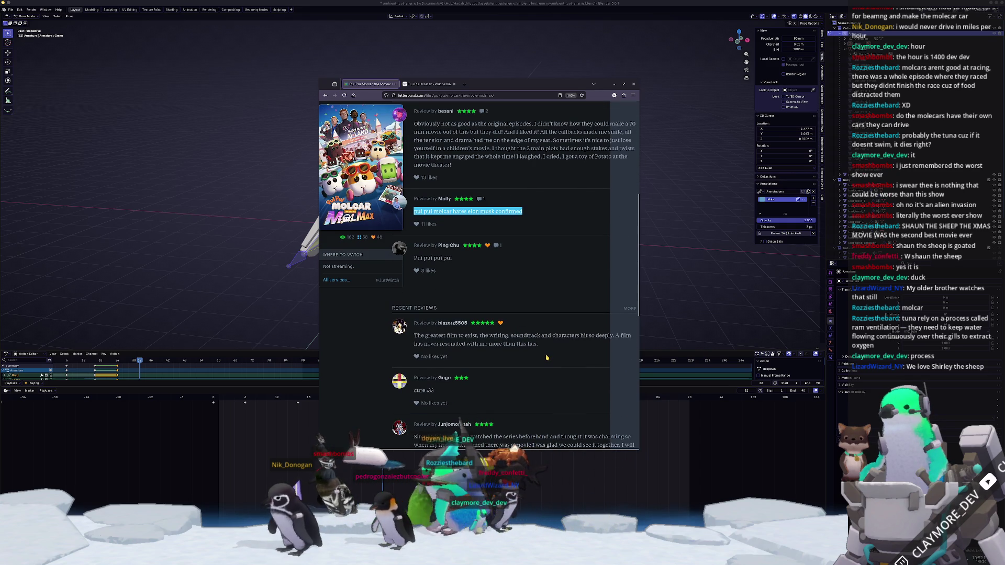
scroll(546, 357, "down", 1)
scroll(547, 358, "down", 1)
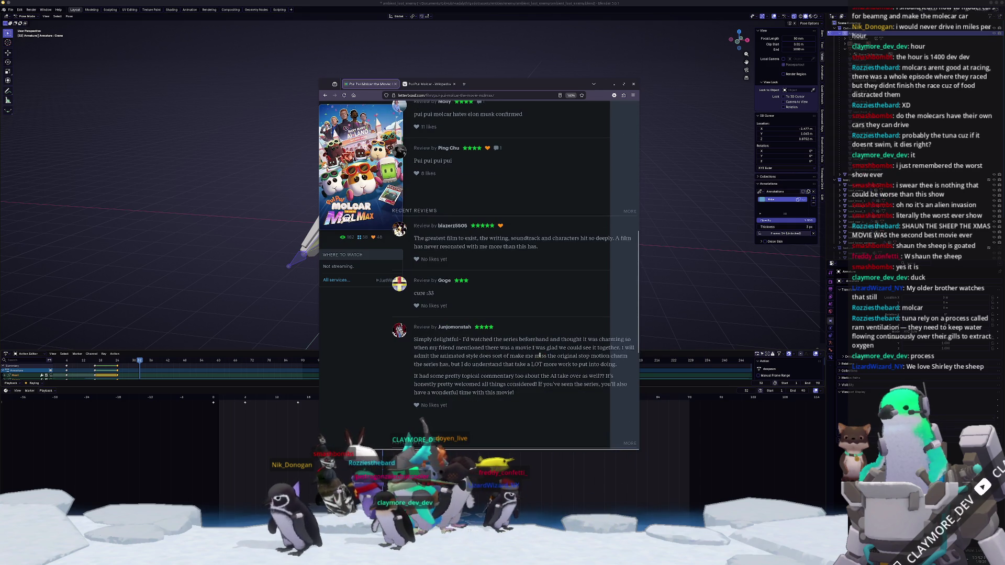
scroll(541, 355, "down", 1)
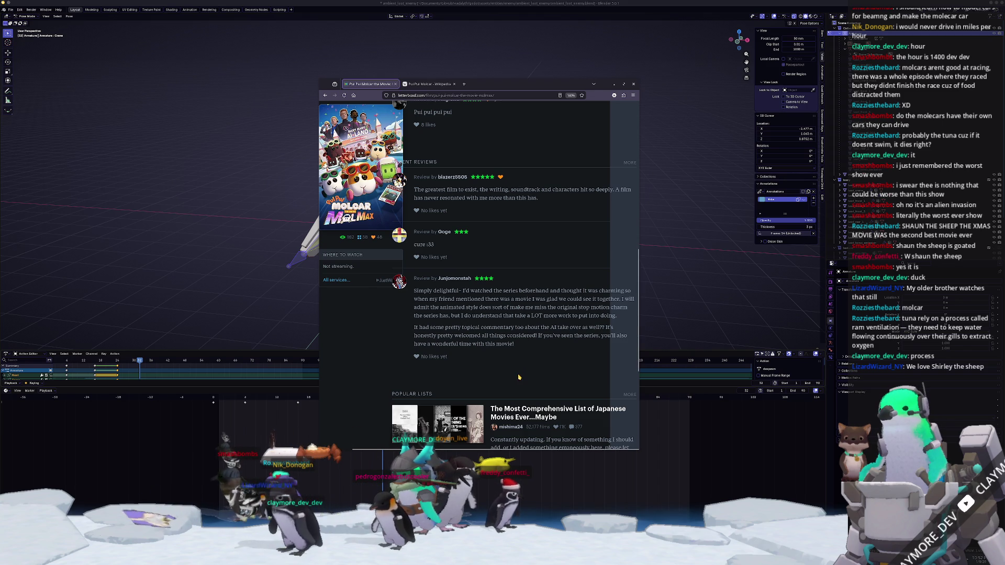
scroll(518, 366, "up", 2)
scroll(519, 361, "up", 5)
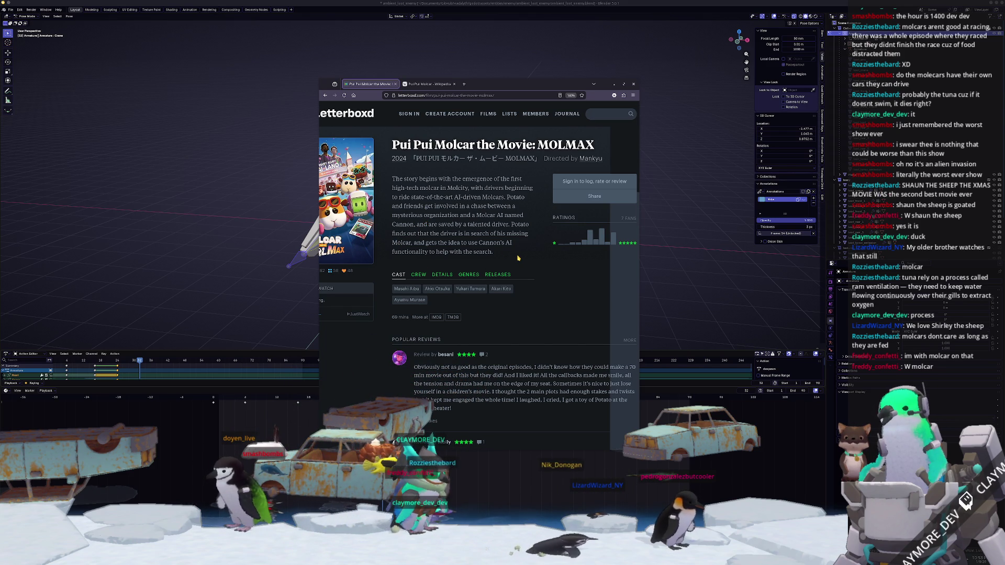
scroll(510, 254, "left", 2)
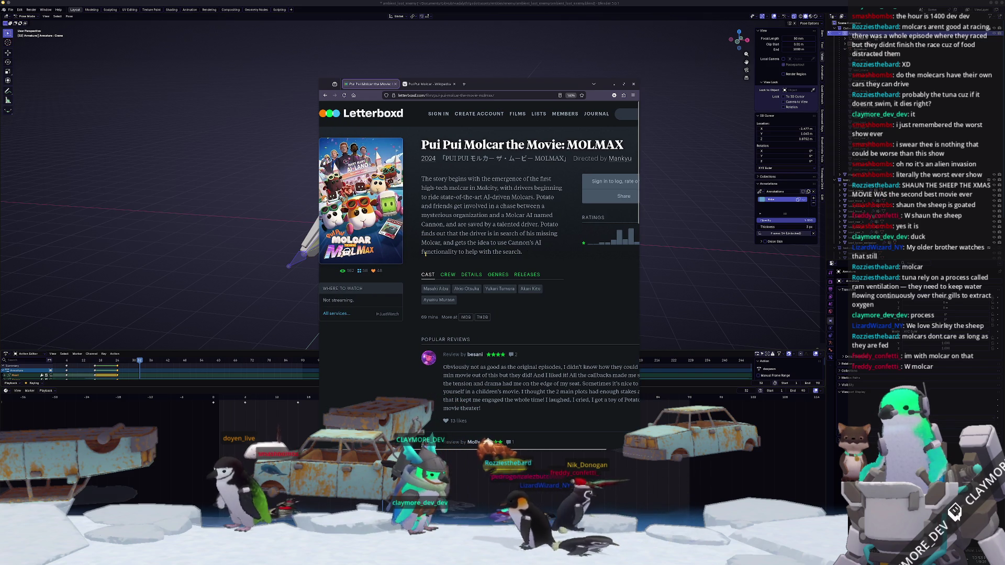
- Check the MOLMAX film's crew, details, genres and release dates, then return to its cast list
left_click(448, 274)
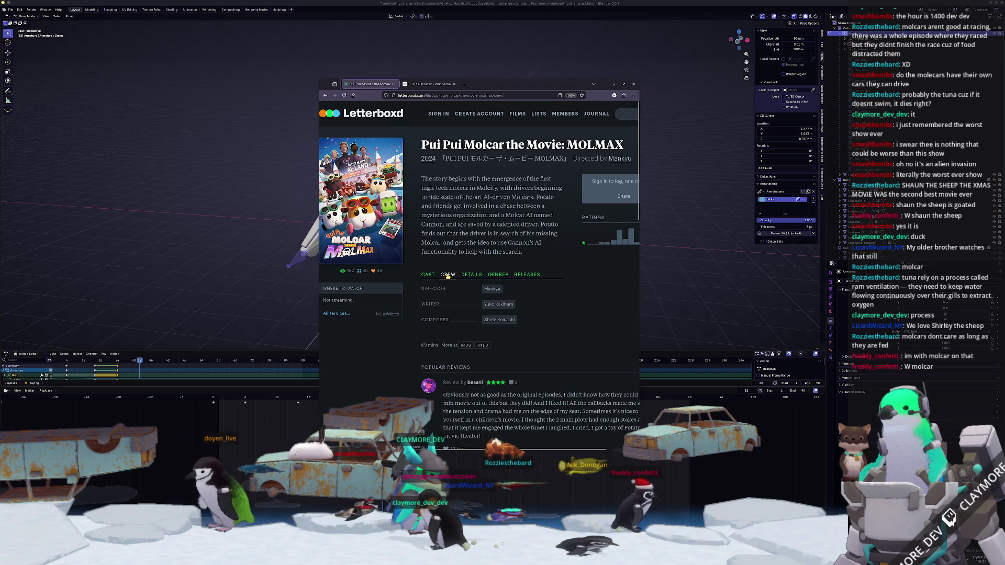
left_click(469, 275)
left_click(495, 274)
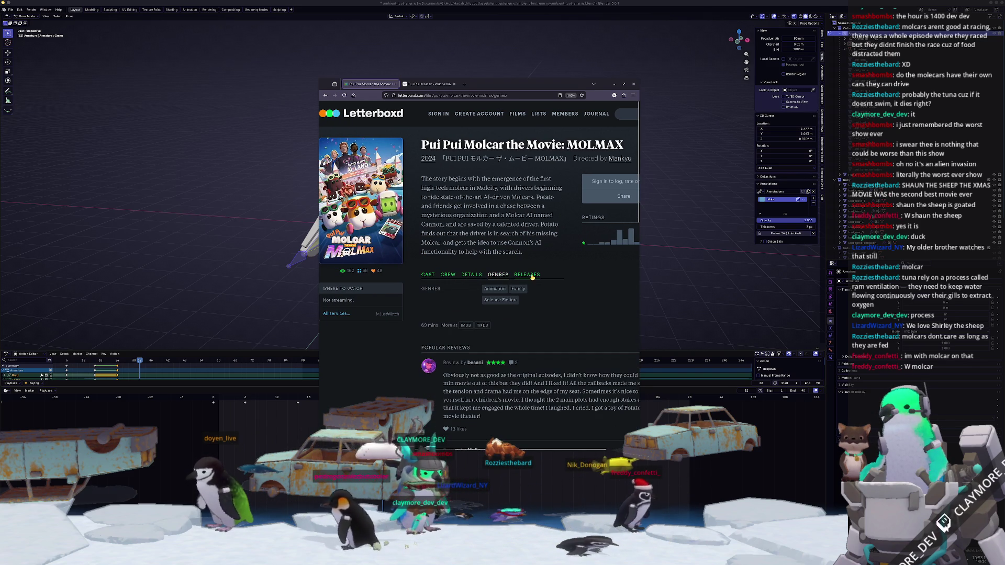
left_click(532, 276)
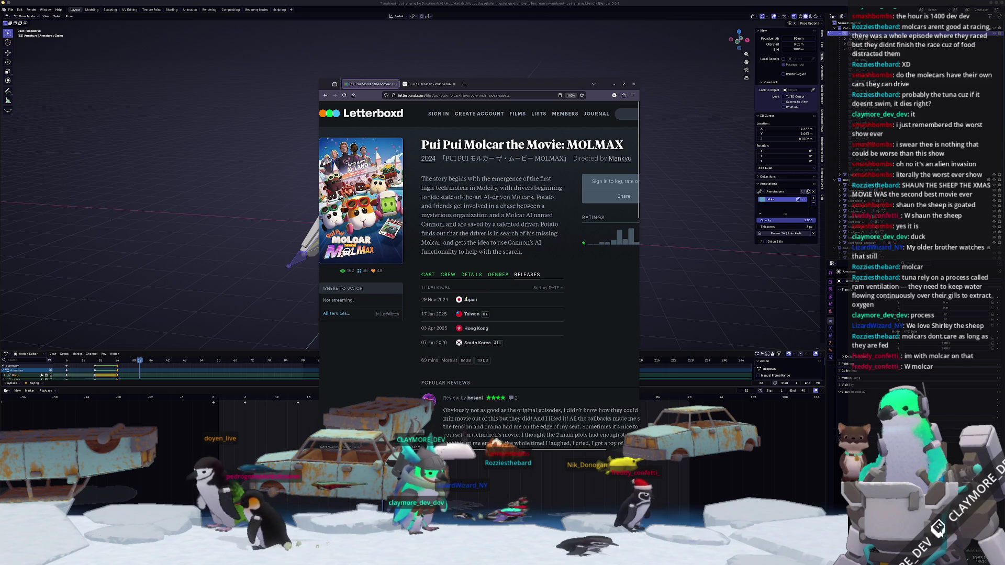
left_click(428, 275)
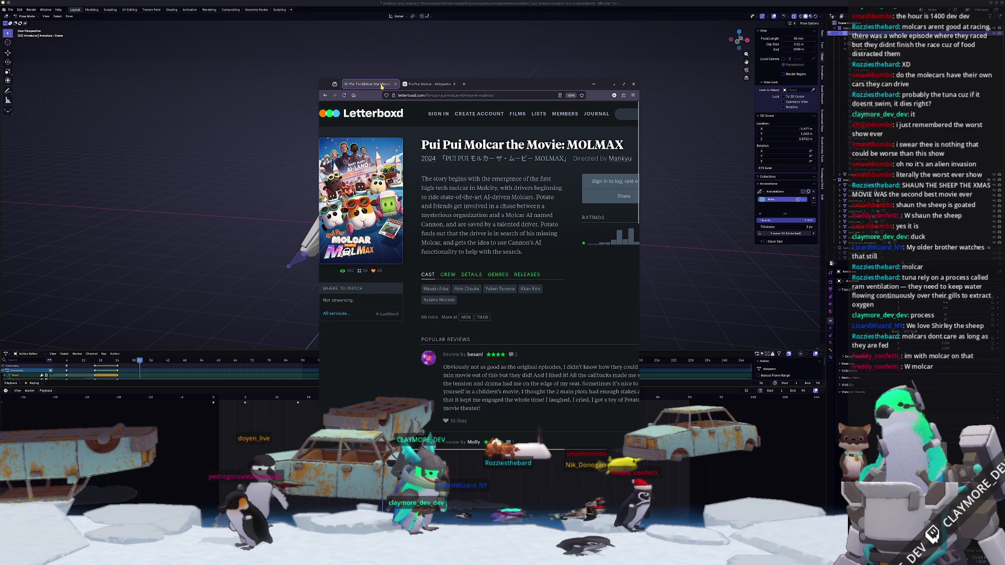
- Close the Letterboxd page and select the Wikipedia sentence about facing the zombie horde
key("ctrl+w")
scroll(470, 281, "down", 5)
scroll(470, 281, "down", 2)
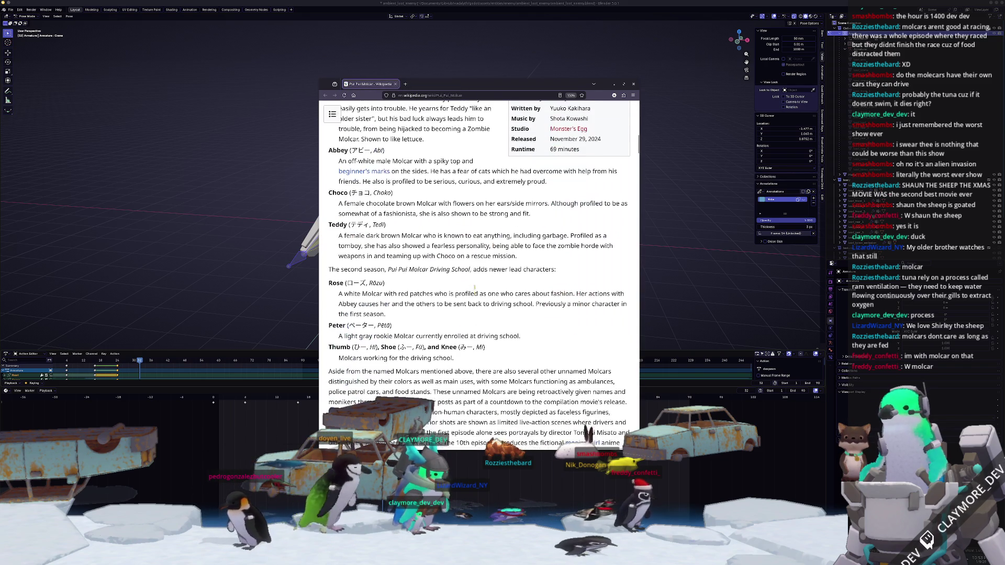
scroll(471, 281, "down", 2)
scroll(473, 284, "down", 1)
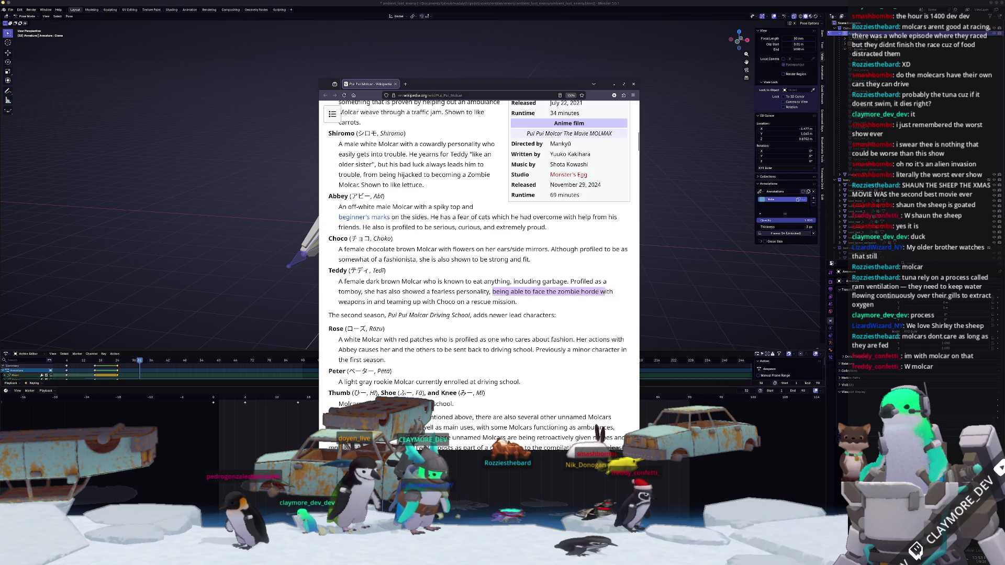
left_click_drag(613, 291, 393, 302)
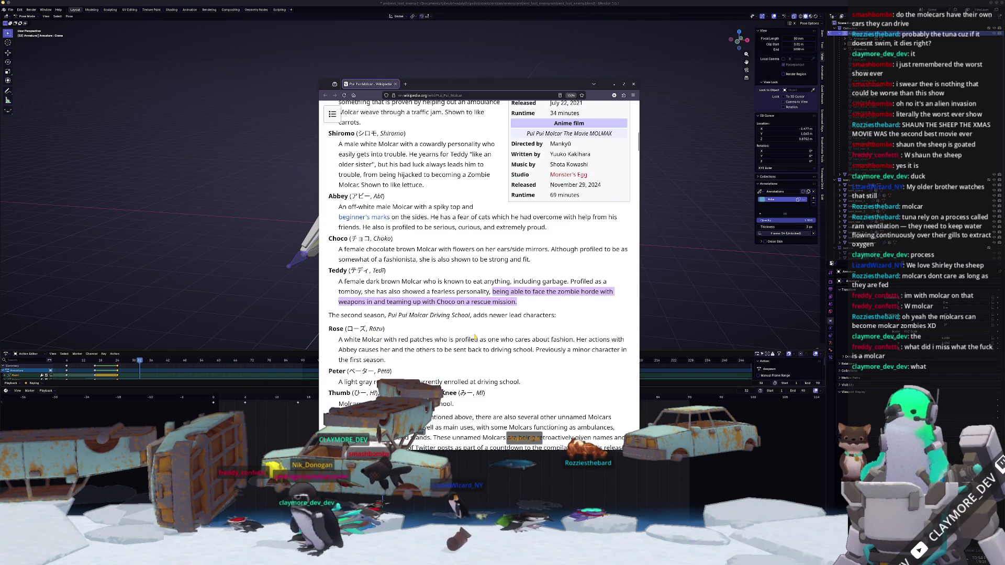
scroll(475, 337, "down", 3)
scroll(503, 309, "up", 2)
scroll(503, 309, "up", 2)
scroll(502, 308, "up", 1)
scroll(500, 308, "up", 1)
scroll(500, 307, "up", 1)
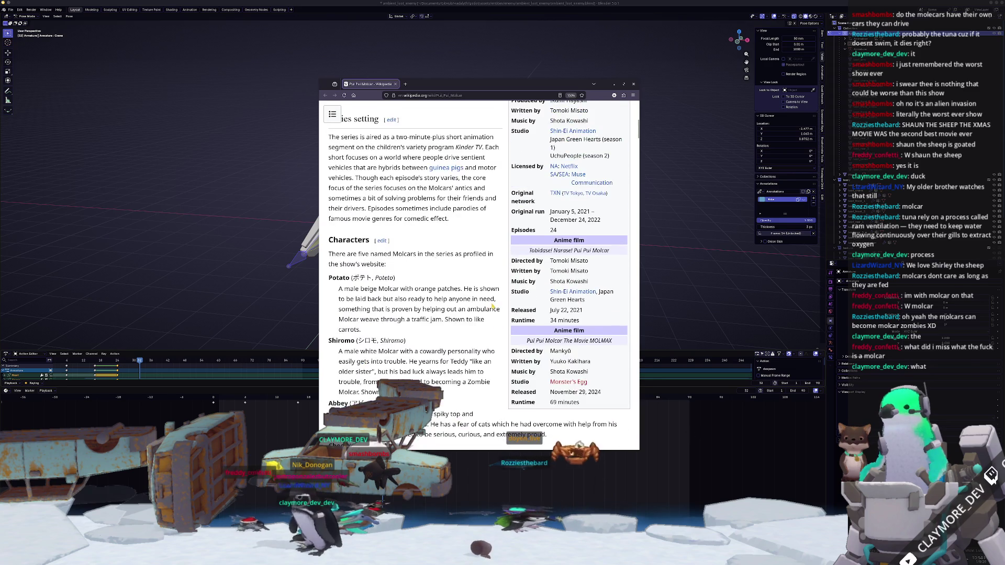
scroll(498, 306, "down", 1)
scroll(489, 301, "down", 1)
scroll(489, 301, "up", 1)
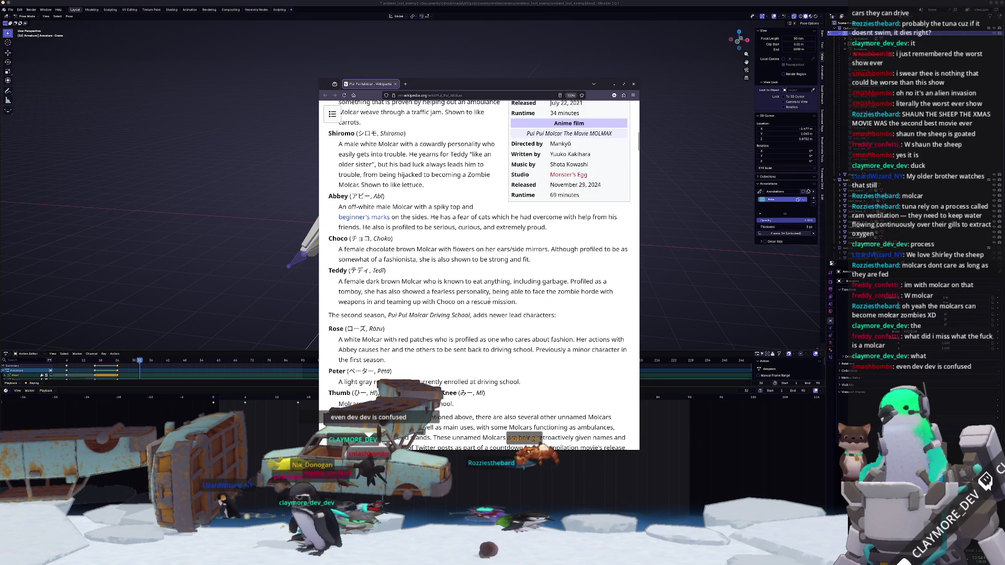
scroll(495, 306, "up", 1)
scroll(511, 318, "up", 2)
scroll(532, 333, "up", 2)
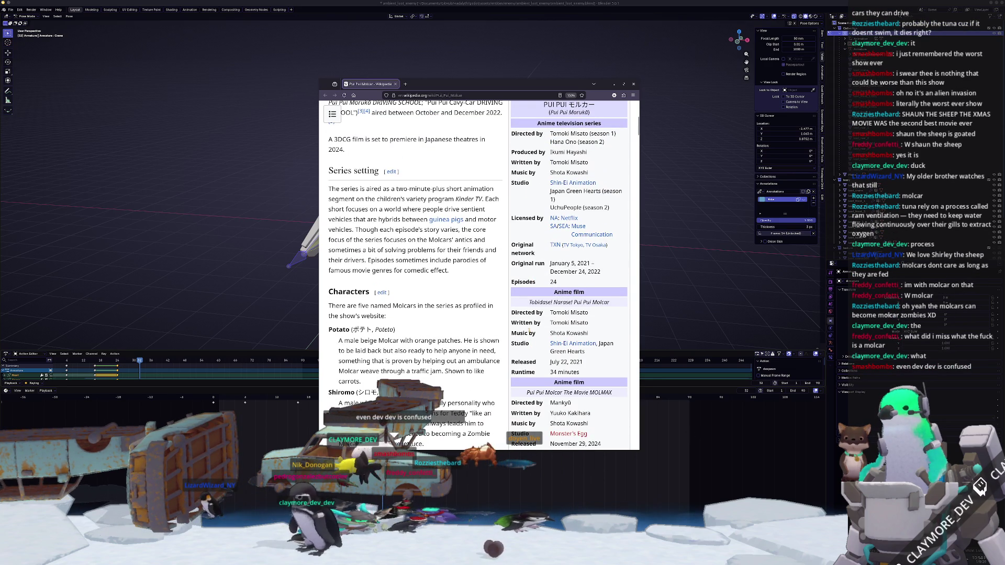
scroll(532, 333, "up", 2)
scroll(518, 338, "up", 1)
scroll(486, 345, "down", 1)
scroll(446, 356, "down", 2)
scroll(446, 355, "down", 5)
scroll(449, 352, "down", 5)
scroll(452, 348, "down", 5)
scroll(457, 344, "down", 3)
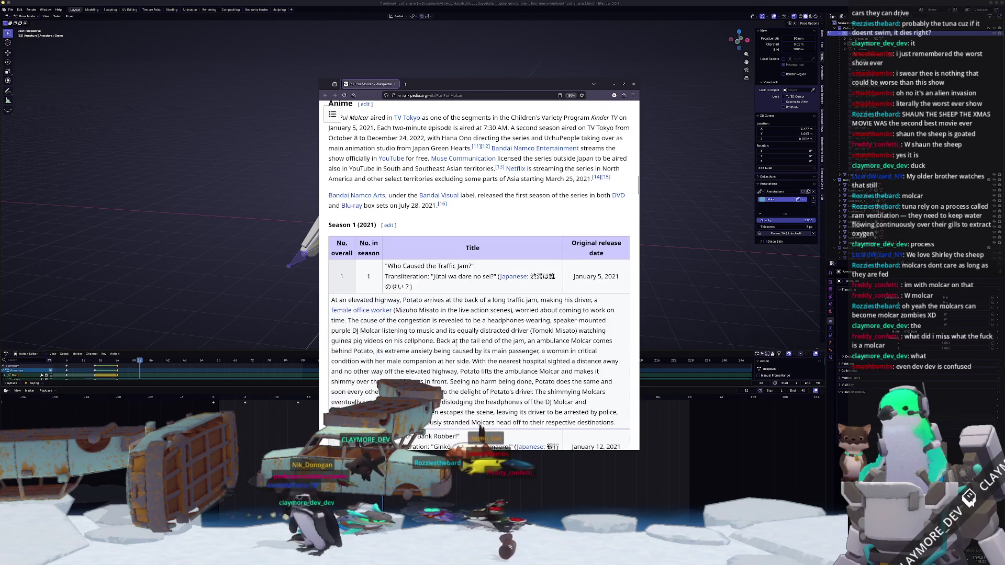
scroll(455, 344, "up", 1)
scroll(455, 344, "up", 1)
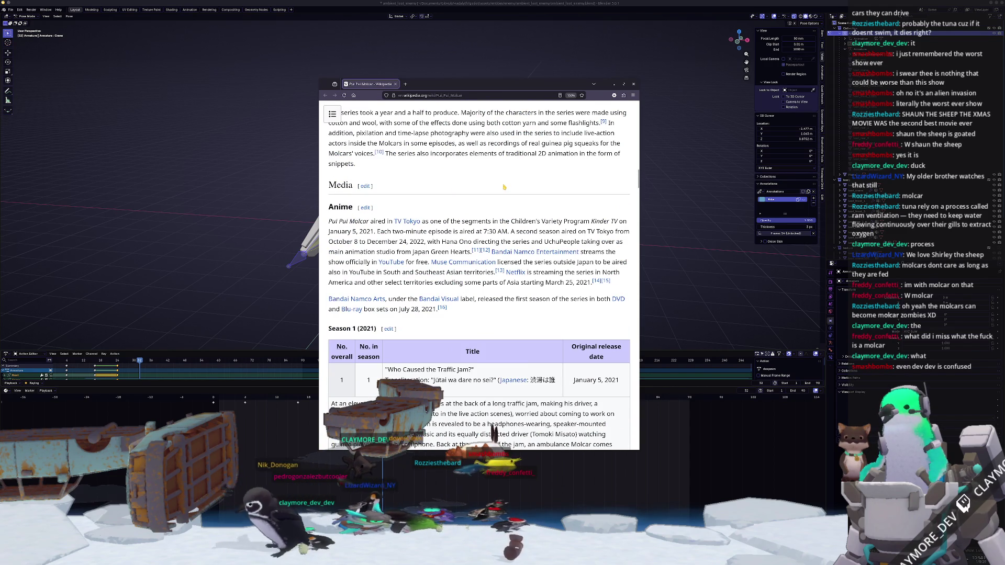
- Return to Blender, assign the spawn action to the rig, copy it, and view the mech from the right
key("ctrl+w")
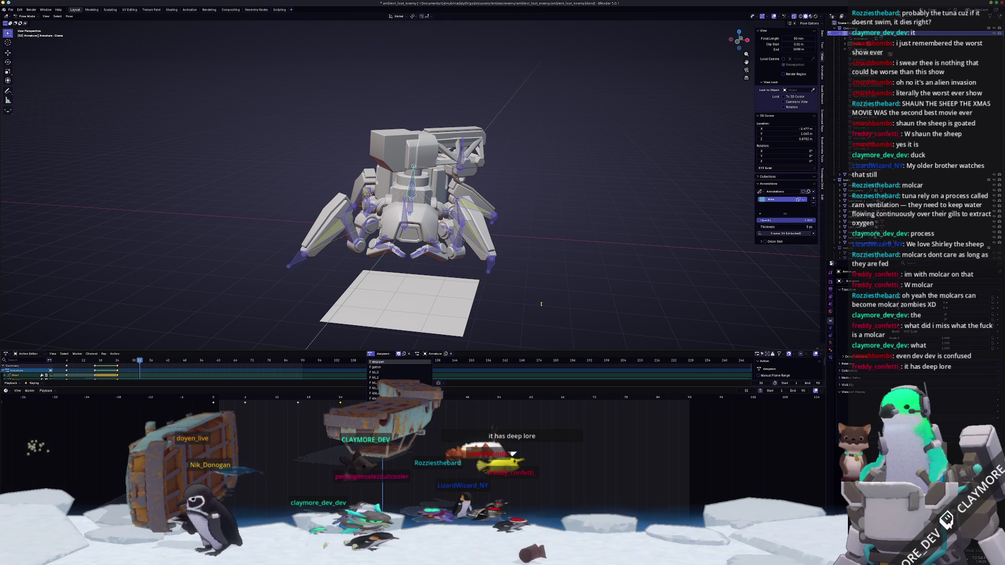
left_click(370, 355)
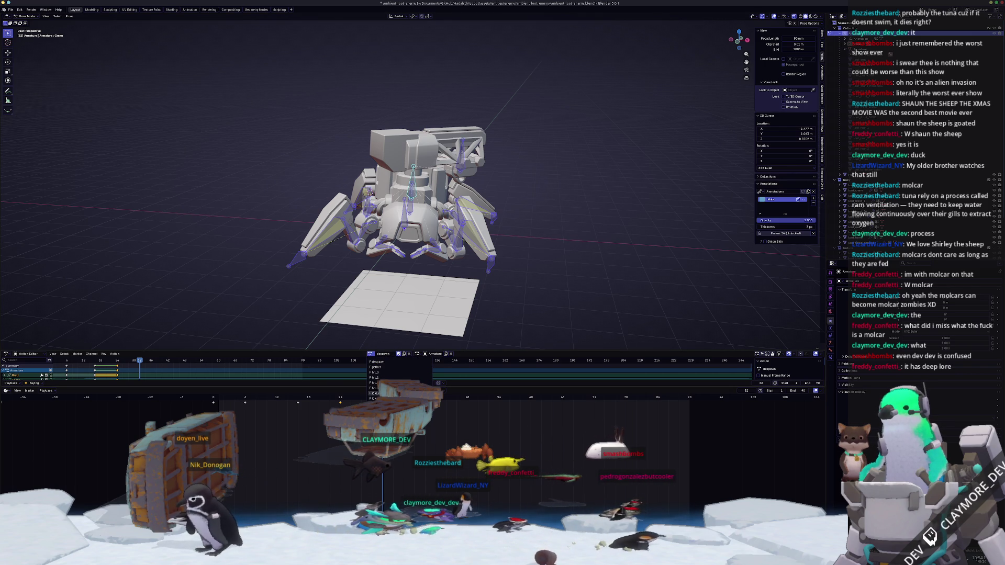
left_click(377, 394)
left_click(407, 355)
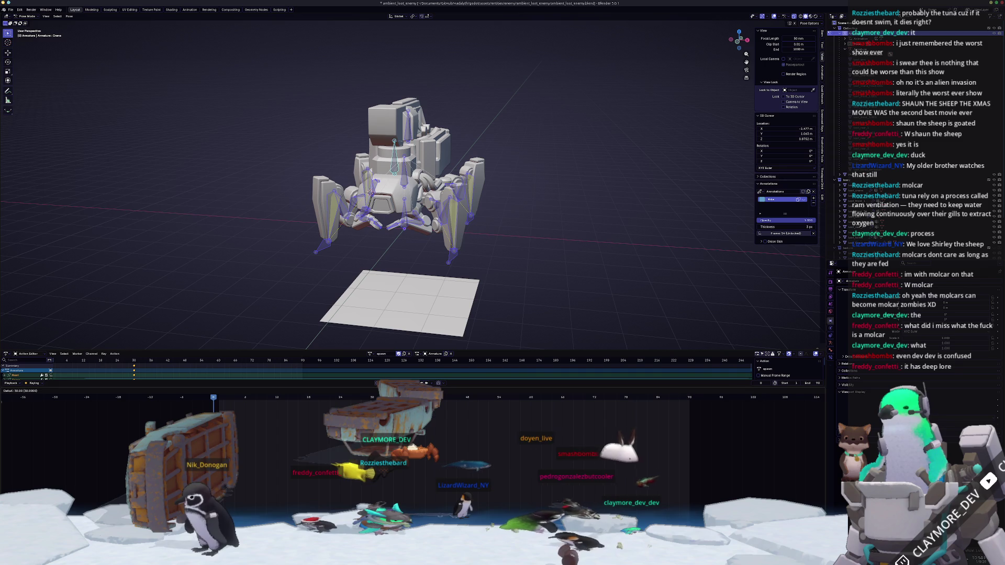
key("KP_3")
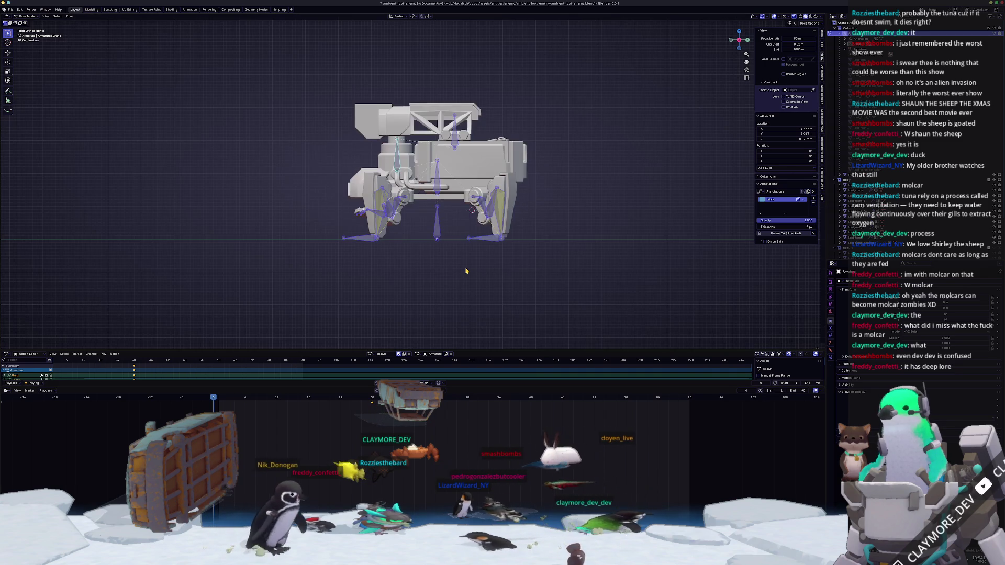
scroll(456, 271, "up", 2)
- Lower the selected rig bones along Z and tilt the body with a rotation
left_click_drag(548, 299, 489, 259)
key("g")
key("z")
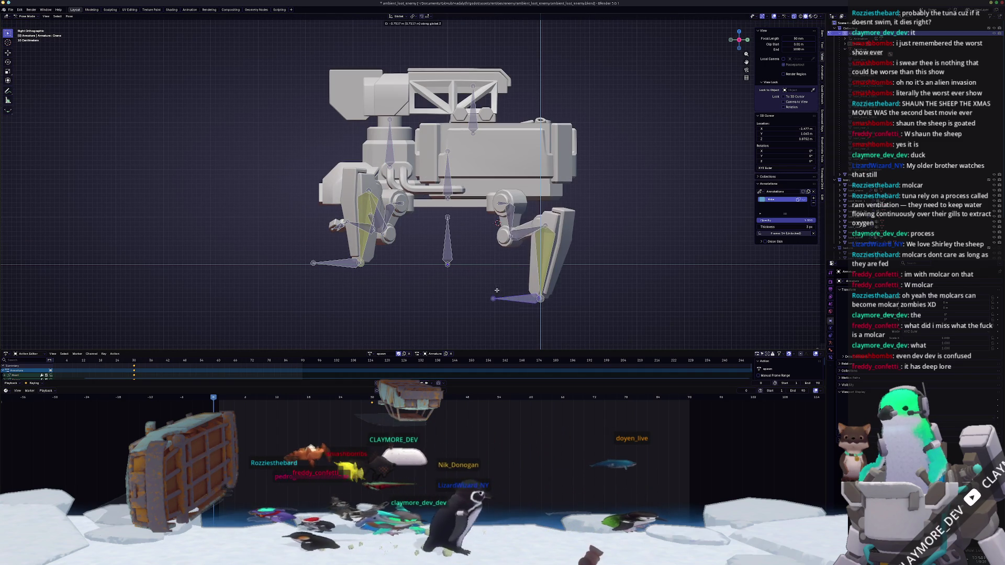
key("Escape")
scroll(444, 191, "down", 2)
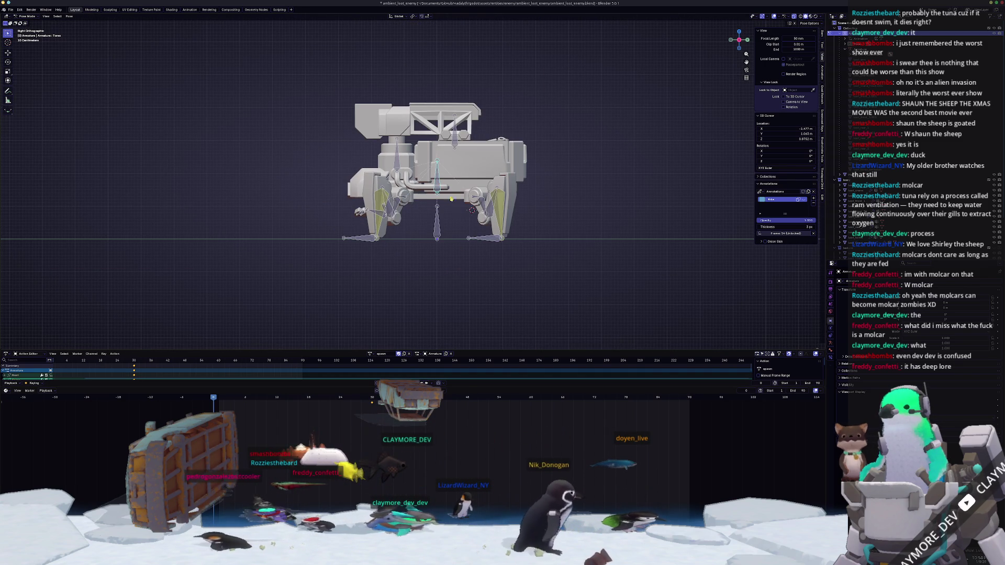
key("g")
key("z")
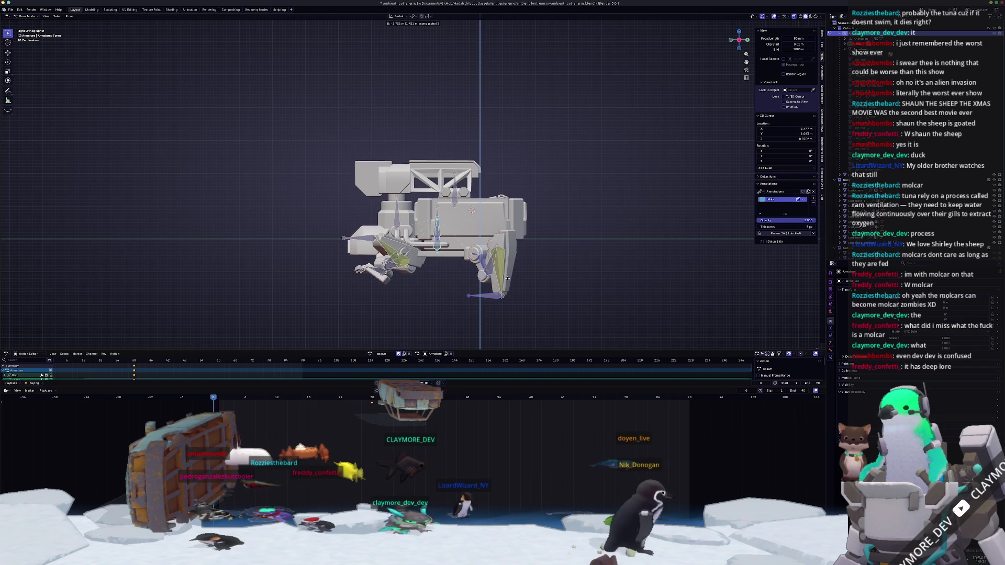
left_click(493, 289)
key("g")
key("z")
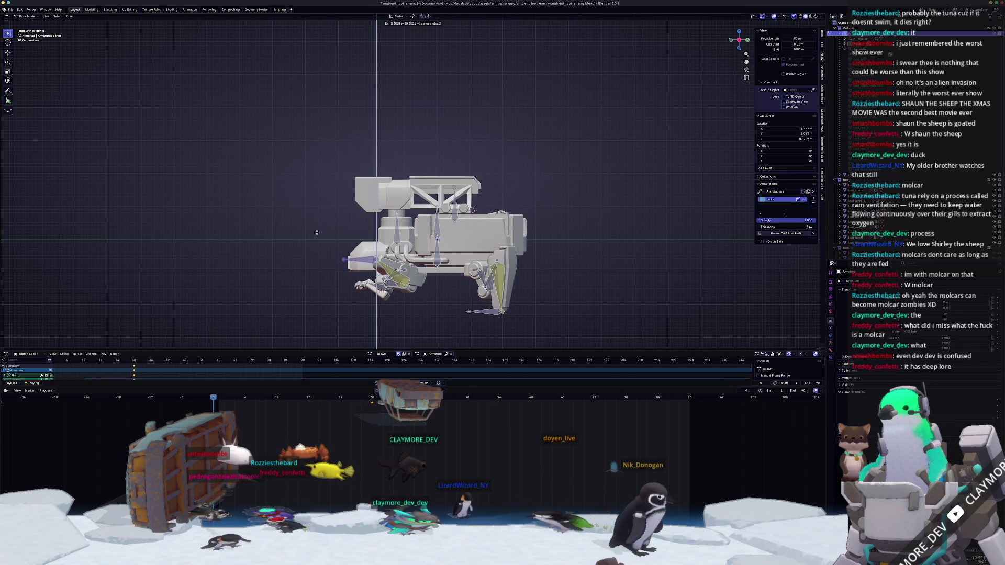
left_click(288, 233)
key("r")
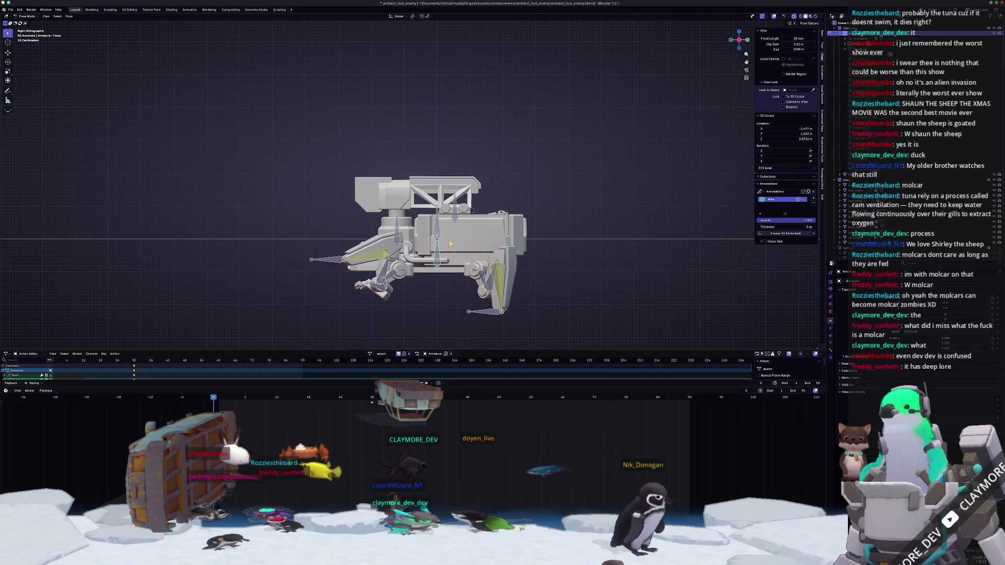
left_click(514, 253)
middle_click_drag(514, 253, 538, 162, "shift")
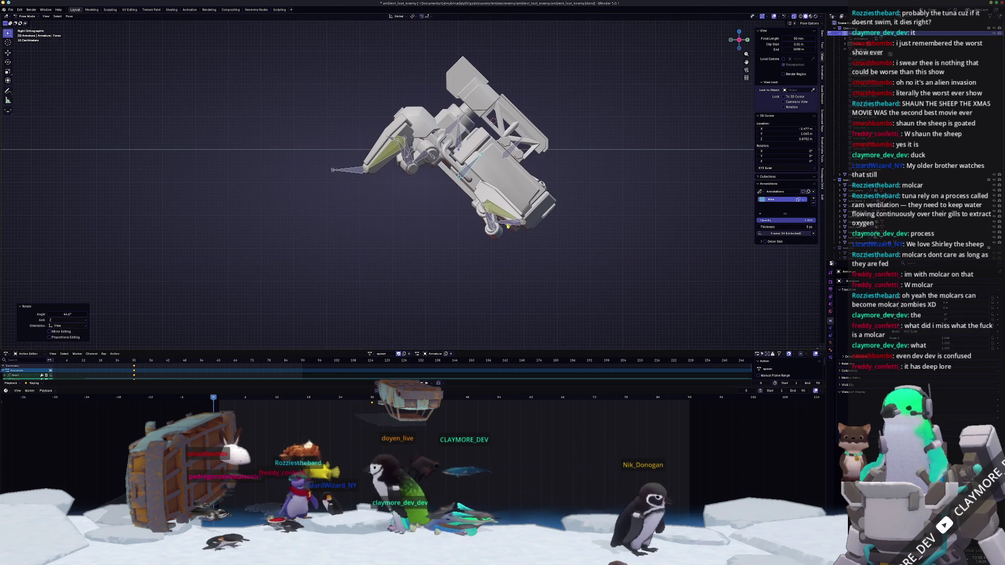
- Refine the body's vertical offset and tilt further, then play the action to check the pose
key("g")
key("z")
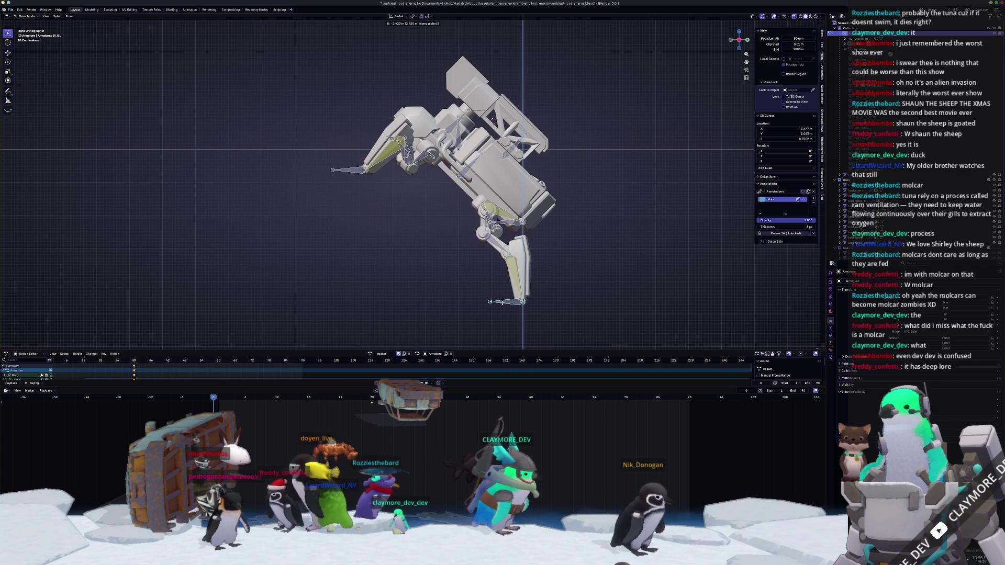
left_click(502, 303)
key("g")
key("Return")
scroll(504, 307, "down", 3)
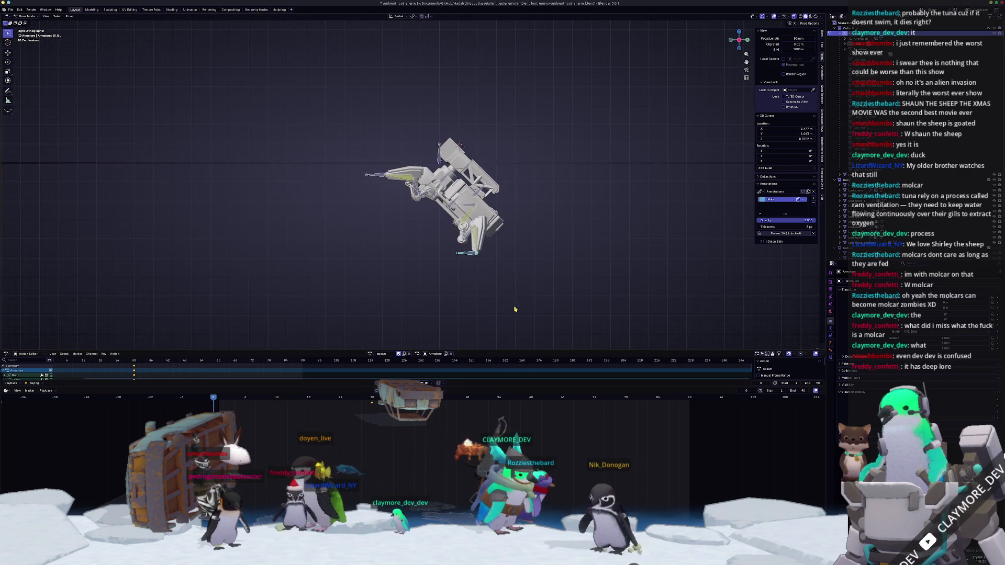
key("g")
key("z")
key("Return")
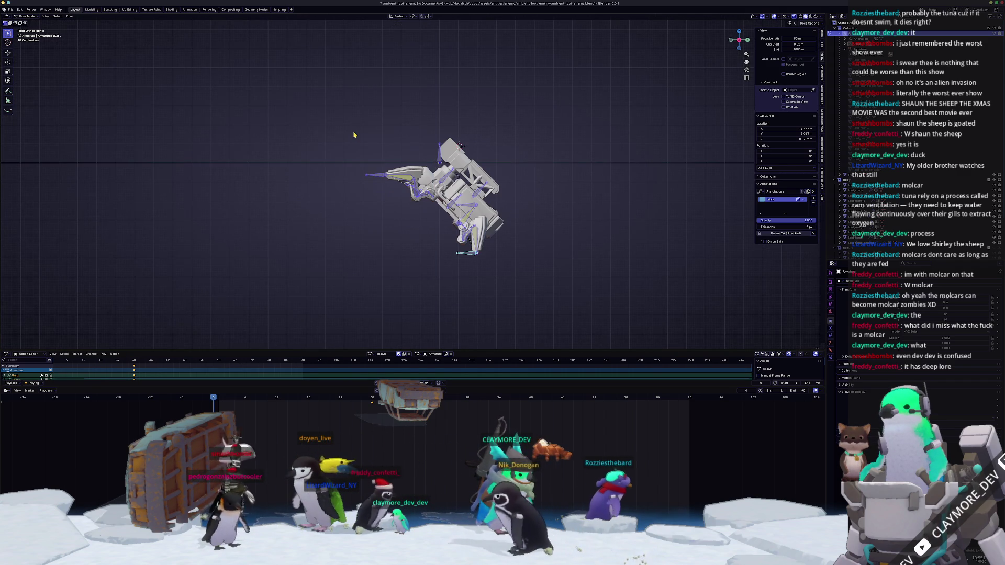
key("g")
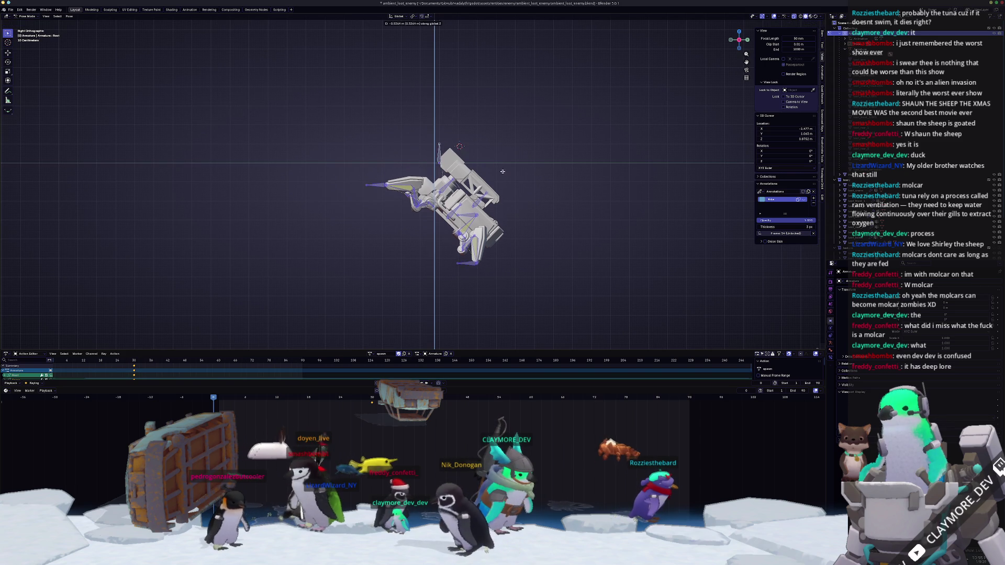
key("Return")
key("r")
key("g")
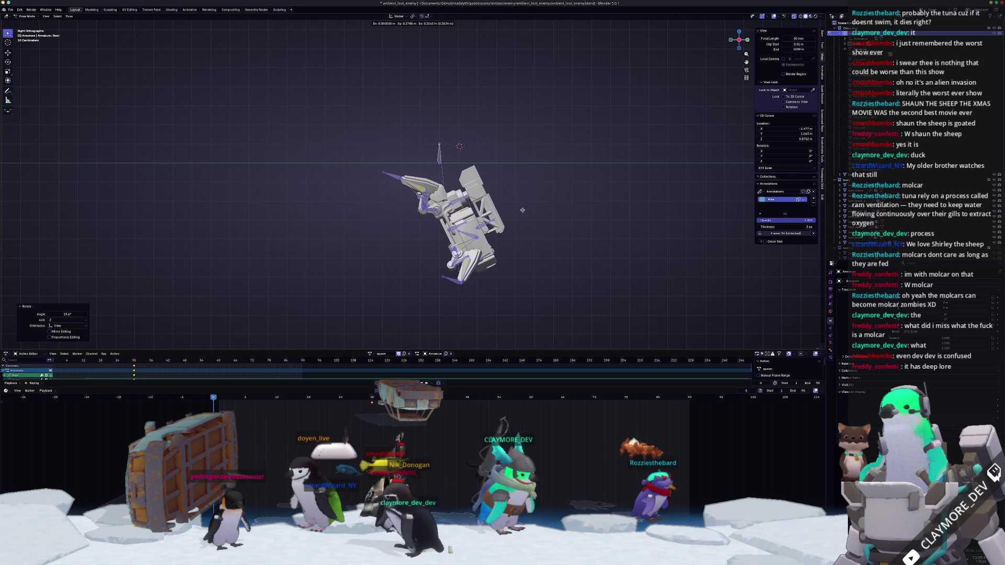
left_click(525, 216)
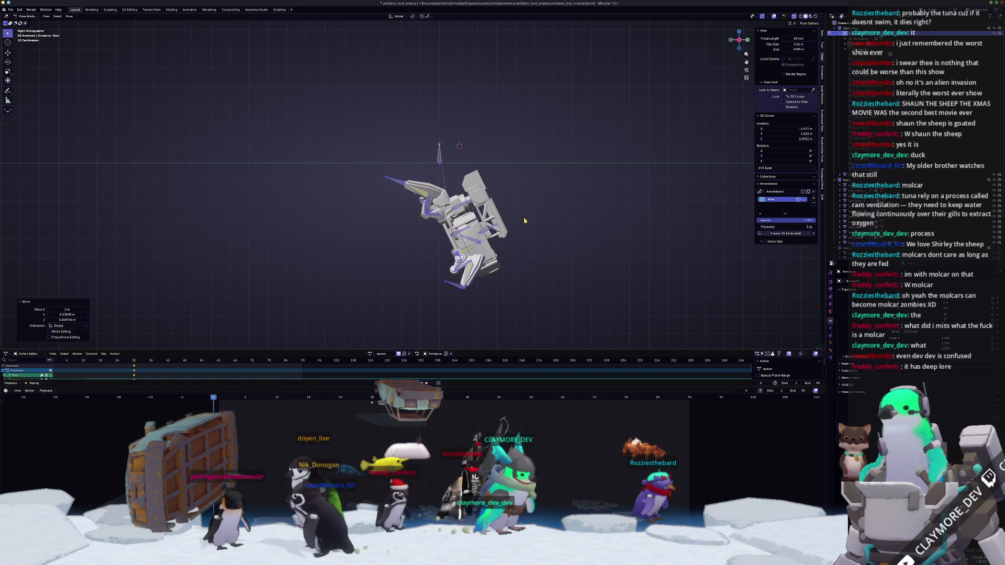
key("space")
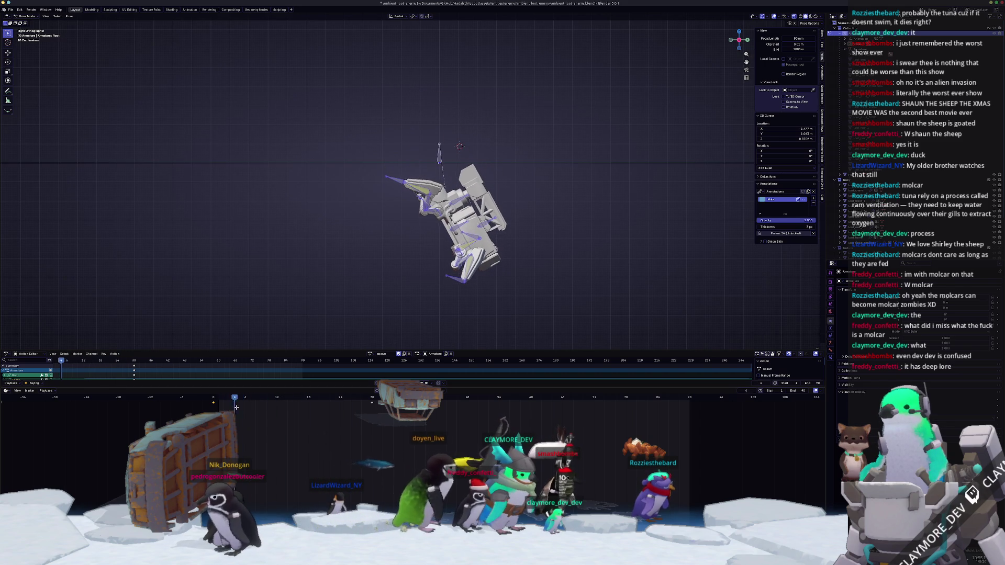
scroll(395, 183, "up", 2)
- Raise the front arm bone vertically into its lifted position
key("g")
key("z")
right_click(395, 182)
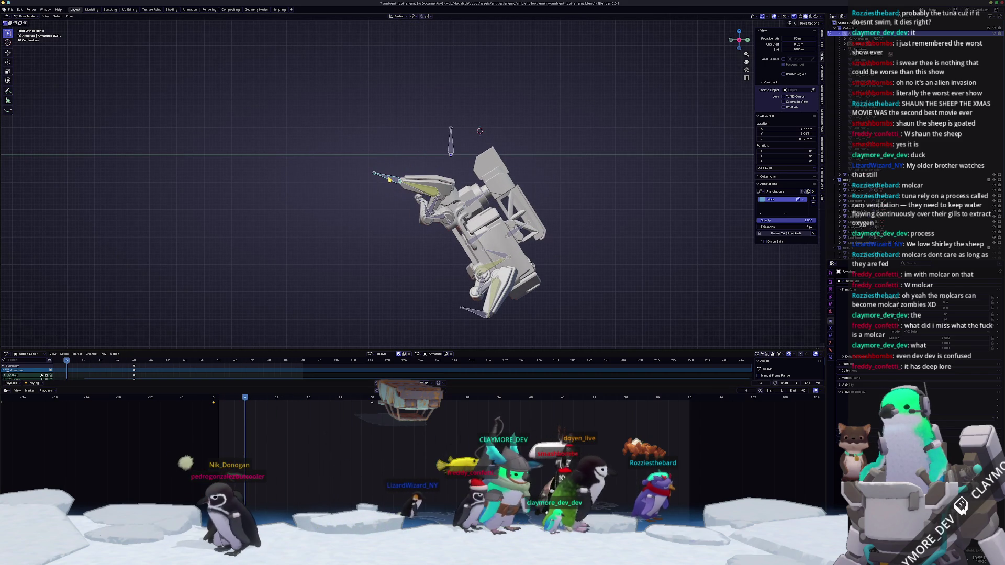
key("g")
key("z")
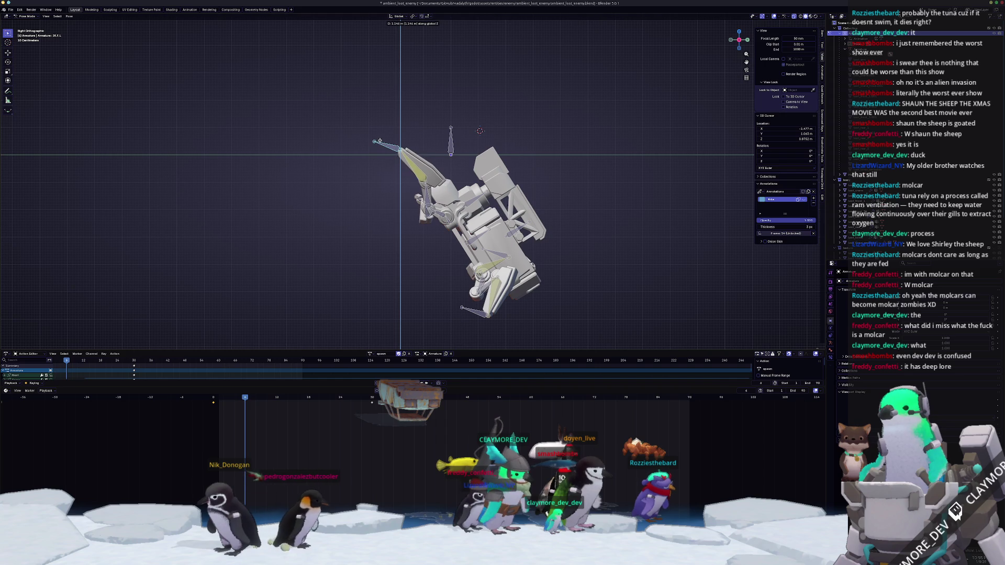
left_click(377, 142)
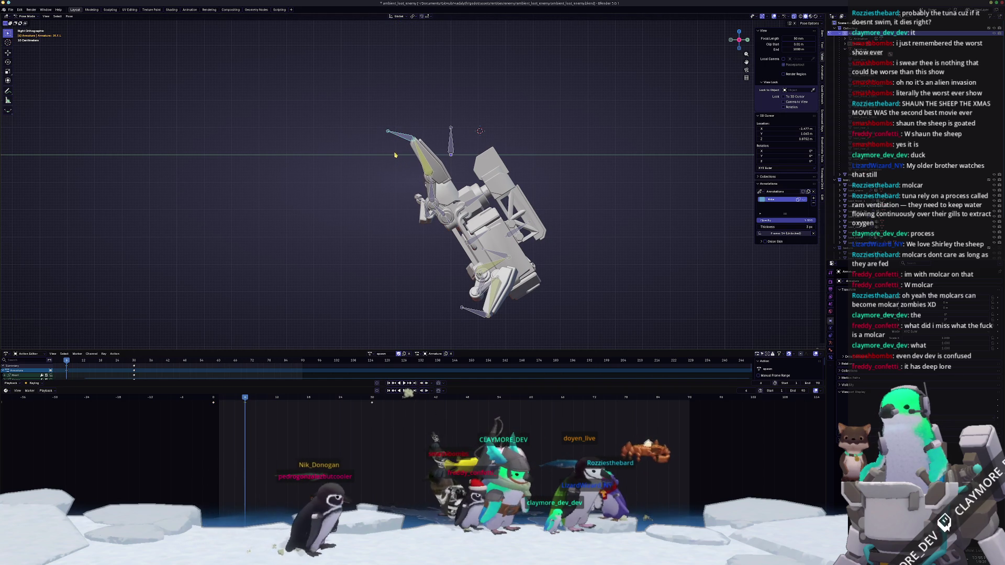
middle_click_drag(397, 134, 425, 157)
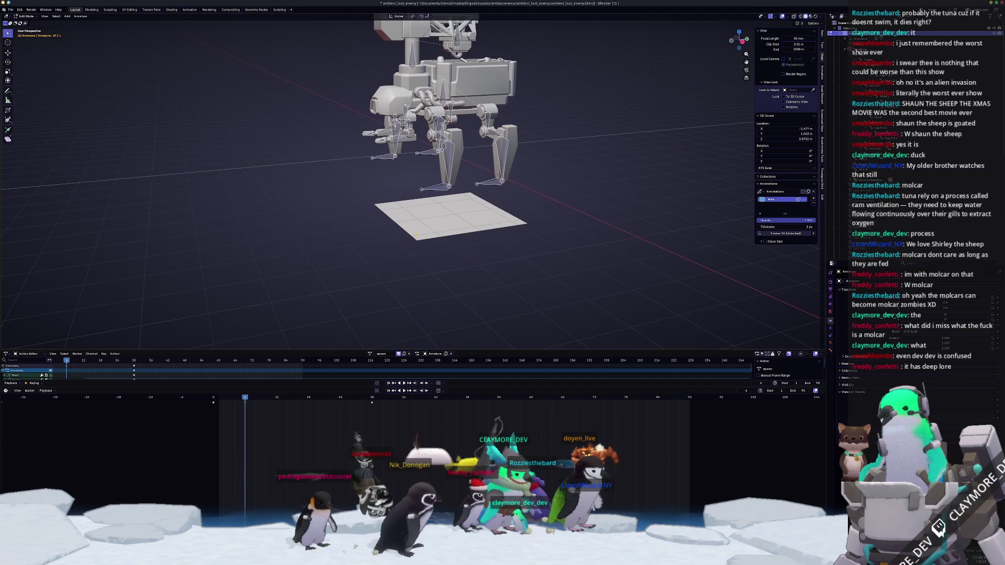
- Scale the ground plane up into a large sheet and play the mech's spawn action over it
left_click(414, 226)
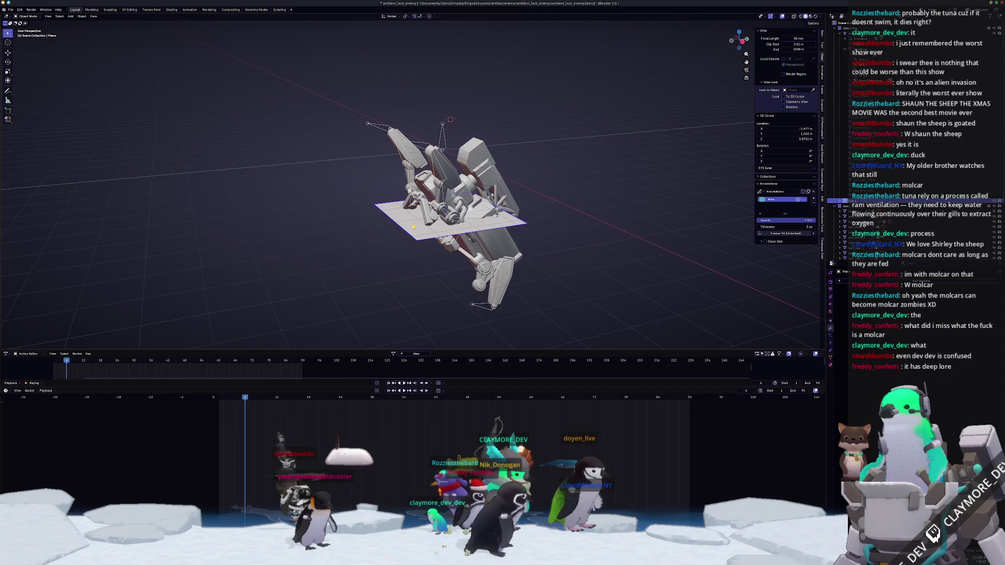
key("s")
left_click(691, 258)
middle_click_drag(691, 258, 416, 216)
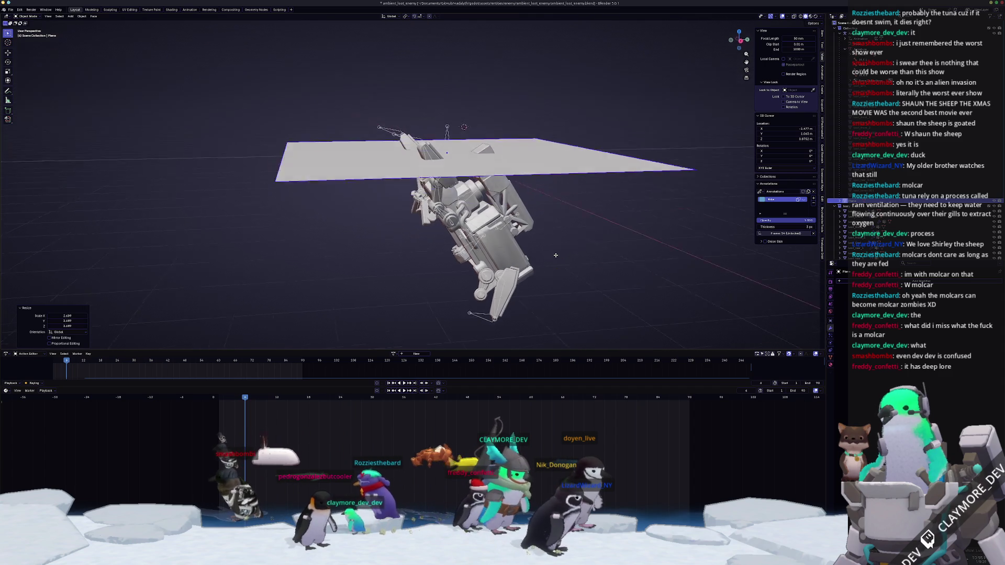
left_click(473, 318)
key("space")
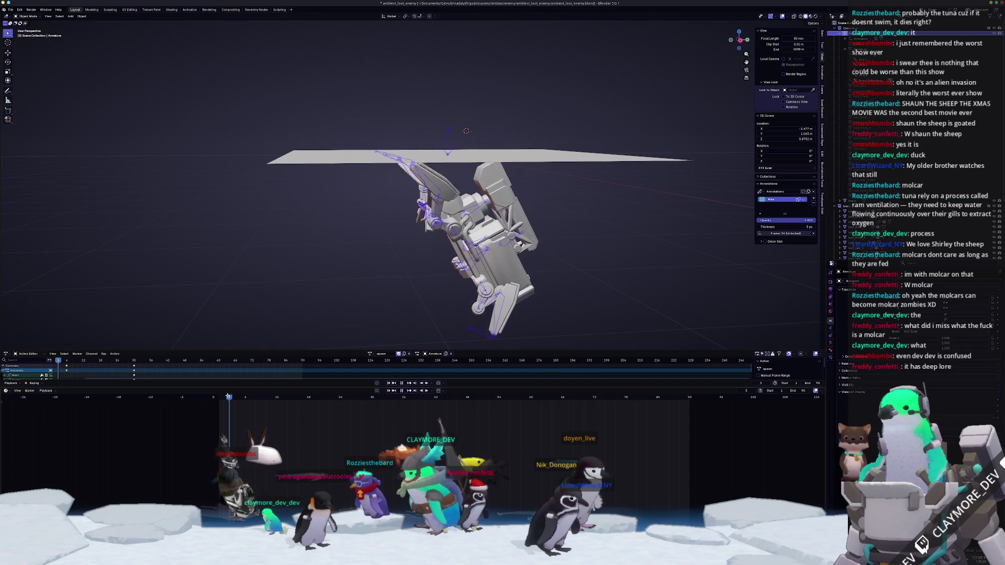
key("space")
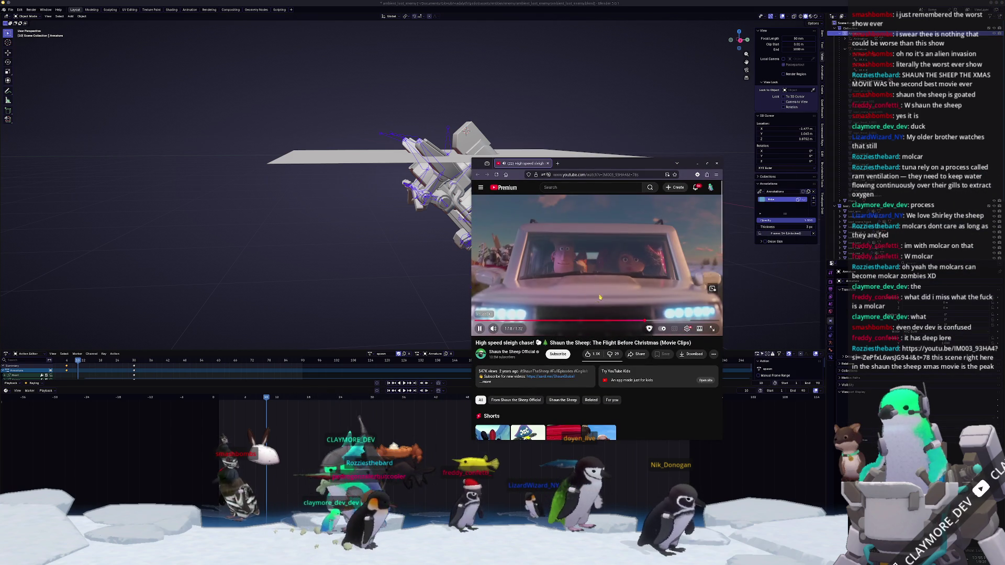
- Play and pause the Shaun the Sheep sleigh chase clip, then bring Blender back to the front
left_click(594, 267)
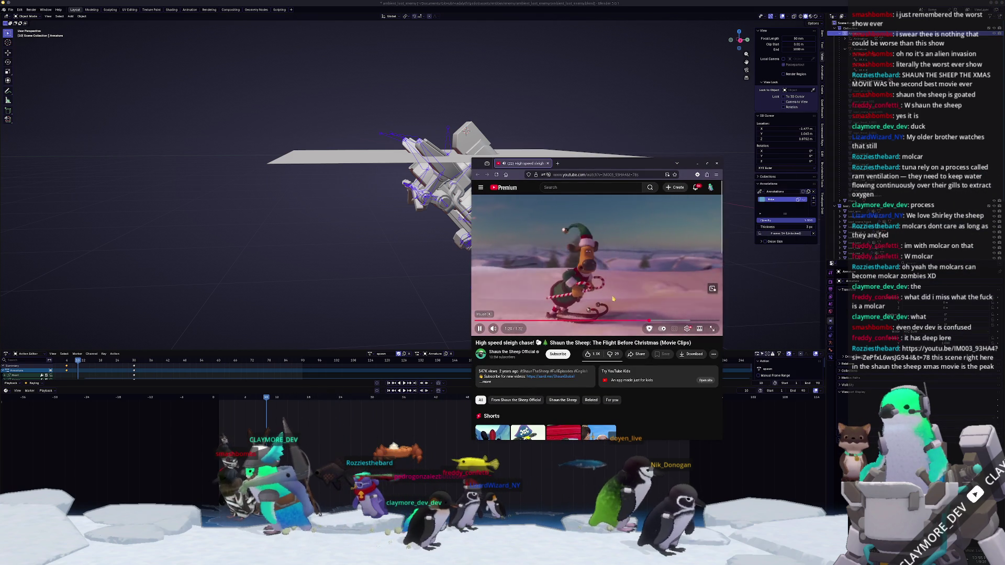
left_click(609, 301)
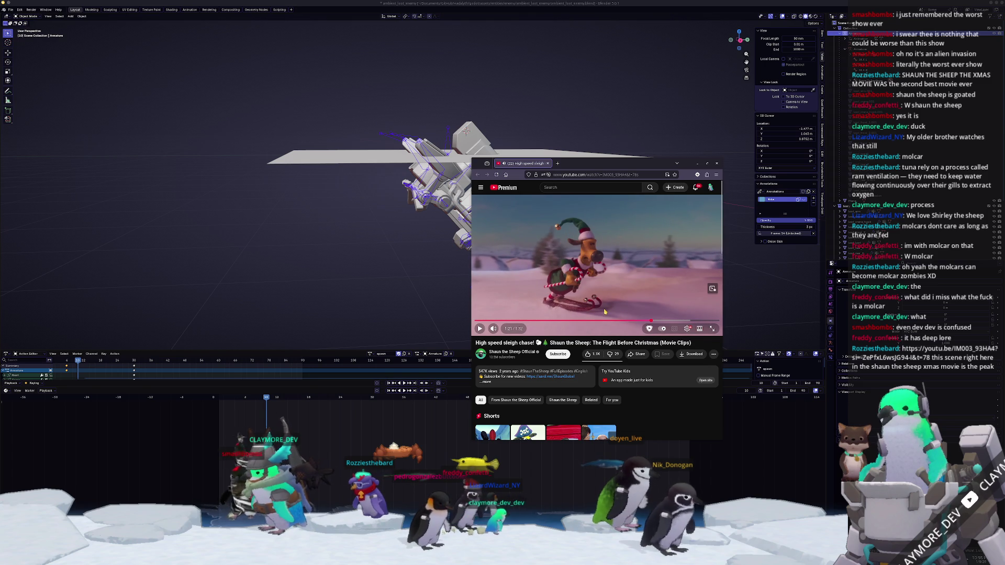
left_click(606, 305)
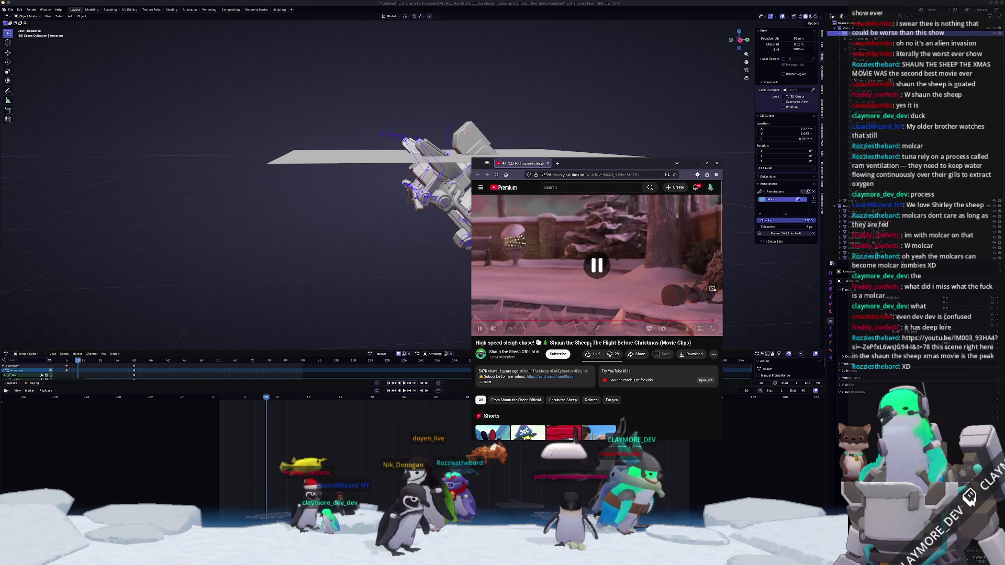
key("space")
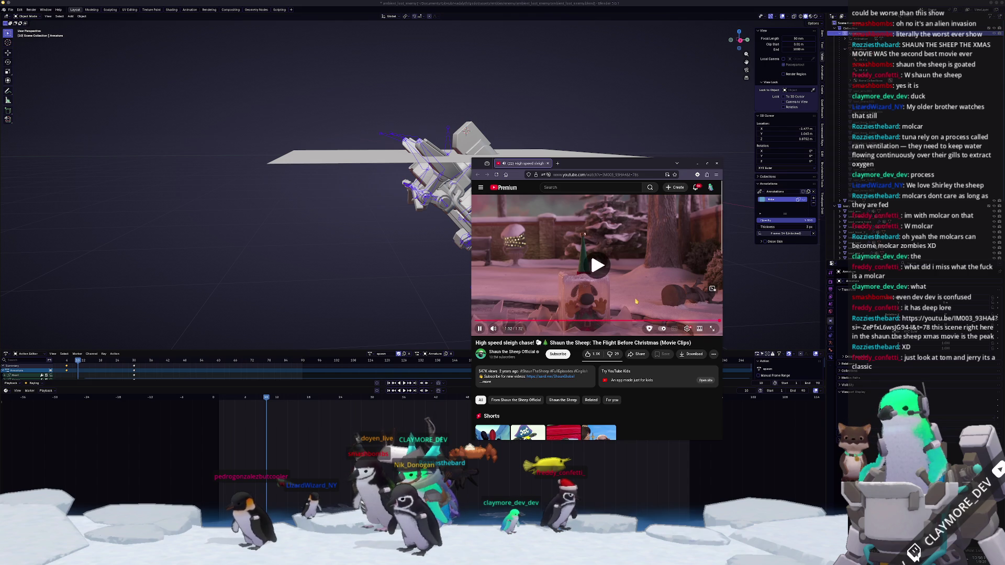
left_click(584, 299)
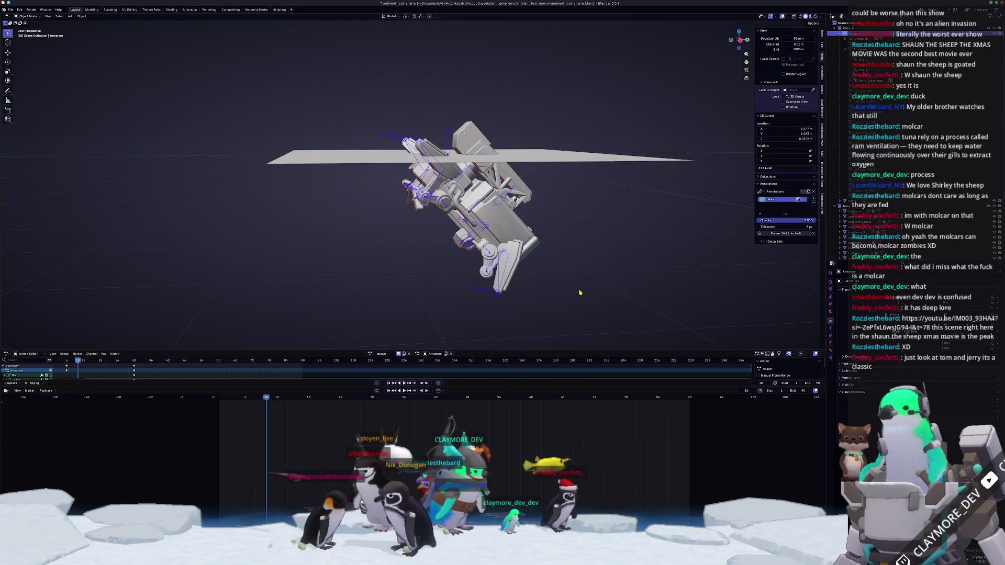
- In Pose Mode from the right view, rotate and raise the armature, undoing the tilt so the mech stands upright
key("ctrl+Tab")
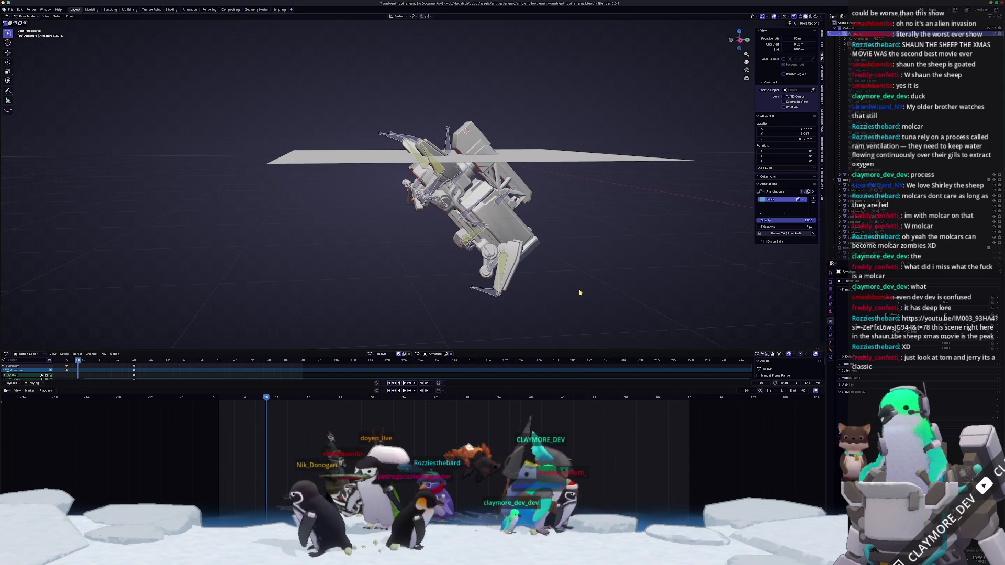
key("a")
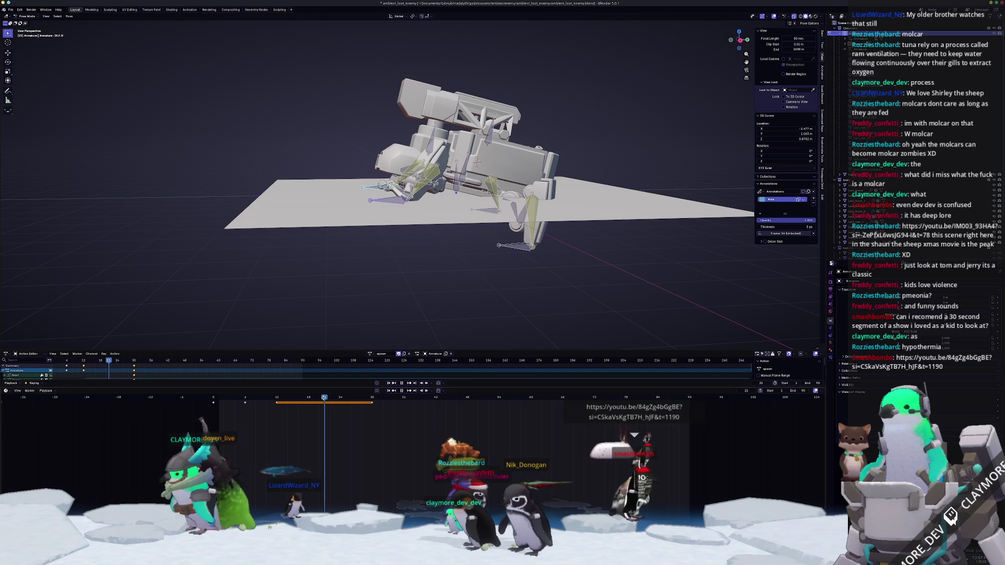
key("KP_3")
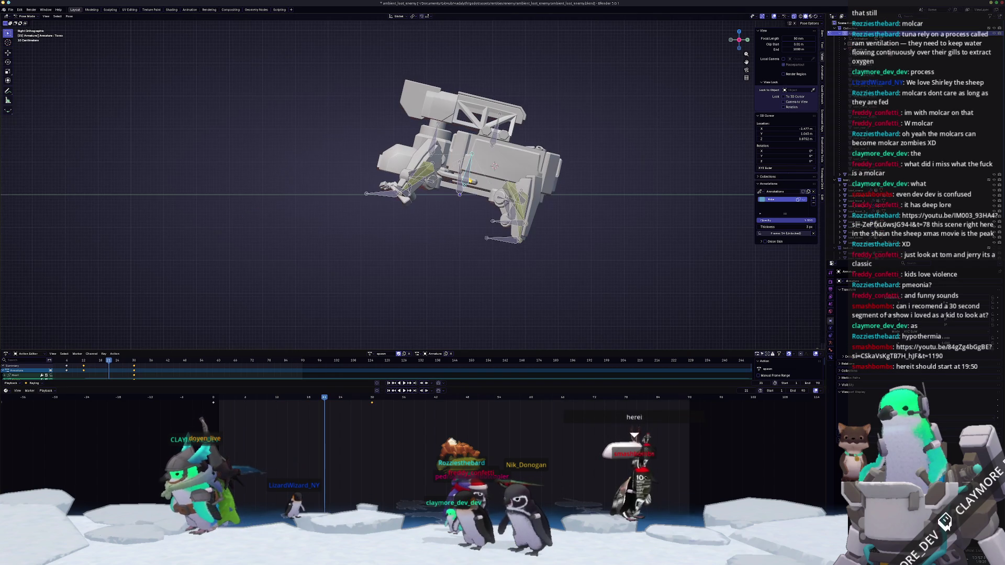
key("r")
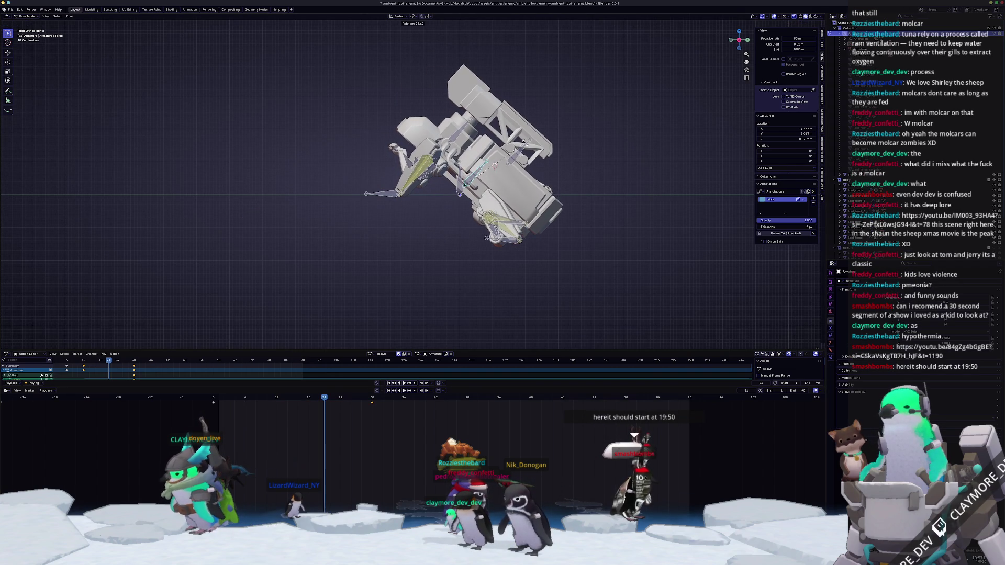
key("Return")
key("g")
key("z")
key("Return")
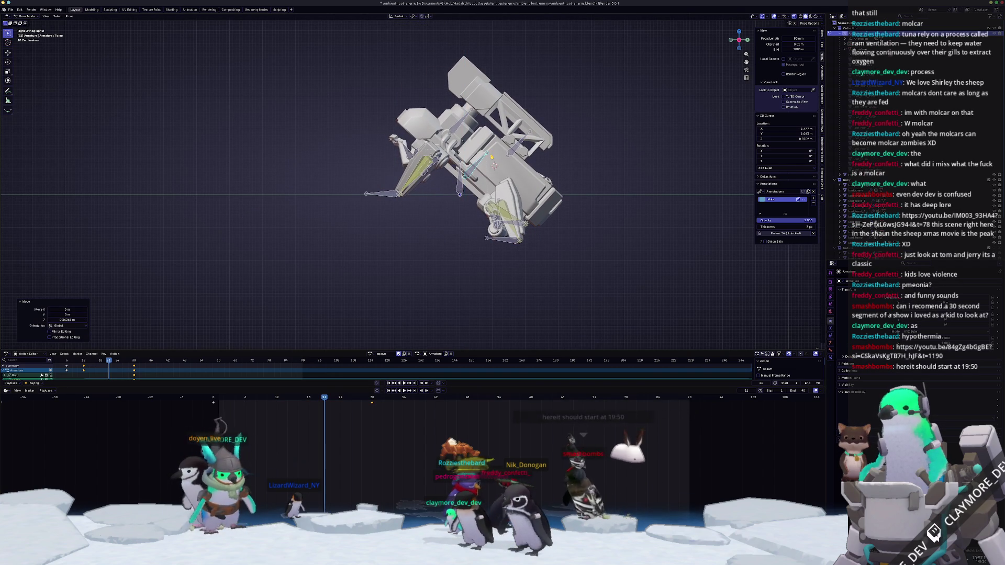
key("ctrl+z")
middle_click_drag(376, 188, 440, 157)
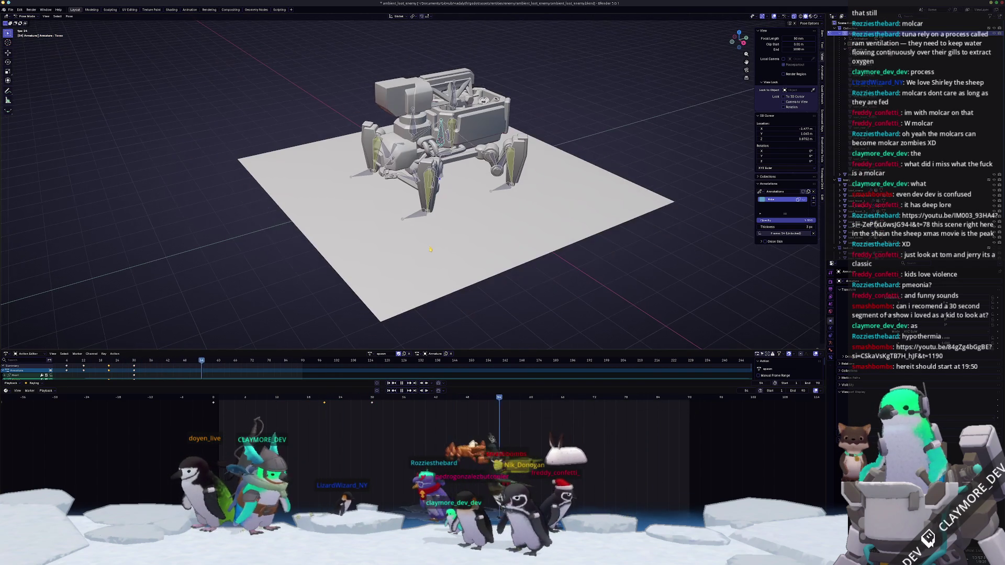
- Play the mech's spawn action once, then switch to the YouTube browser window
key("space")
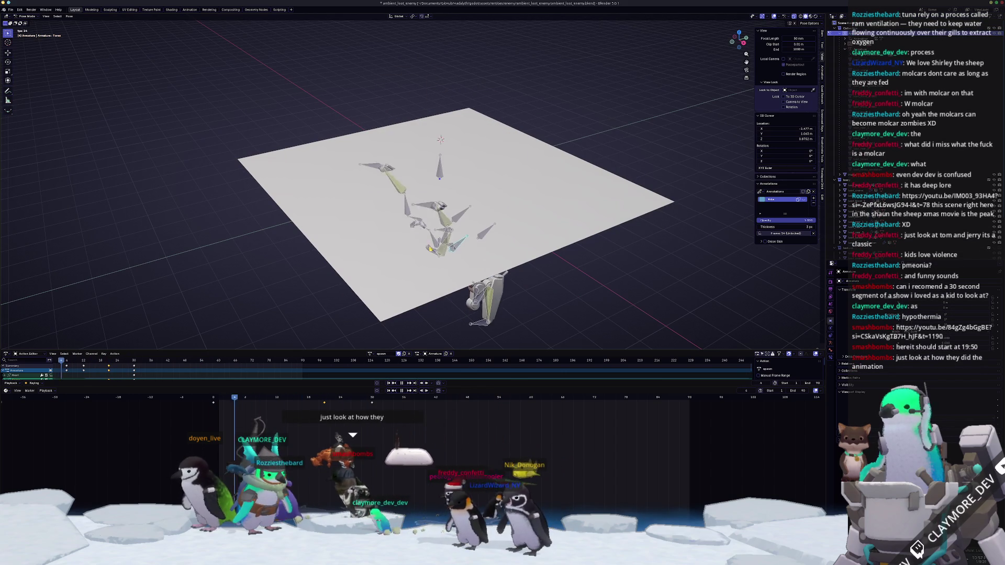
key("space")
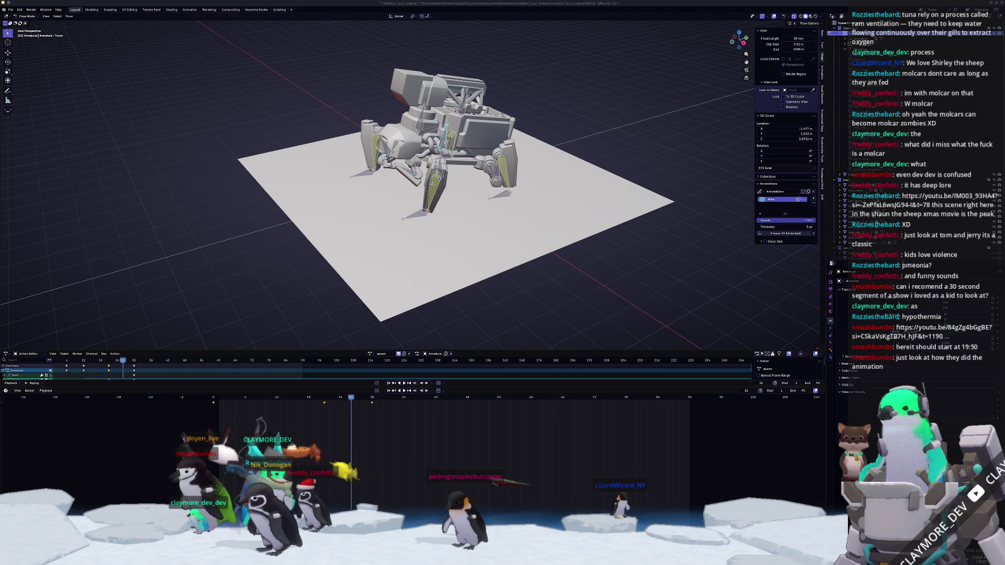
key("alt+Tab")
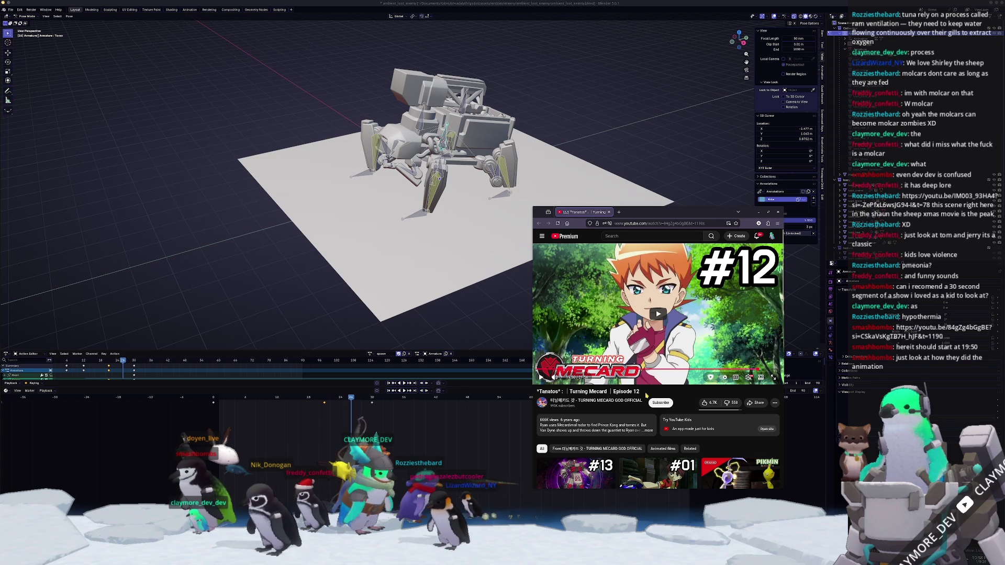
- Expand the Turning Mecard episode description, briefly play it, and drag the browser window up-left
left_click_drag(620, 427, 626, 429)
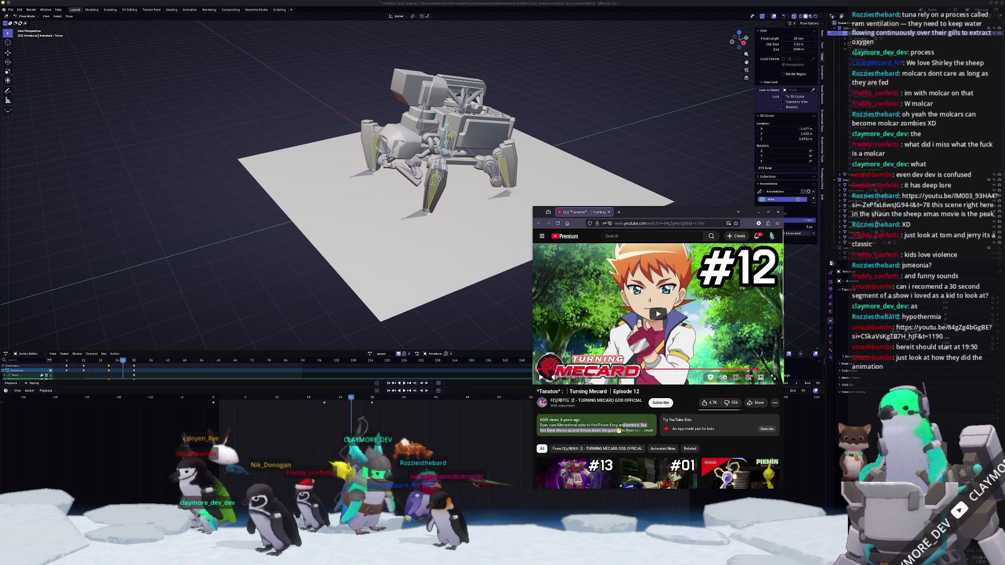
left_click(617, 430)
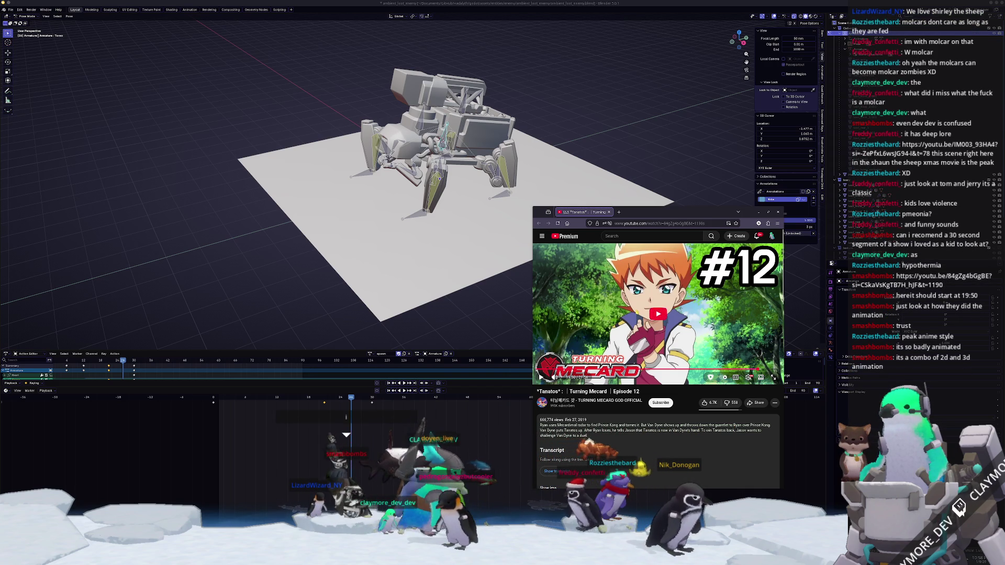
key("space")
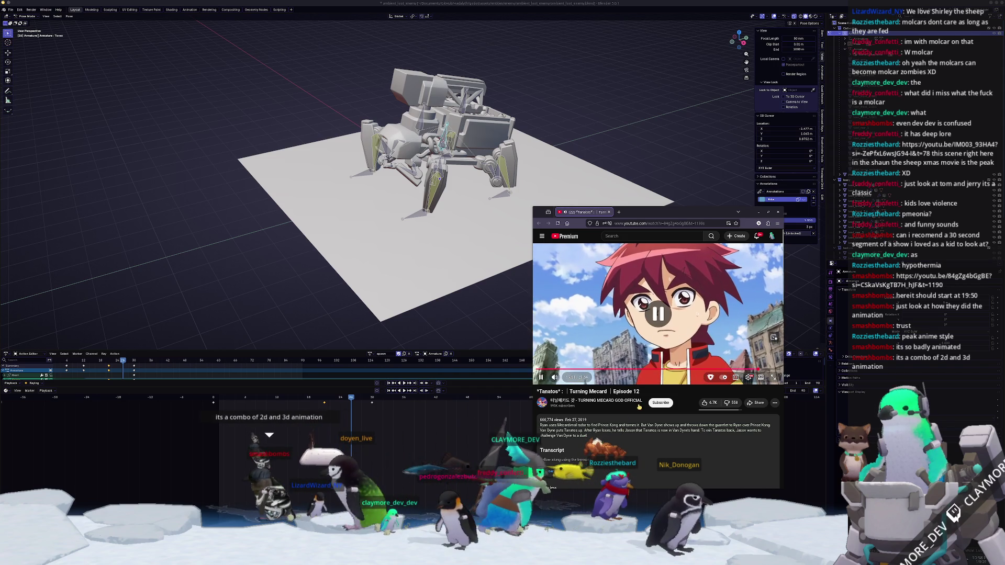
key("space")
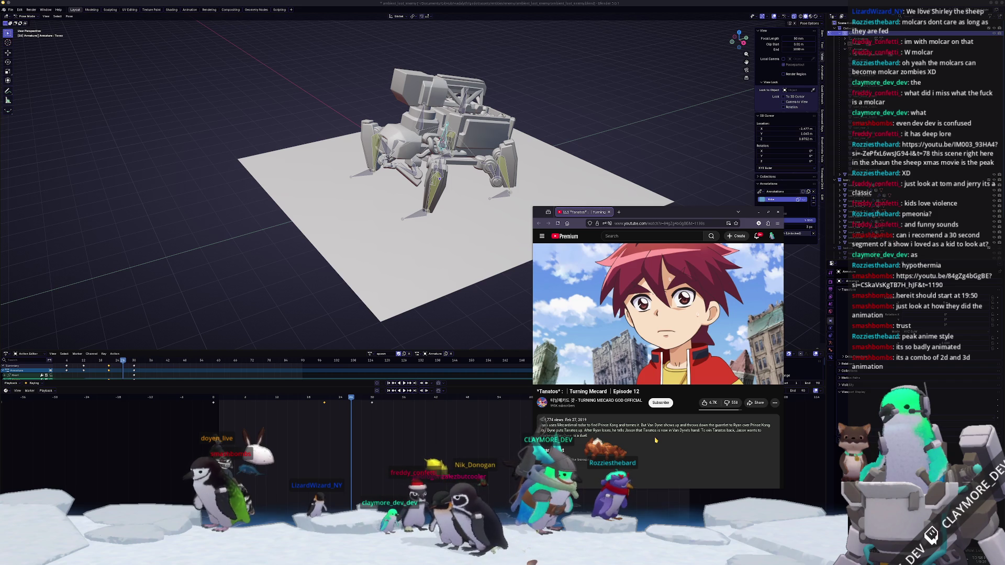
left_click_drag(773, 336, 724, 276)
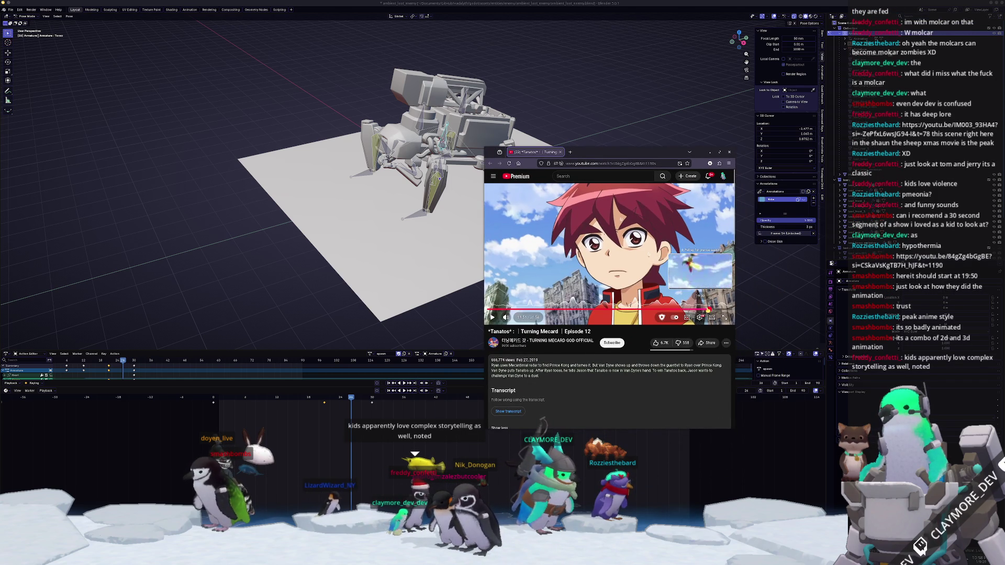
- Watch the episode from 19:50, pausing and jumping back to 21:04
left_click(709, 310)
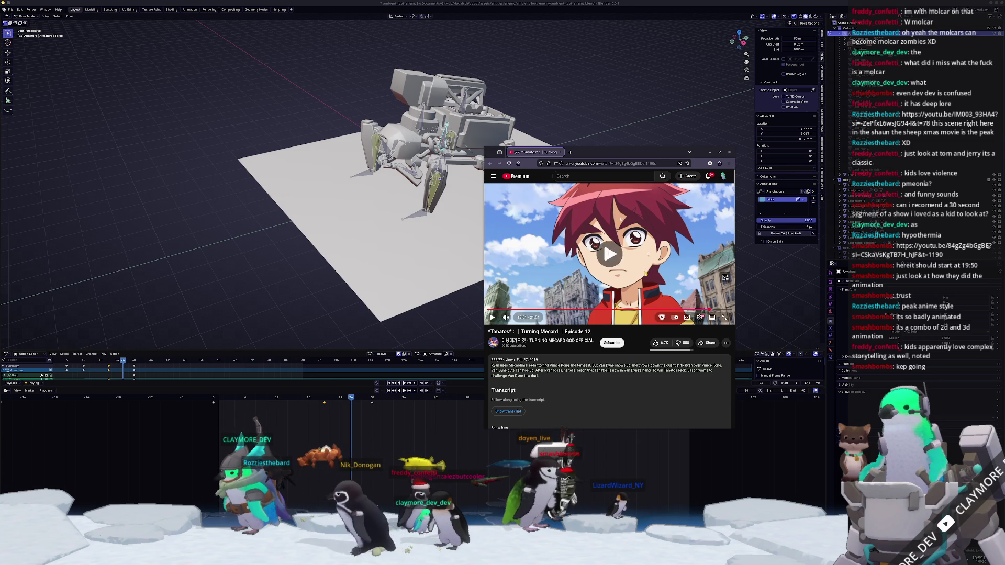
key("space")
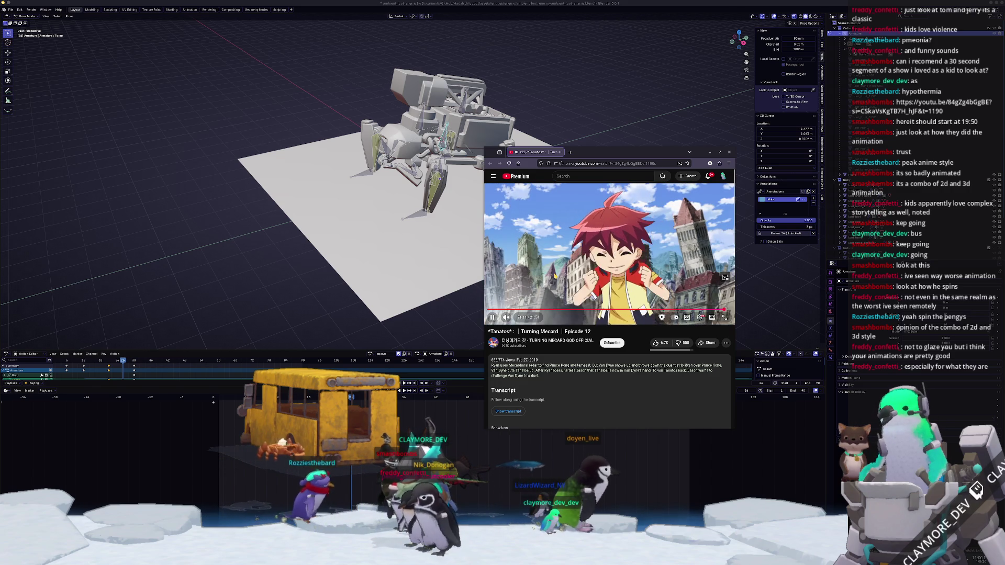
key("space")
left_click(715, 308)
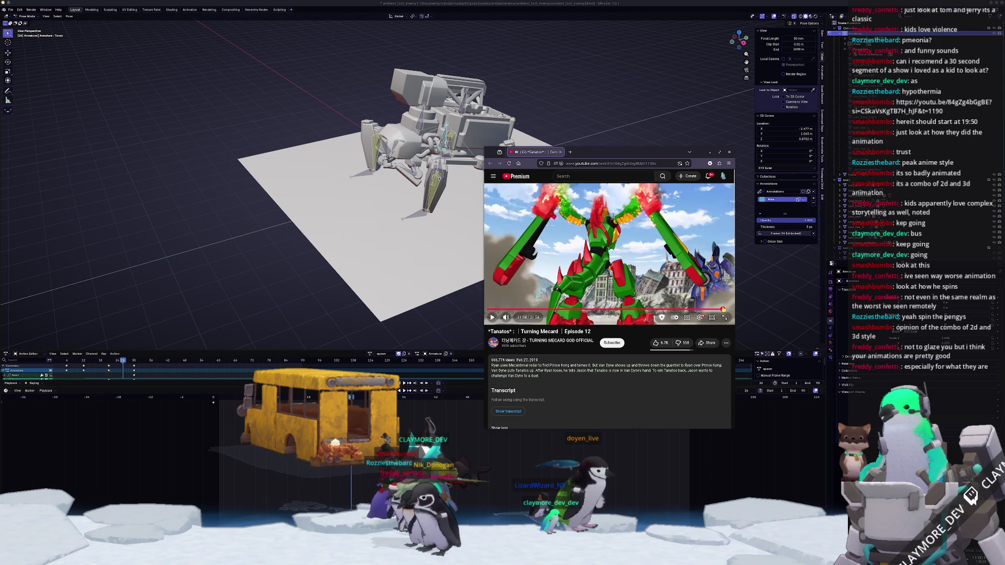
key("space")
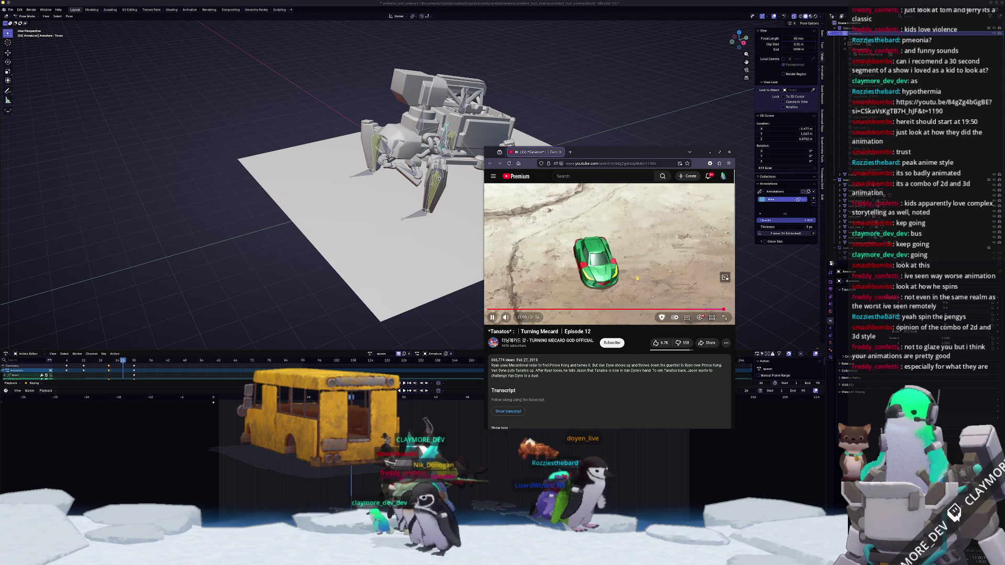
key("space")
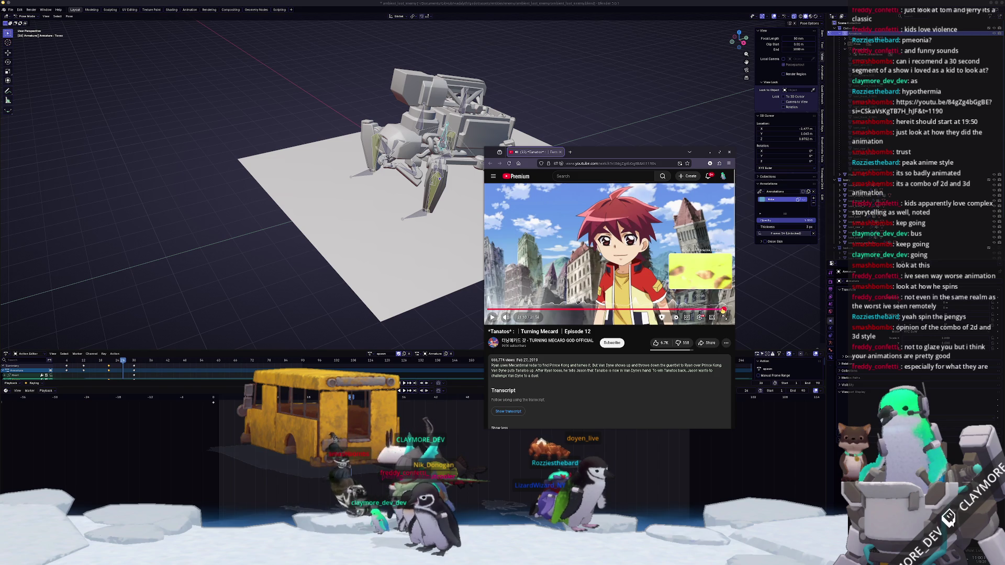
- Scrub the mech scenes between 21:07 and 21:13, then hide the browser to show Blender
left_click(722, 309)
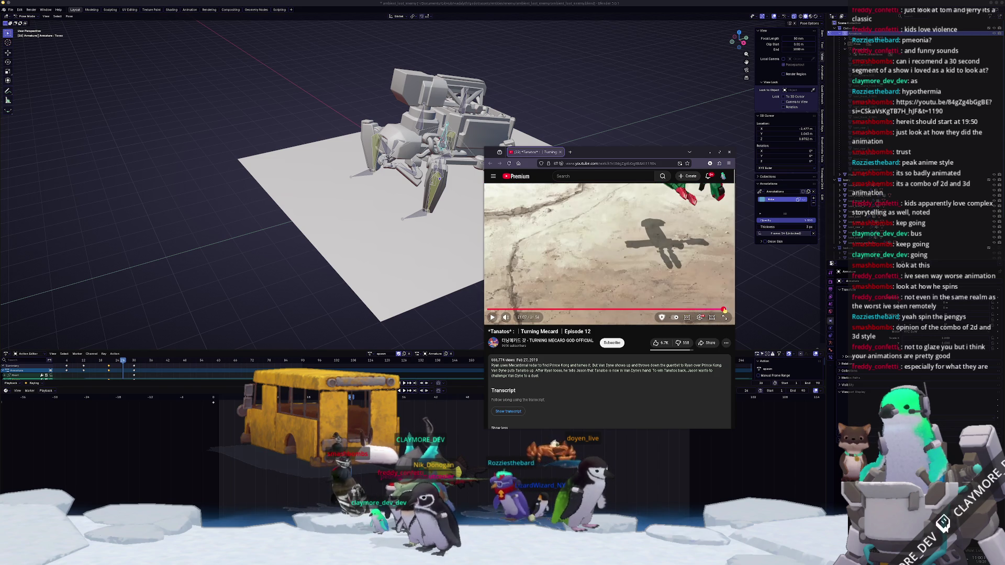
left_click(723, 309)
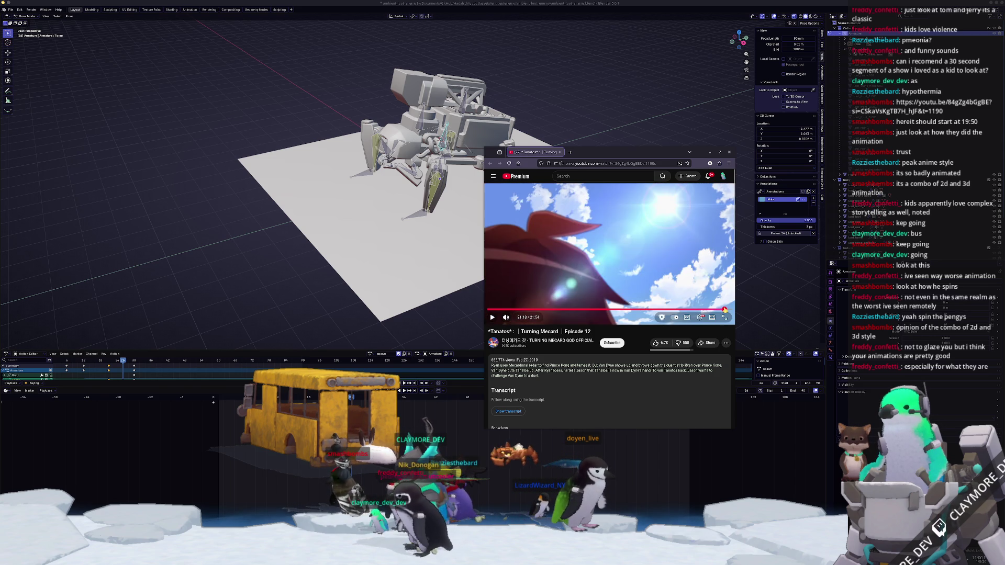
left_click(724, 310)
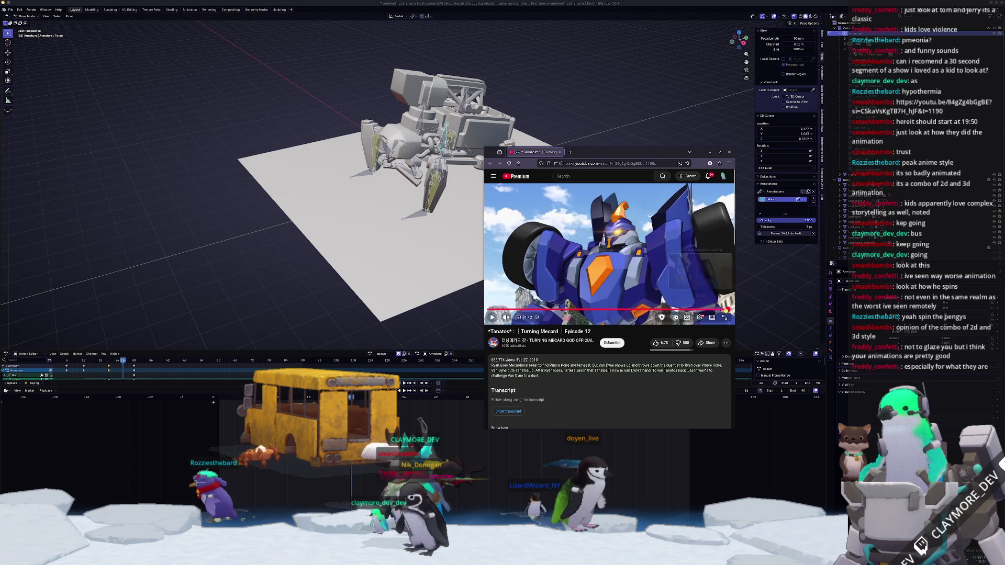
left_click(598, 122)
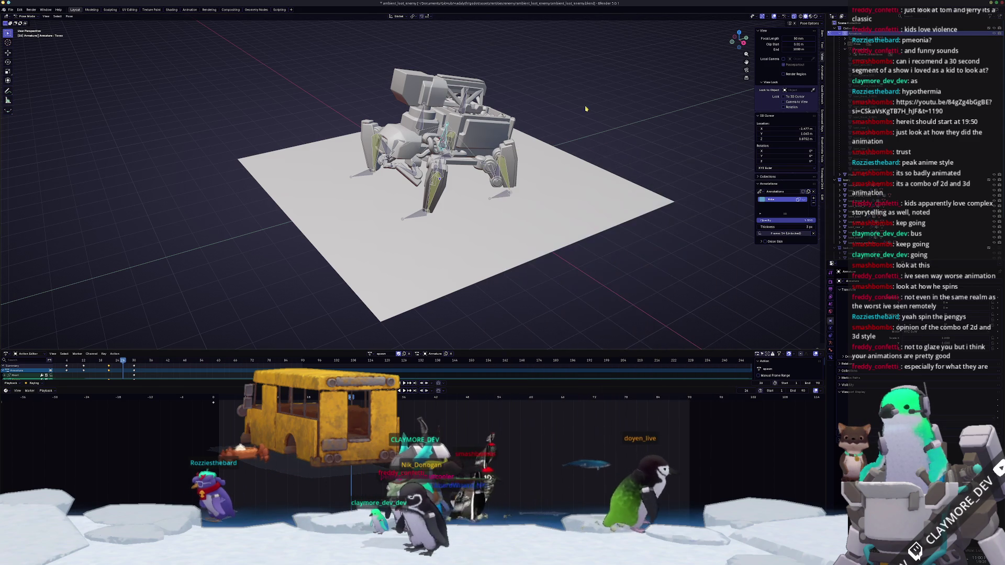
scroll(598, 121, "up", 2)
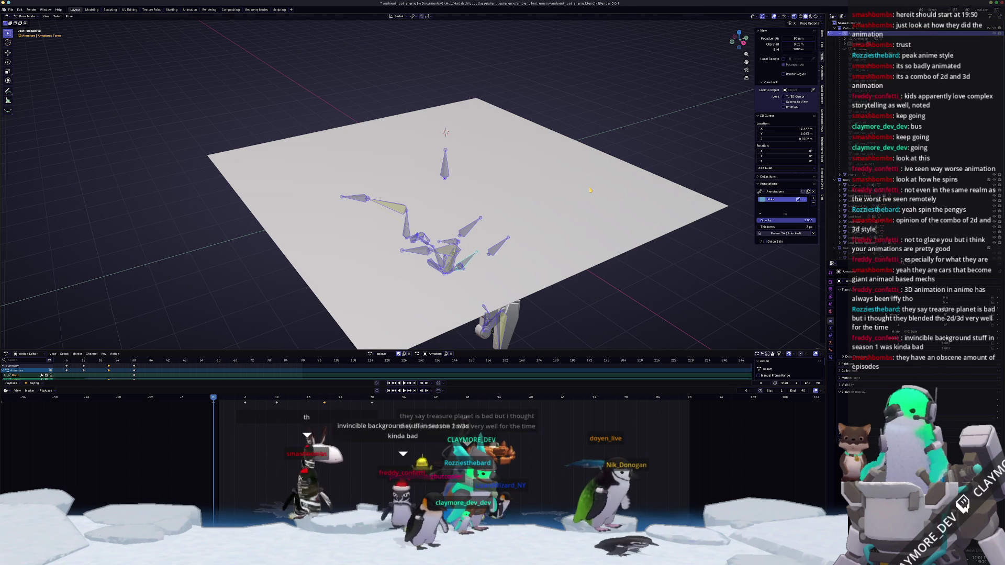
- Replay the spawn animation and pull the view back to frame the whole mech and plane
key("space")
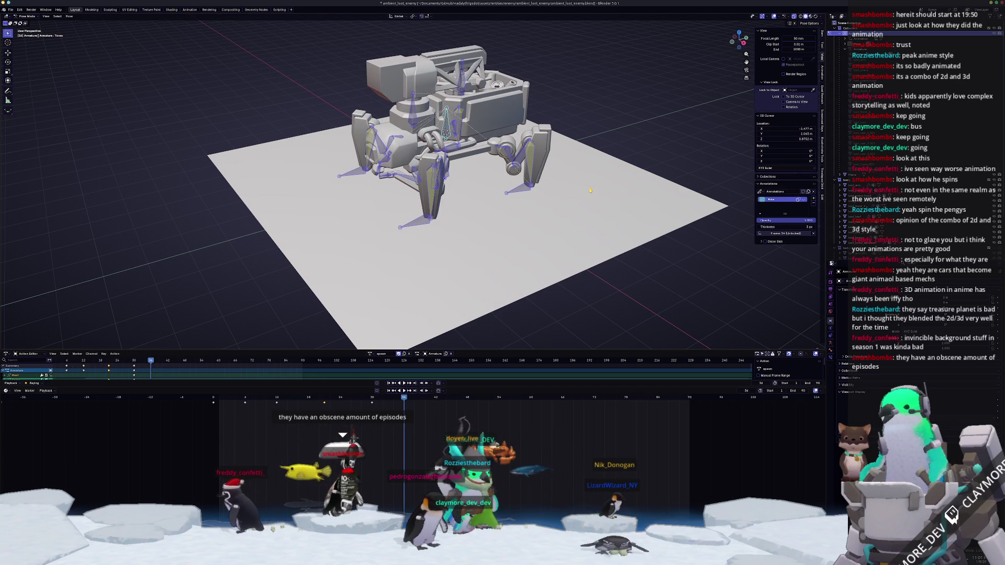
key("space")
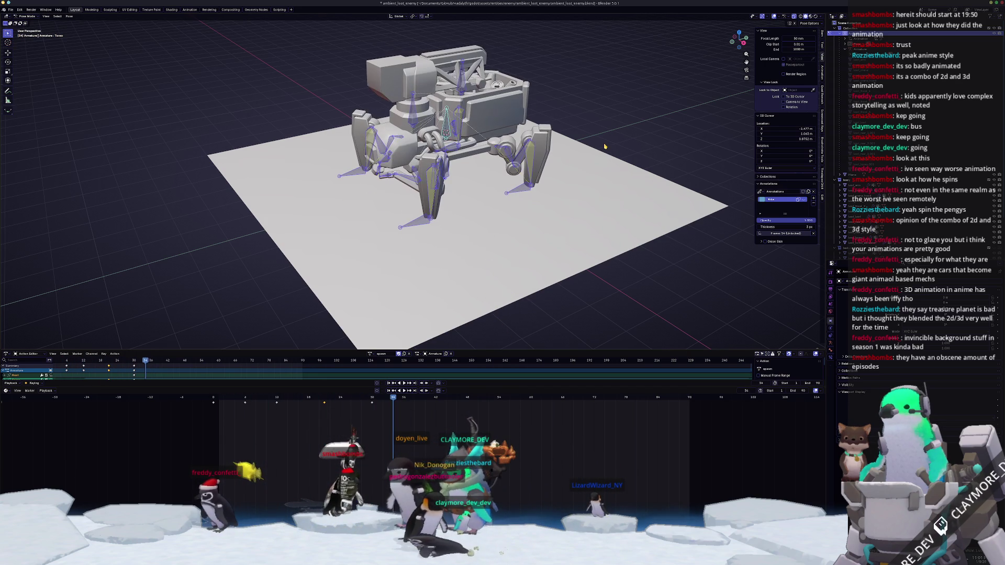
scroll(604, 146, "down", 3)
middle_click_drag(604, 147, 546, 148)
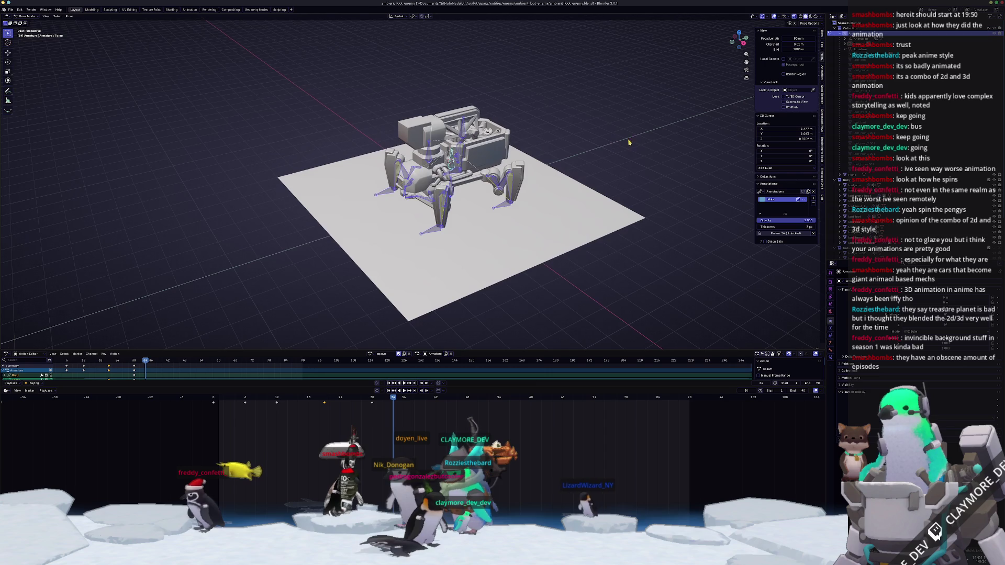
middle_click_drag(544, 237, 559, 227)
scroll(839, 227, "down", 5)
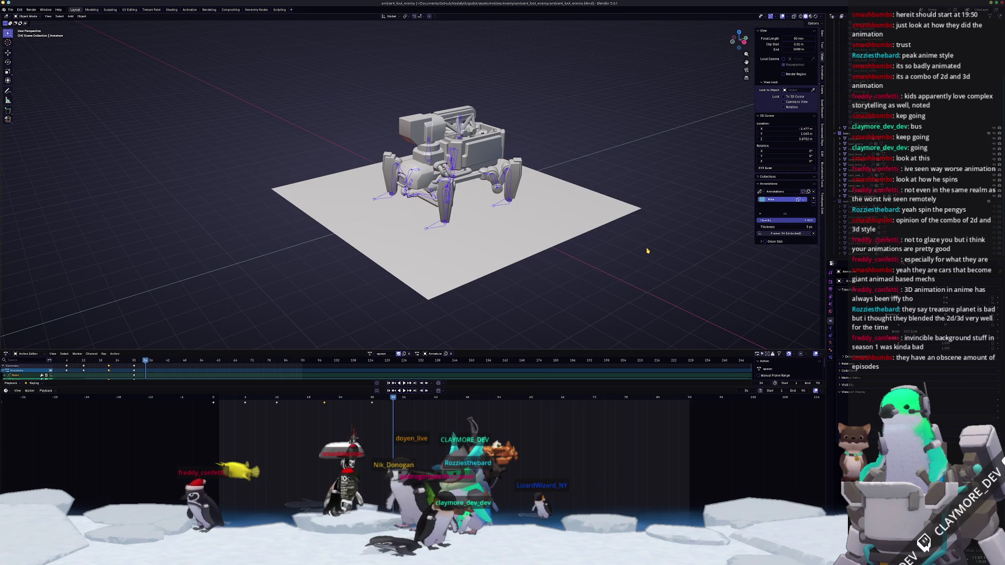
- Move the selection to another collection and delete the ground plane
key("m")
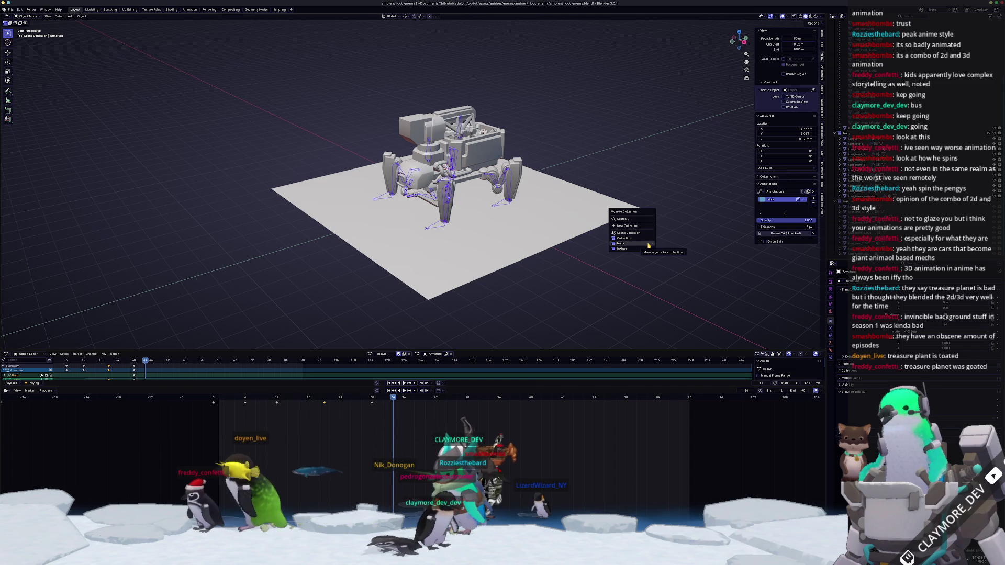
left_click(645, 243)
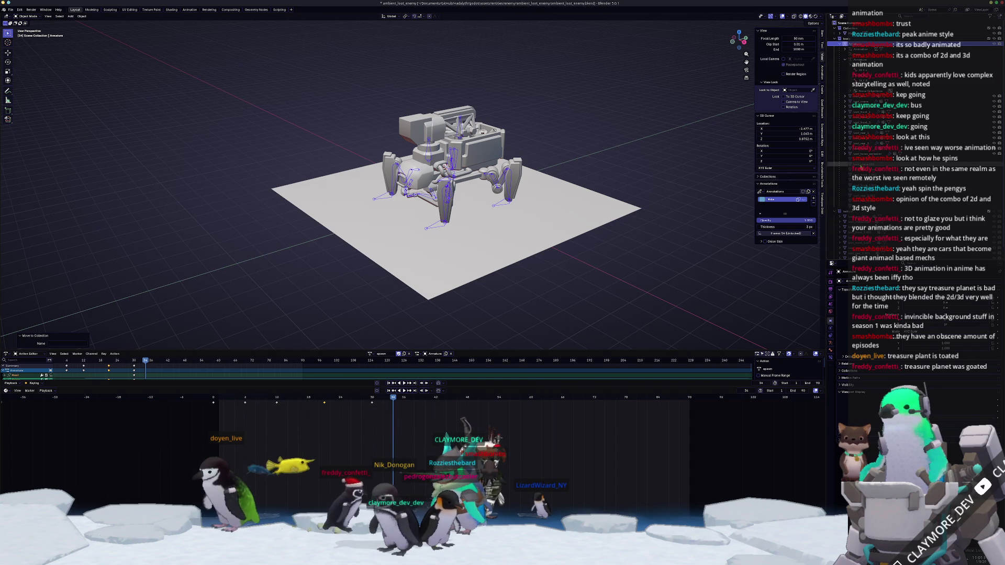
left_click(836, 153)
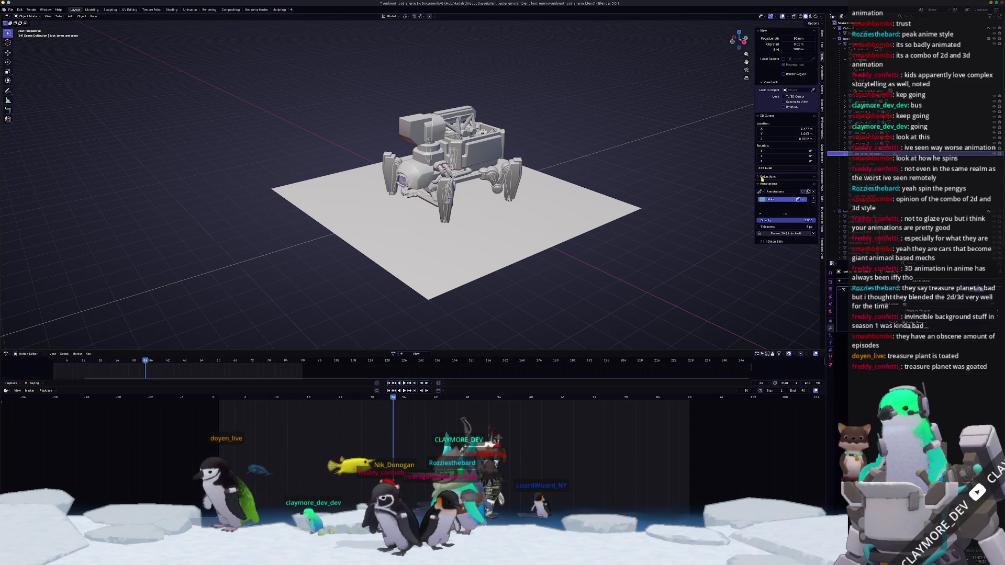
middle_click_drag(613, 220, 625, 209)
middle_click_drag(509, 236, 550, 233)
left_click(518, 236)
key("Delete")
scroll(550, 233, "up", 3)
- Select the mech armature and switch its action to idle_pose
left_click_drag(587, 269, 313, 54)
mouse_move(312, 54)
middle_mouse_down()
mouse_move(541, 148)
mouse_move(628, 249)
middle_mouse_up()
scroll(541, 147, "down", 2)
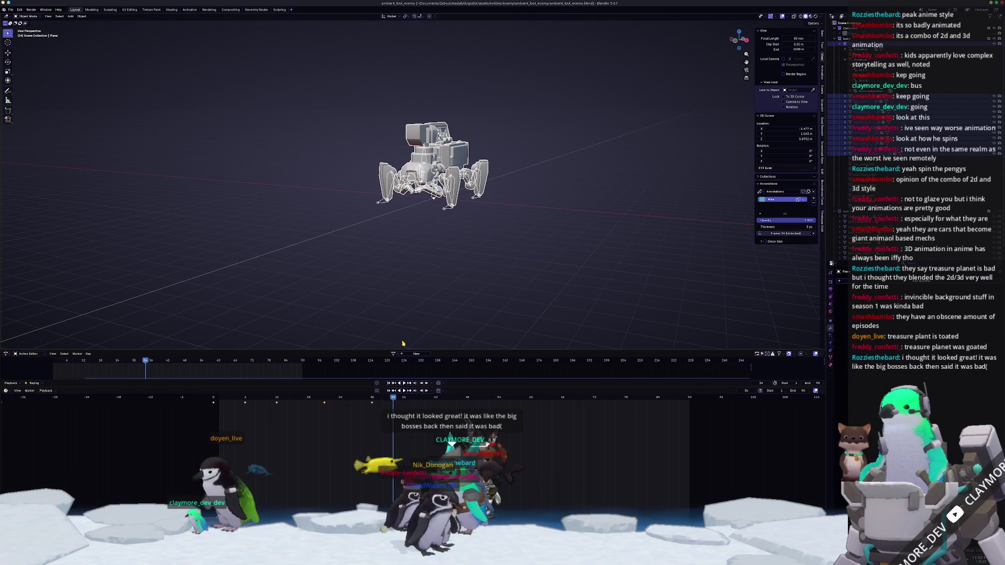
left_click(441, 218)
scroll(442, 219, "up", 2)
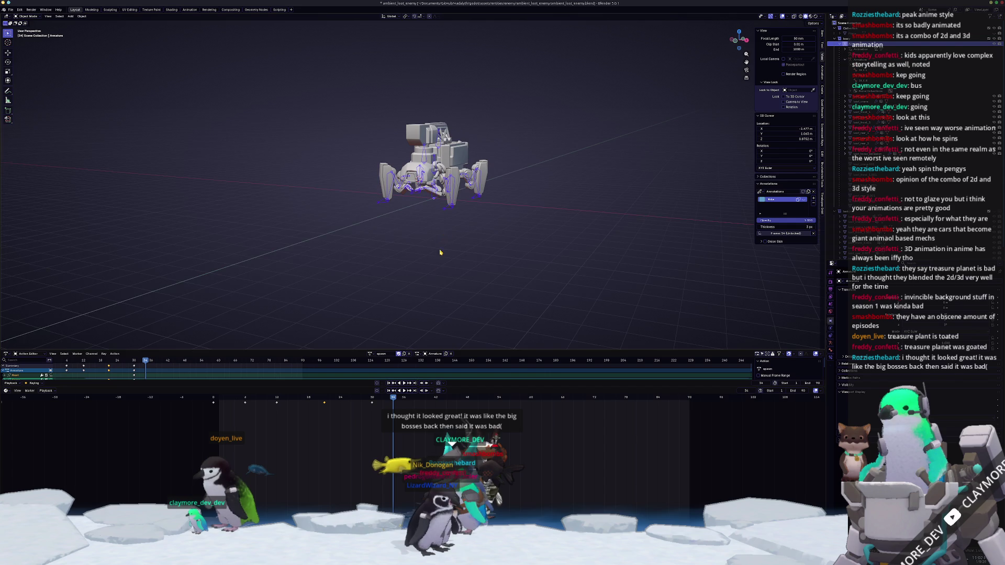
left_click(368, 355)
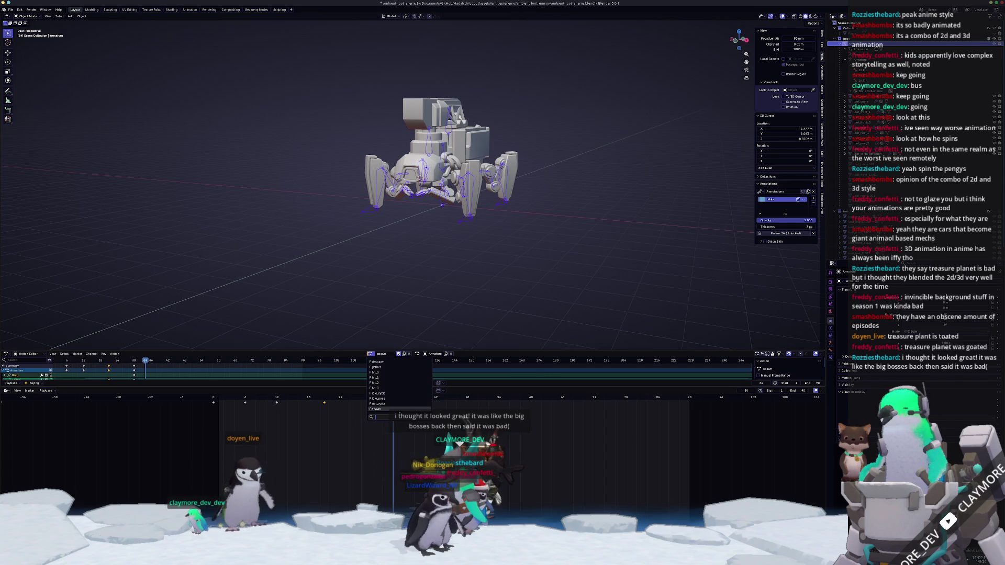
left_click(389, 398)
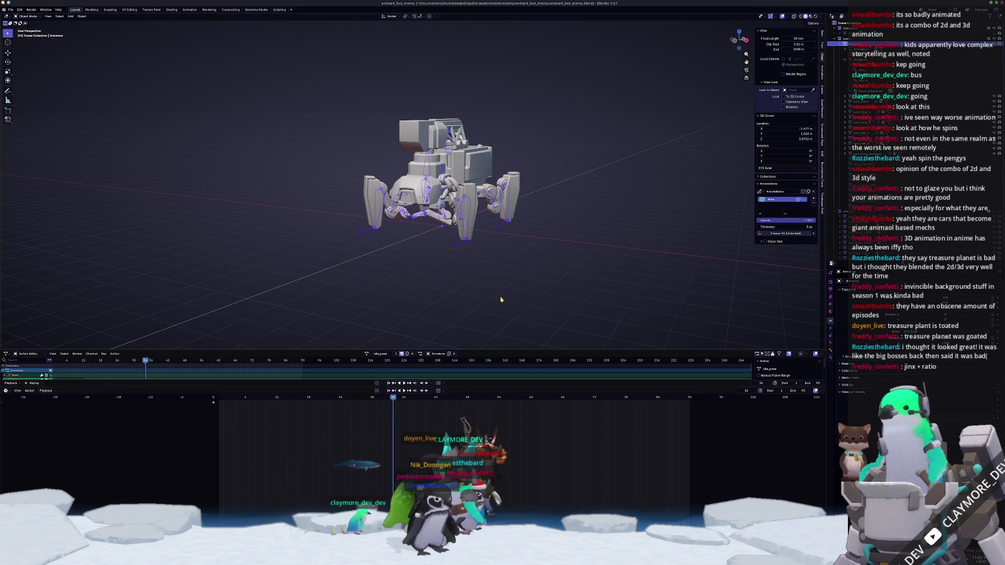
scroll(503, 300, "up", 2)
- Box-select the rig's bones in Pose Mode, then the whole mech back in Object Mode
key("ctrl+Tab")
key("Escape")
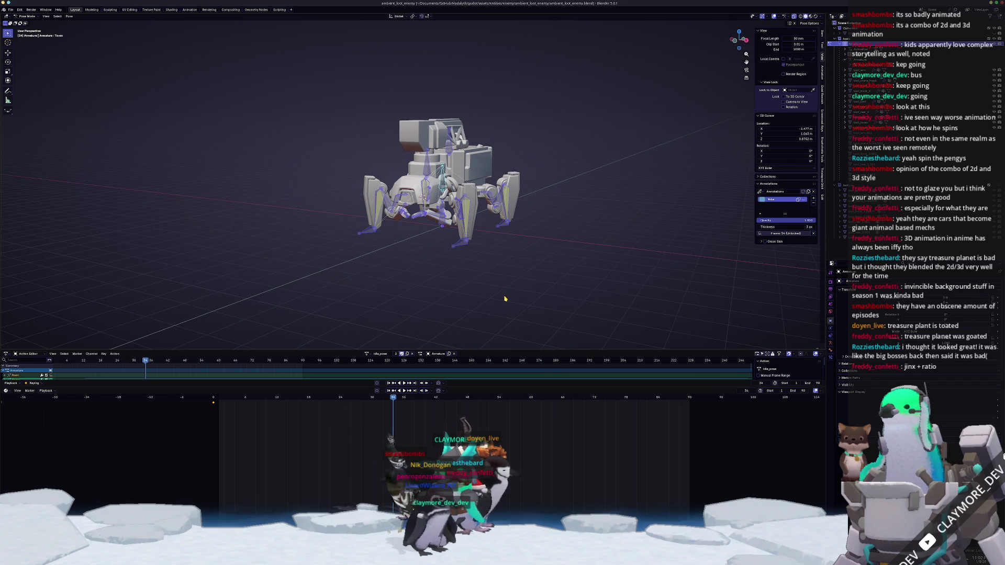
left_click_drag(557, 323, 254, 81)
key("ctrl+Tab")
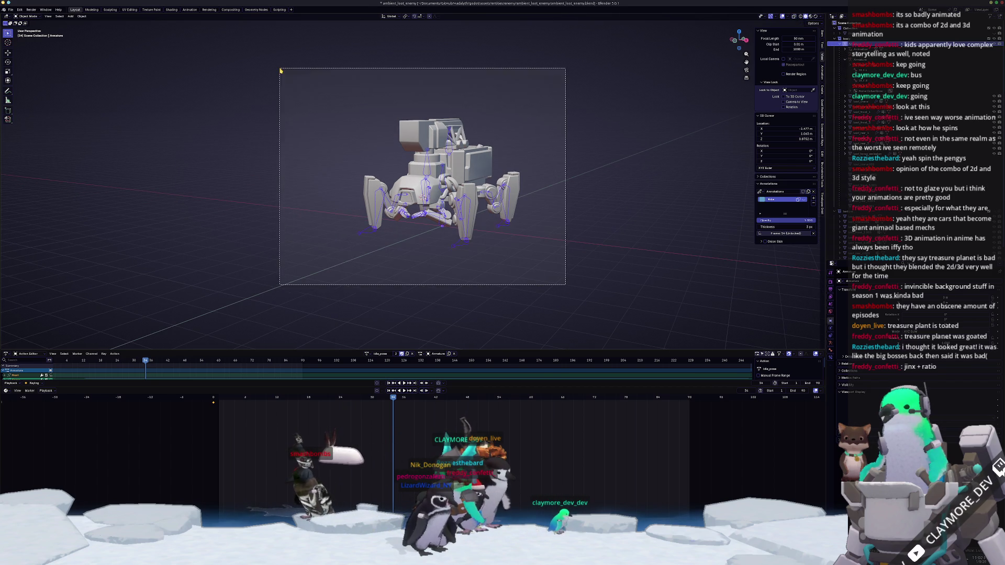
left_click_drag(567, 286, 281, 68)
scroll(434, 130, "up", 1)
middle_click_drag(508, 121, 535, 127)
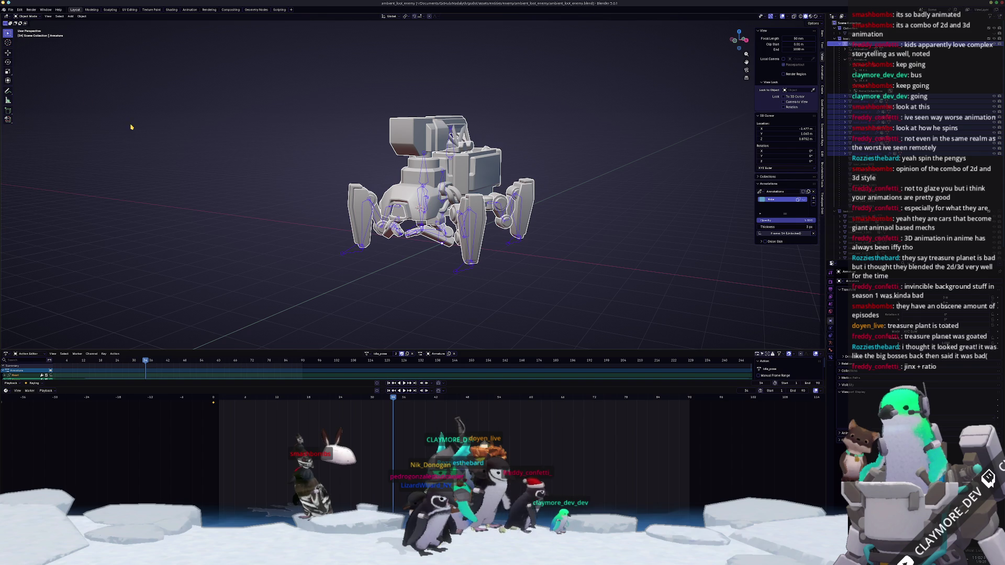
- Start a glTF 2.0 export with Material Images set to None
left_click(15, 11)
mouse_move(21, 95)
left_click(80, 142)
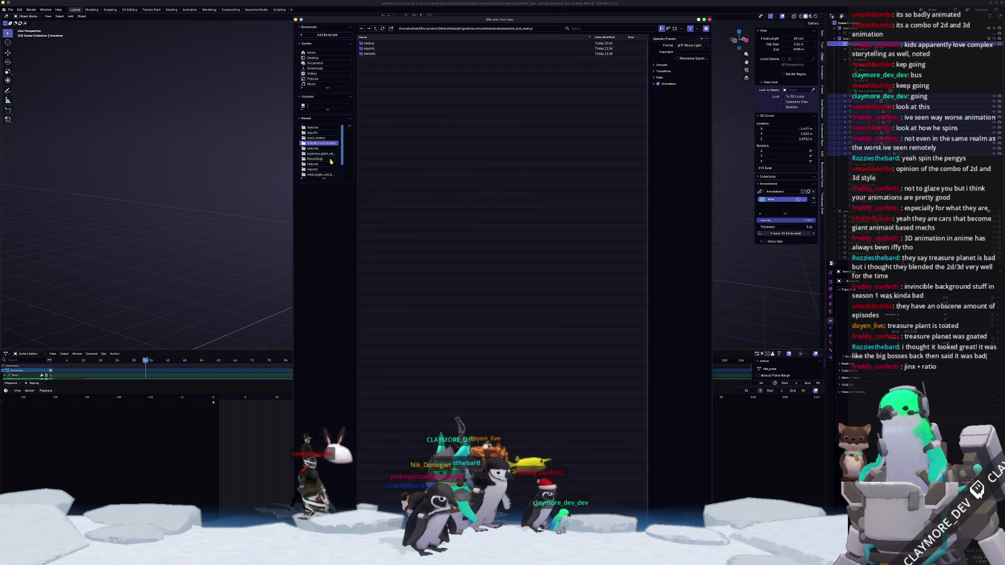
left_click(657, 67)
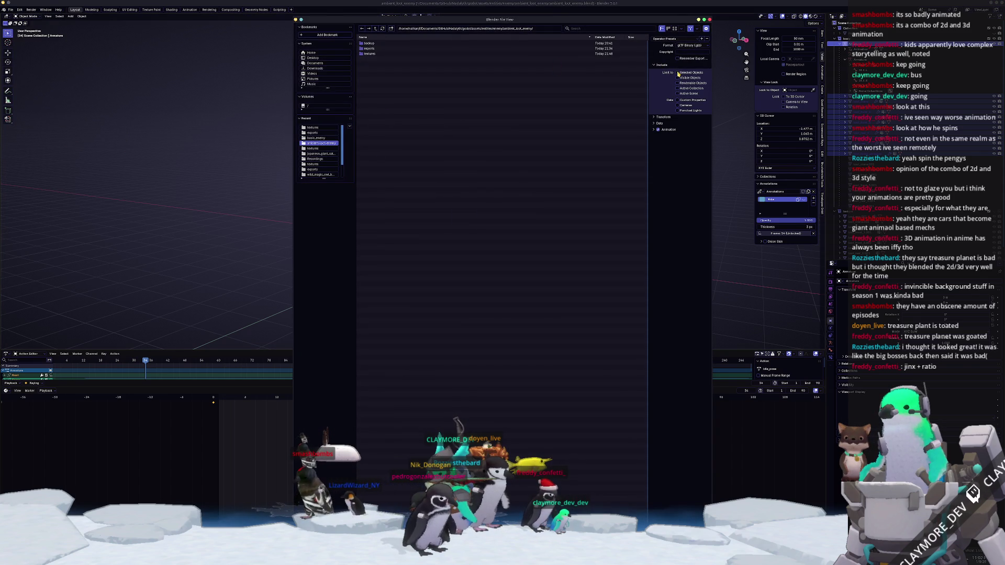
left_click(663, 122)
left_click(666, 143)
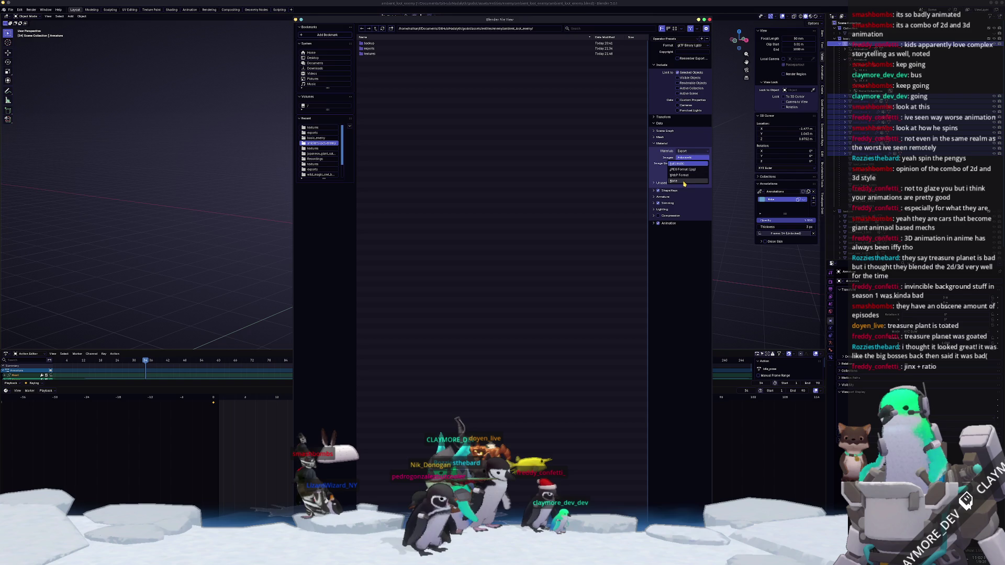
left_click(684, 183)
- Expand the Animation Action Filter to list every action and run the export
left_click(671, 220)
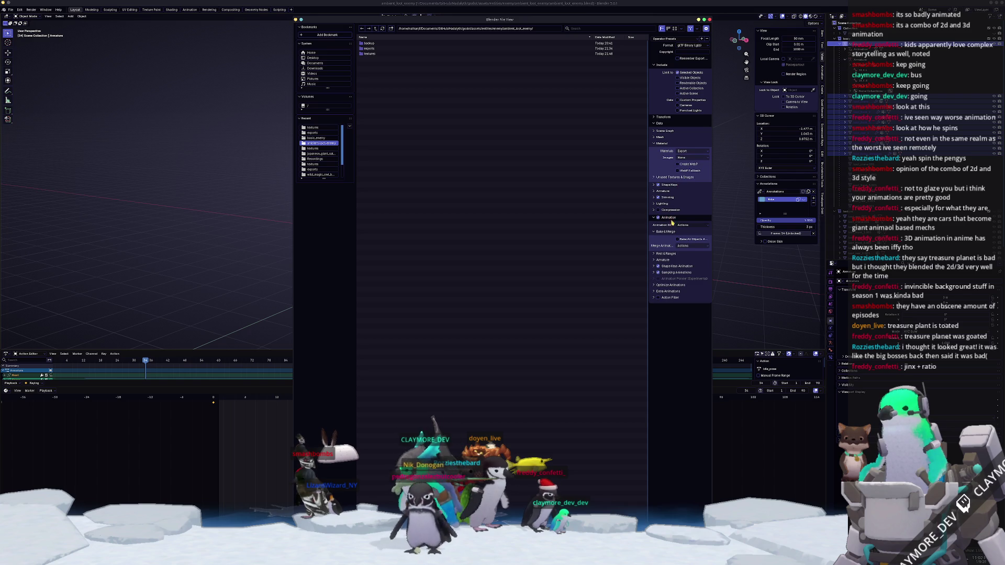
left_click(667, 297)
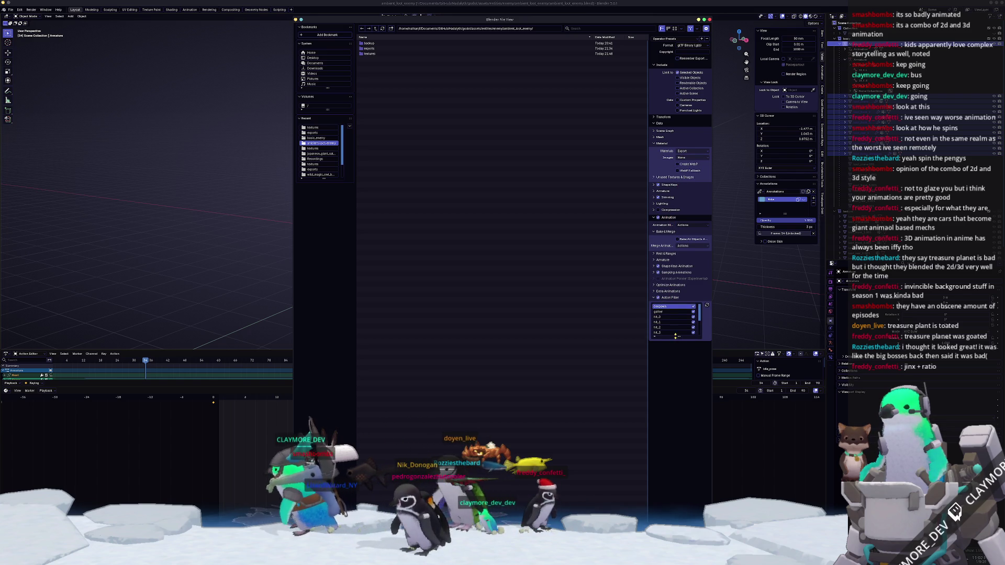
left_click_drag(675, 334, 678, 387)
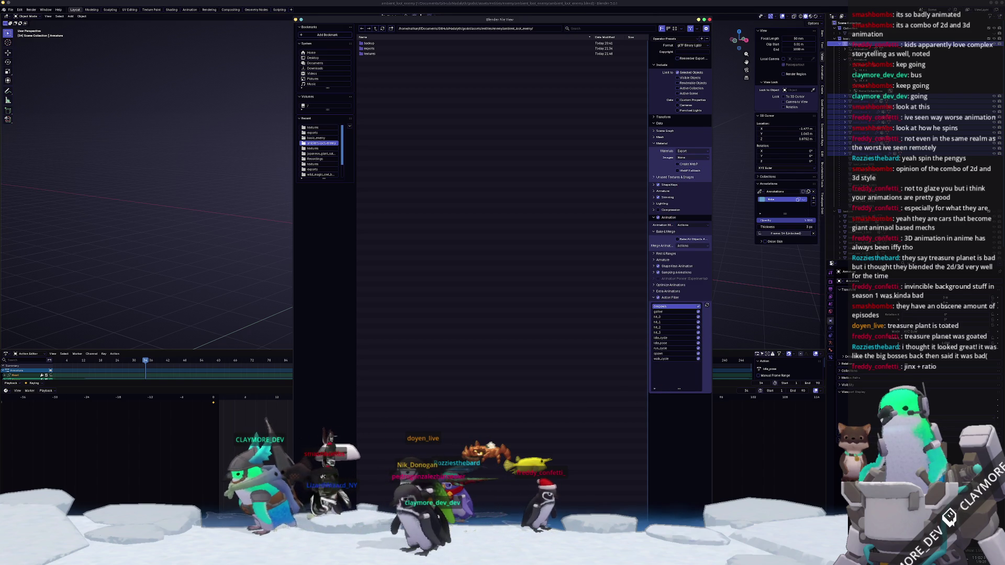
key("Return")
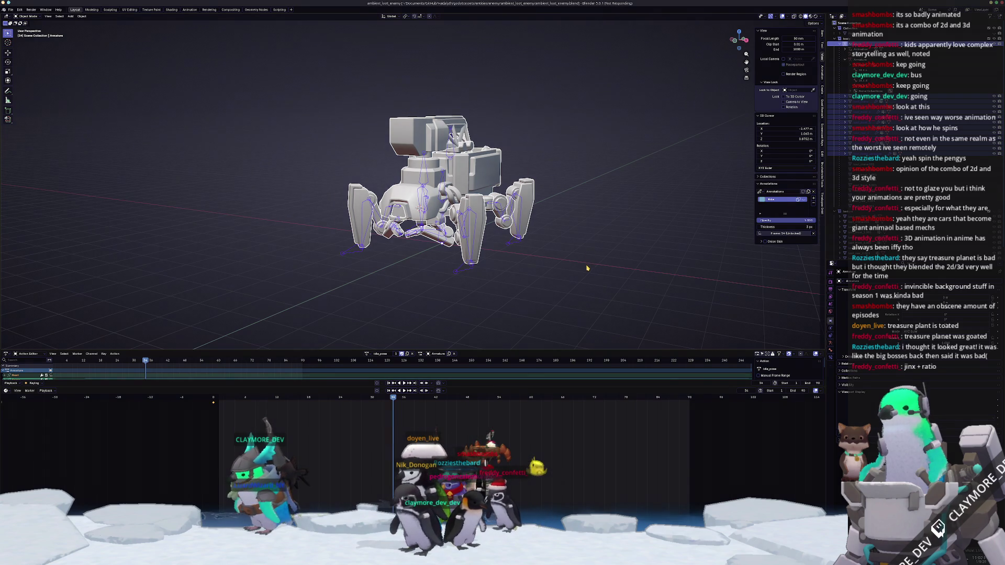
scroll(591, 259, "up", 3)
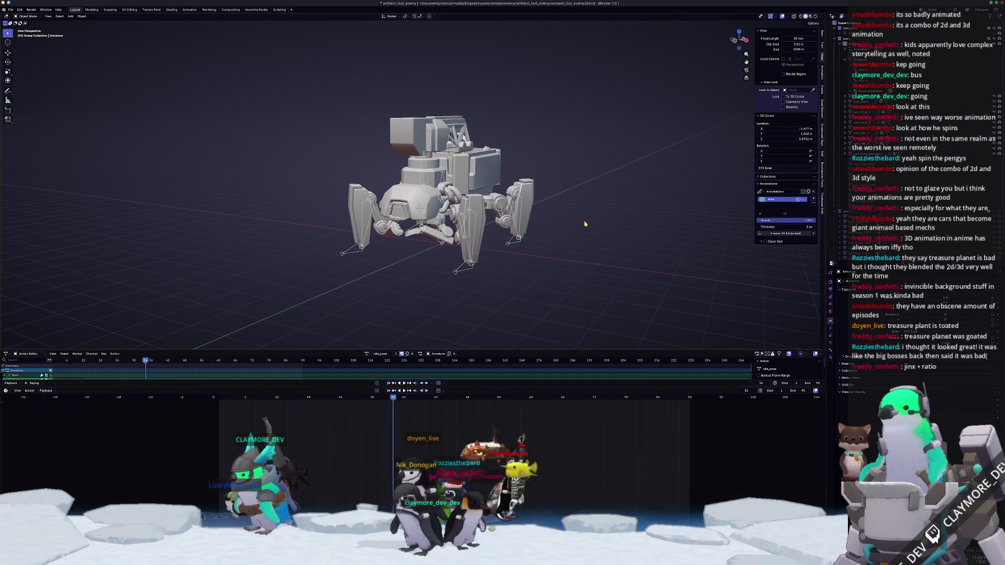
scroll(585, 222, "up", 2)
scroll(555, 297, "up", 2)
- Switch to Godot and open ambient_loot_enemy.glb from res://assets/entities/enemy in the advanced import settings
key("alt+Tab")
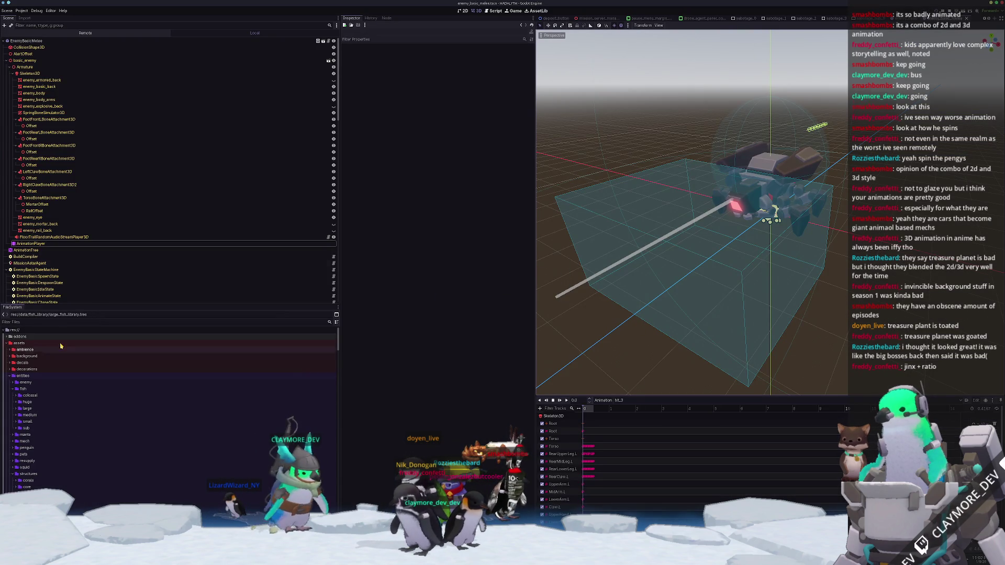
scroll(99, 208, "down", 5)
scroll(99, 208, "down", 5)
scroll(99, 207, "up", 3)
scroll(100, 208, "up", 4)
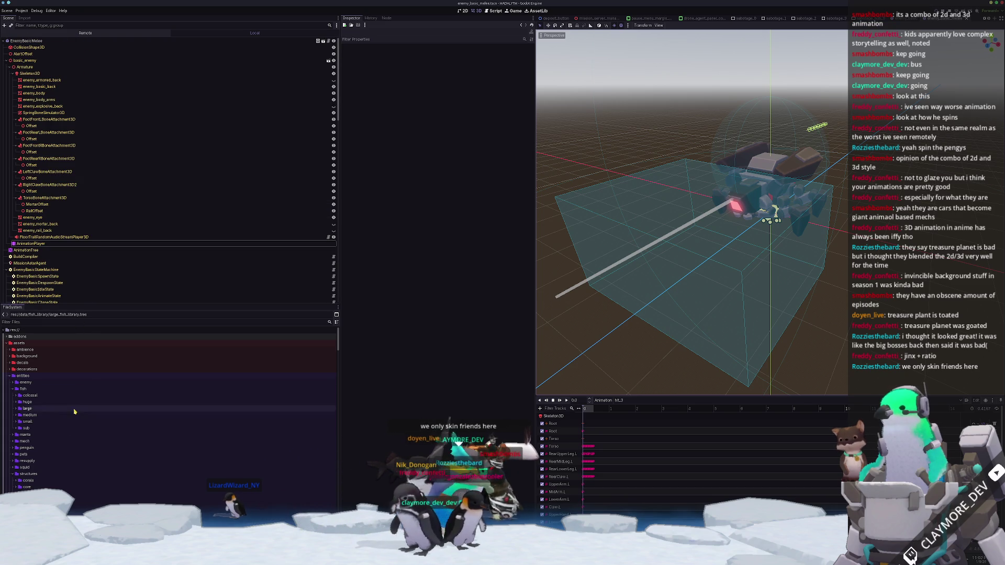
scroll(42, 398, "up", 1)
left_click(16, 395)
double_click(25, 388)
double_click(35, 395)
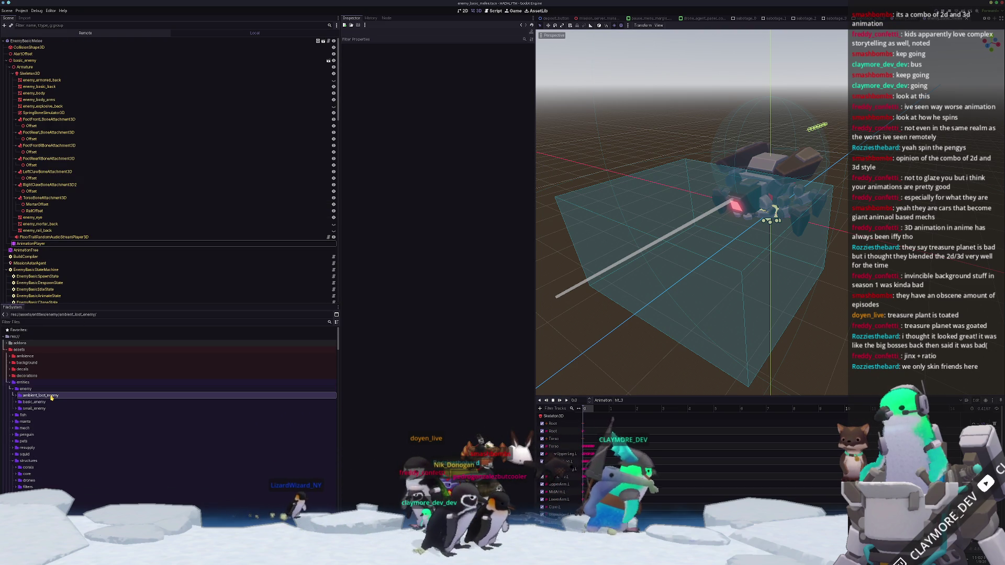
double_click(44, 421)
mouse_move(226, 356)
left_mouse_down()
mouse_move(318, 318)
mouse_move(285, 299)
mouse_move(331, 322)
left_mouse_up()
scroll(298, 294, "down", 5)
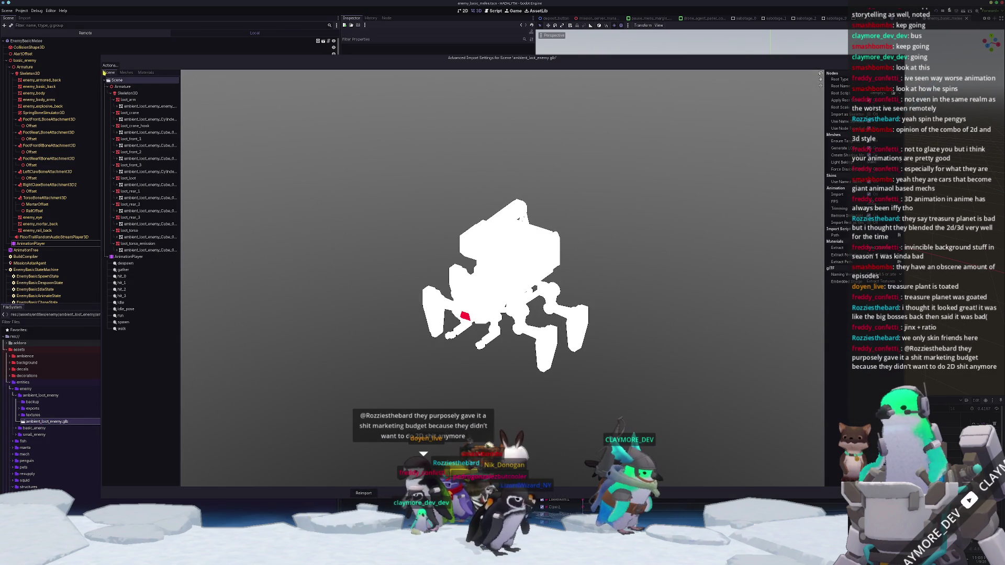
- Create an animations folder as the extracted-animation save location, then cancel back to the import settings
left_click(110, 67)
left_click(118, 82)
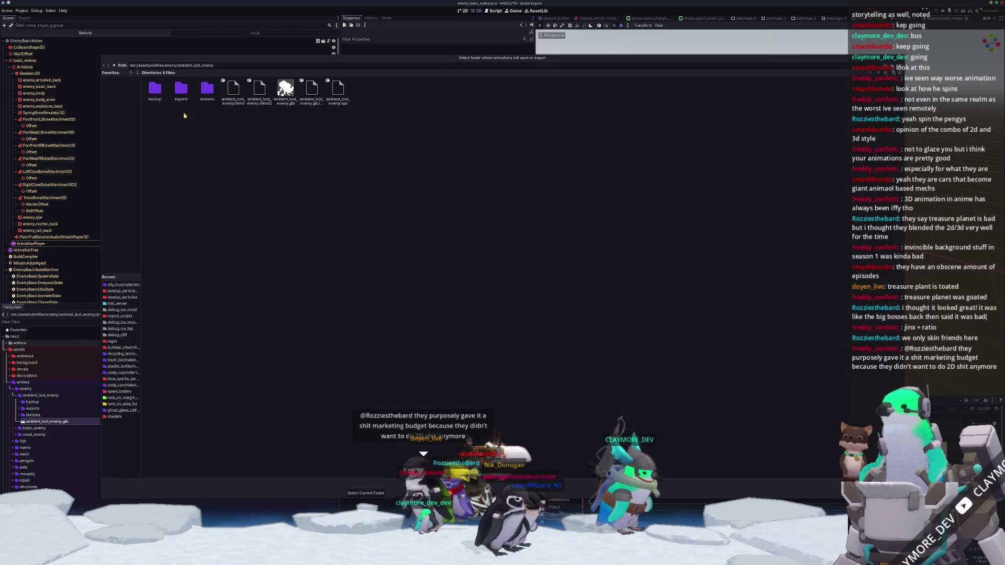
left_click(899, 67)
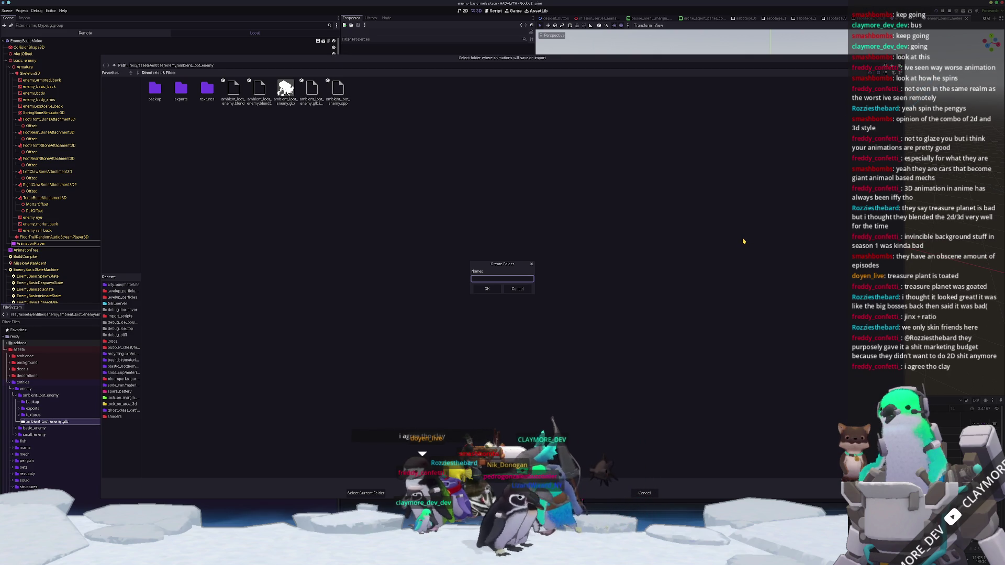
type("animations")
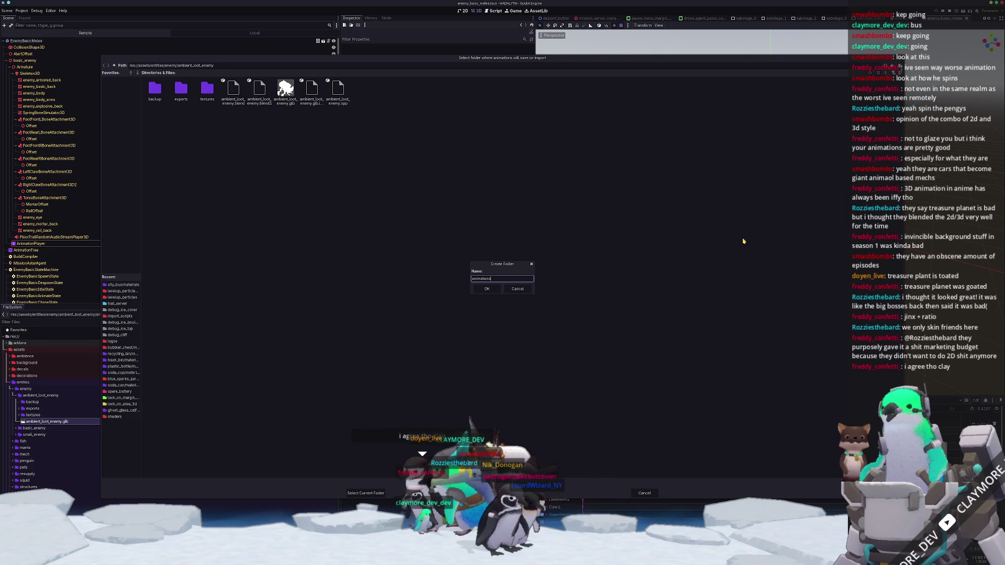
key("Return")
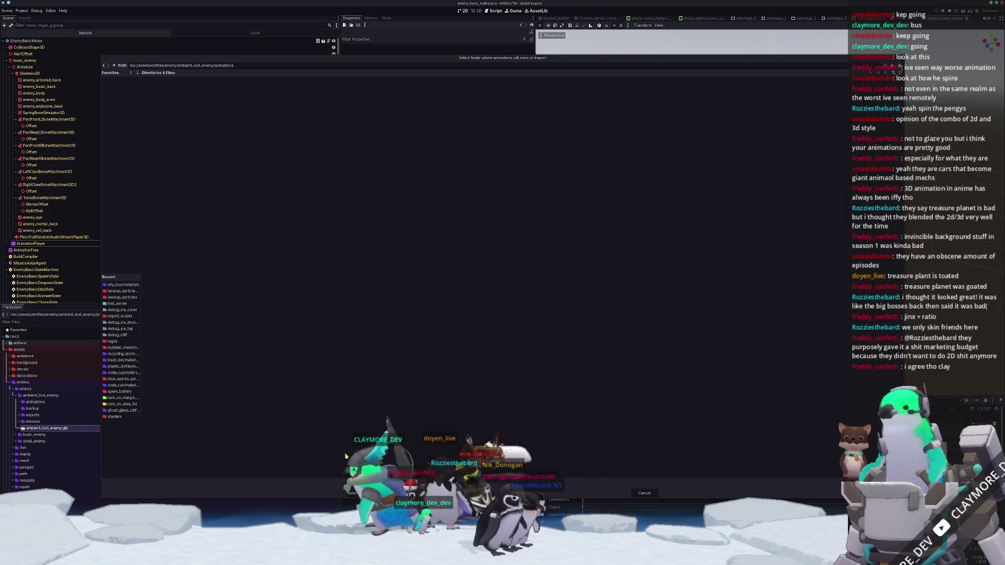
left_click(359, 494)
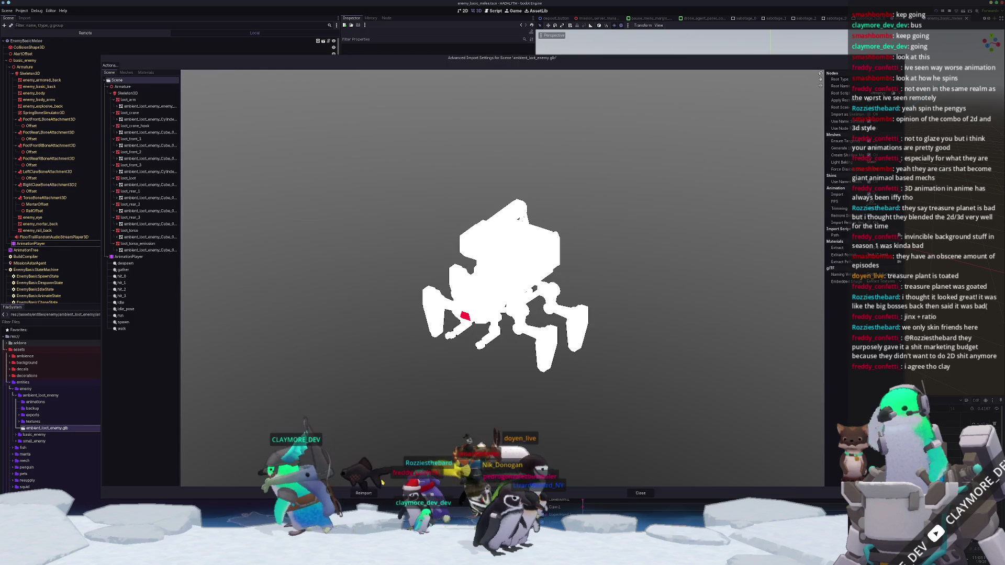
- Preview the spawn, hit_1, hit_2 and idle animations on the mech, then switch to the browser
left_click(125, 263)
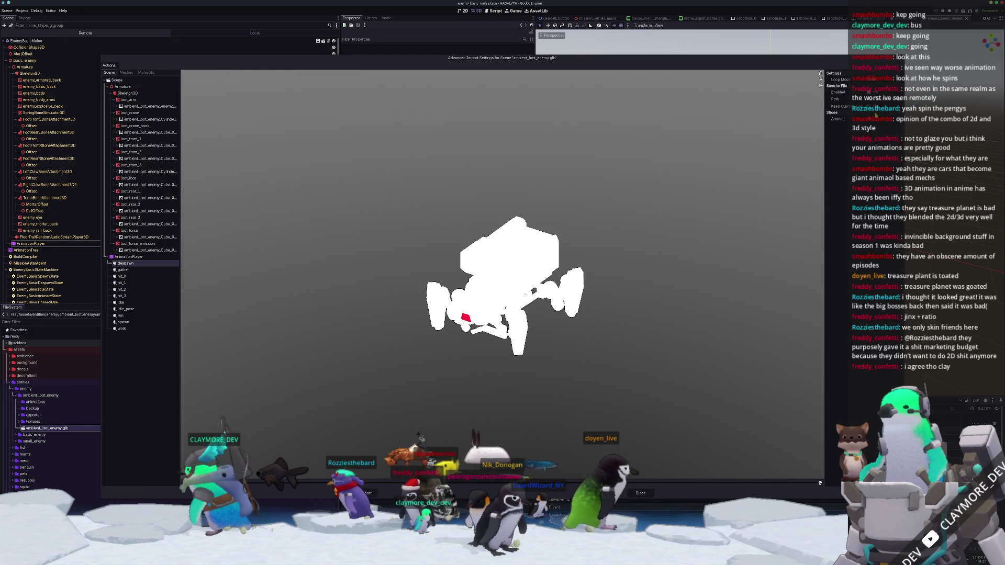
key("Down")
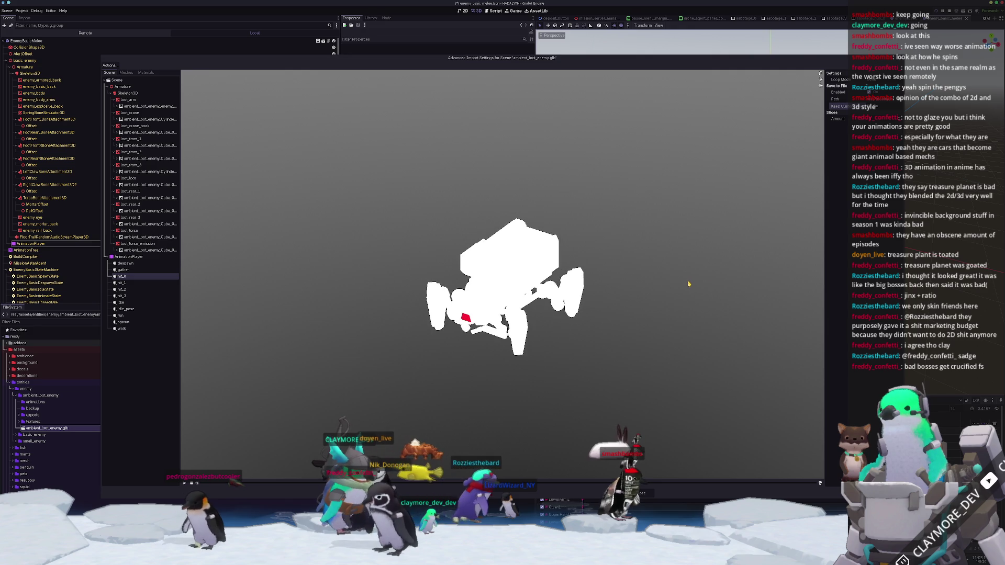
mouse_move(717, 303)
left_mouse_down()
mouse_move(602, 300)
mouse_move(397, 381)
left_mouse_up()
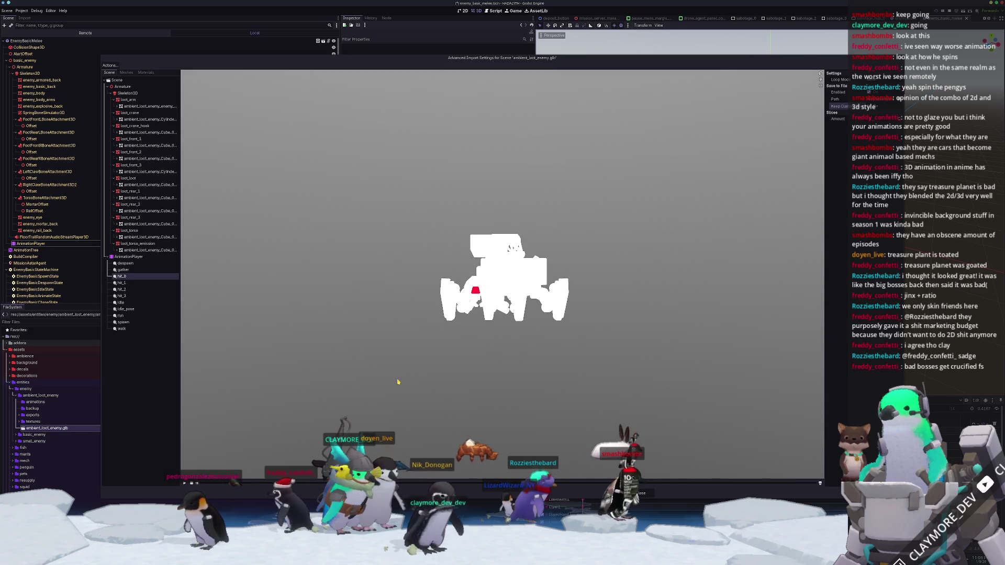
left_click(132, 284)
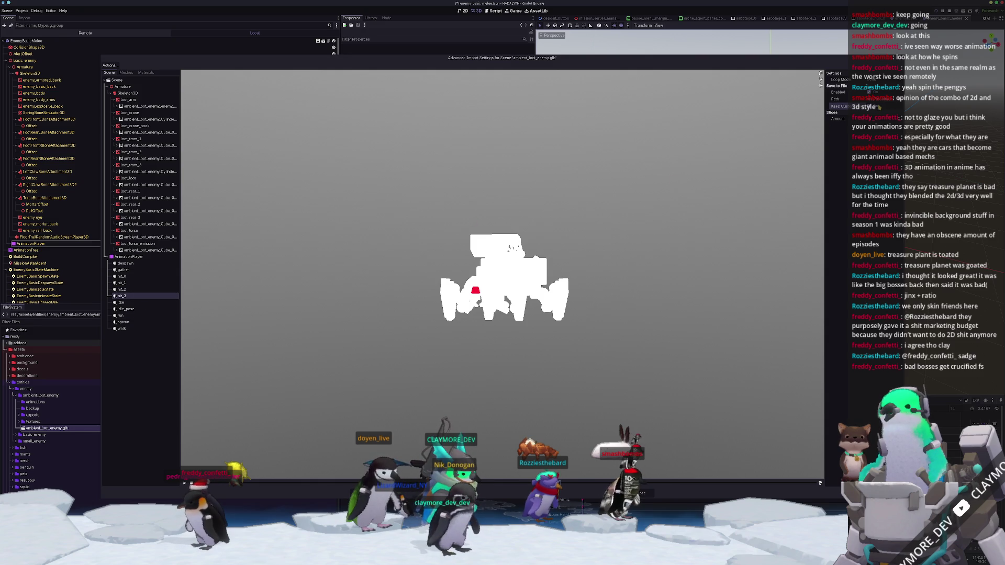
key("Down")
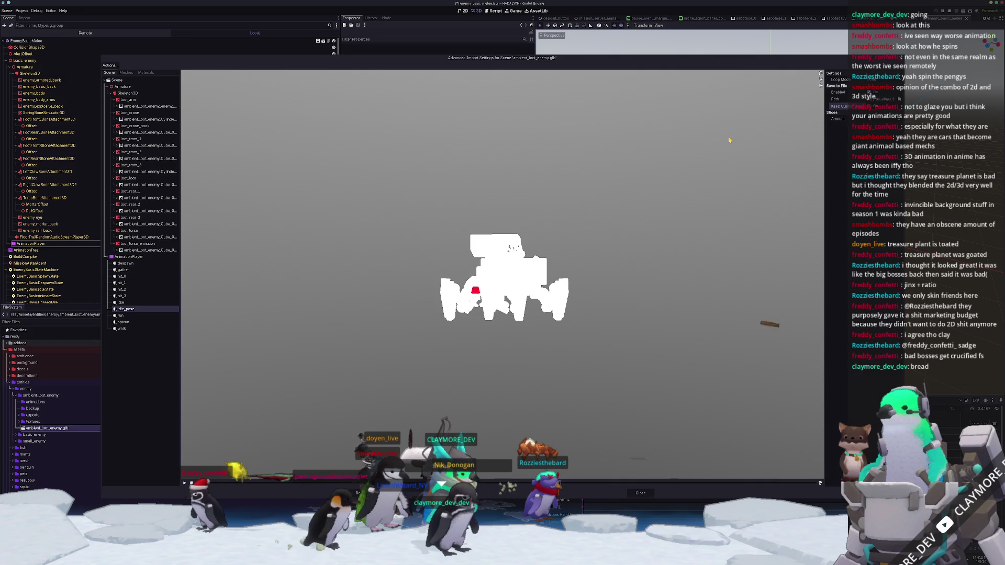
left_click(124, 302)
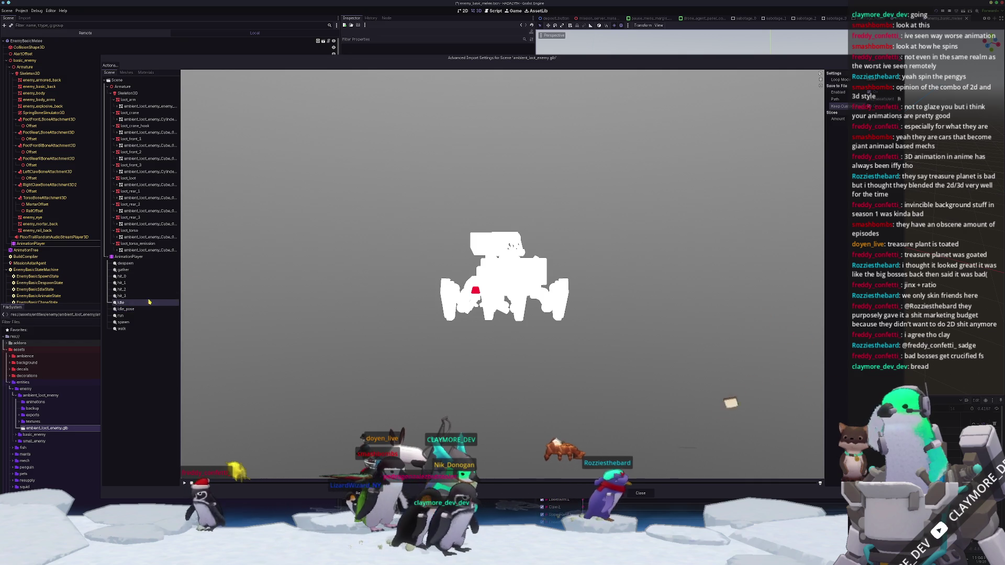
scroll(380, 266, "up", 3)
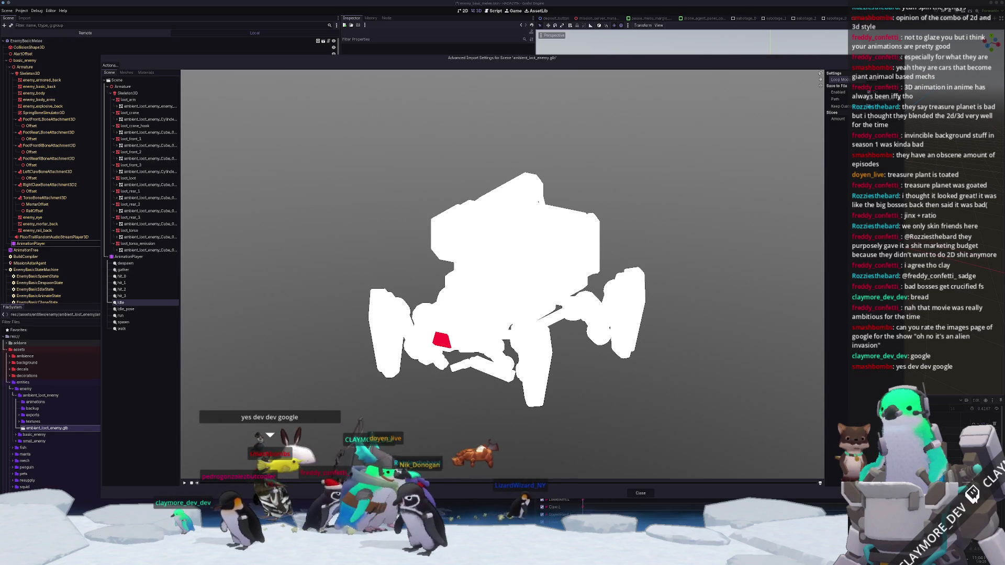
key("alt+Tab")
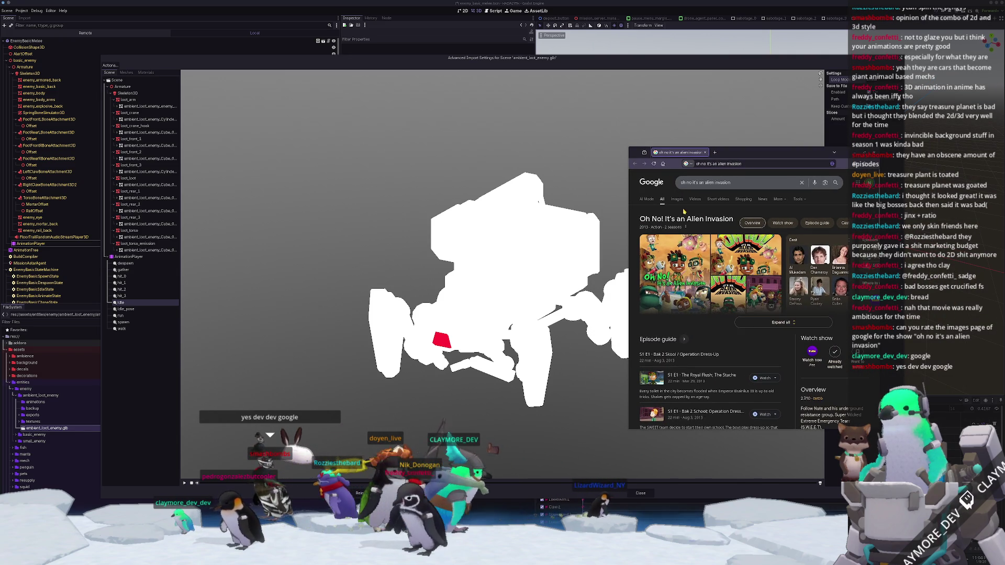
- Switch to Google Images for Oh No! It's an Alien Invasion, enlarge the window and preview the first results
left_click(676, 202)
left_click_drag(628, 260, 433, 259)
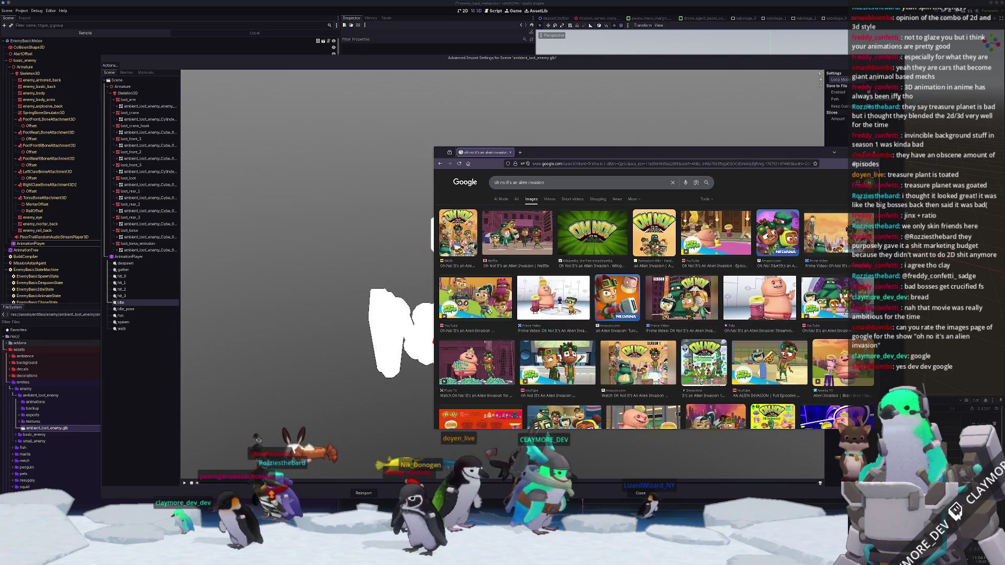
left_click_drag(619, 431, 620, 517)
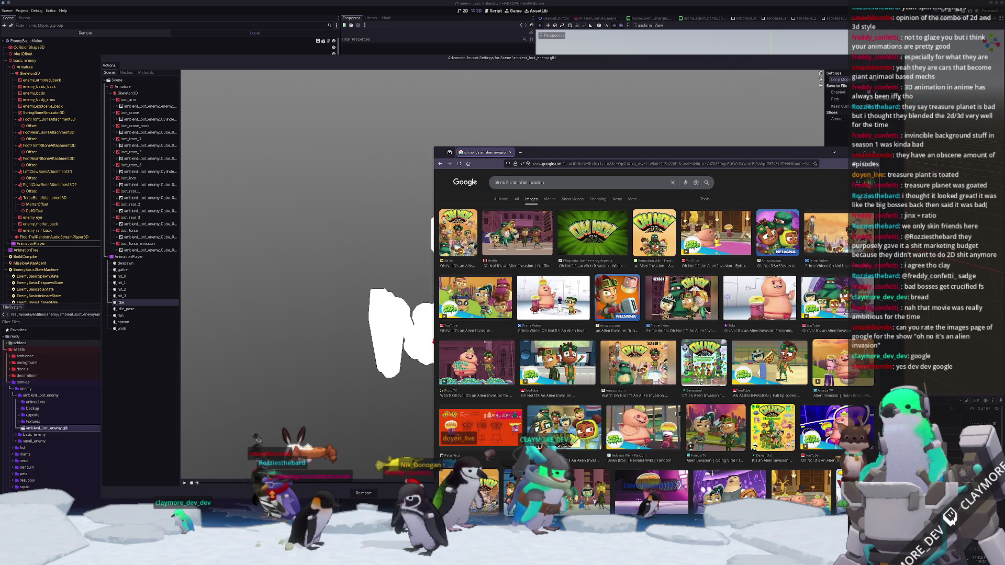
left_click(457, 233)
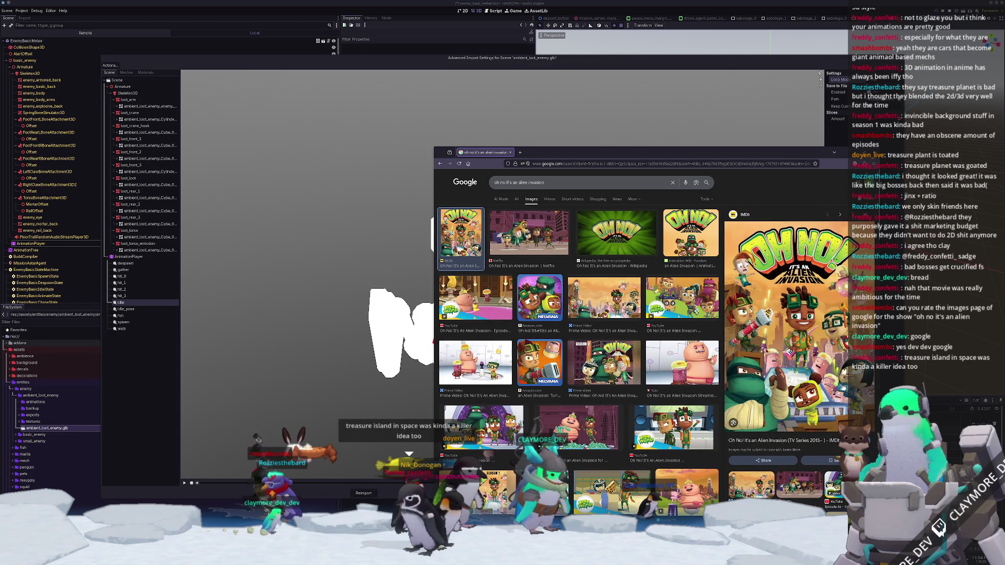
left_click(682, 362)
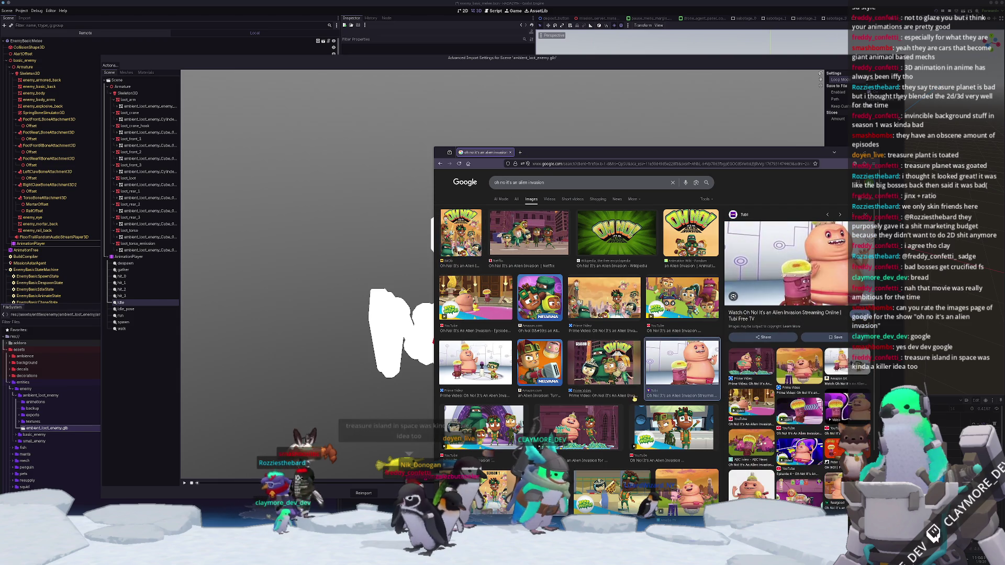
key("Left")
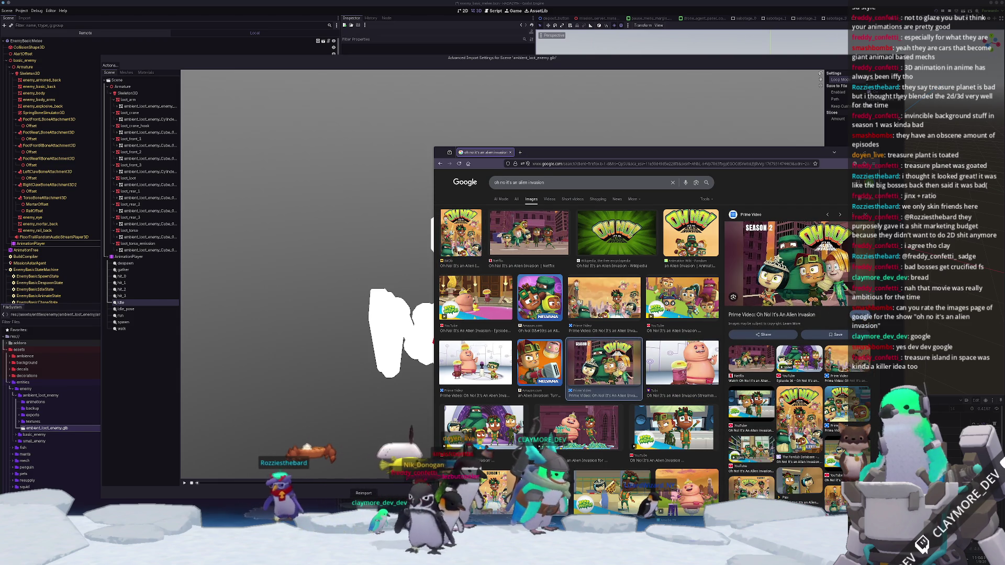
key("Up")
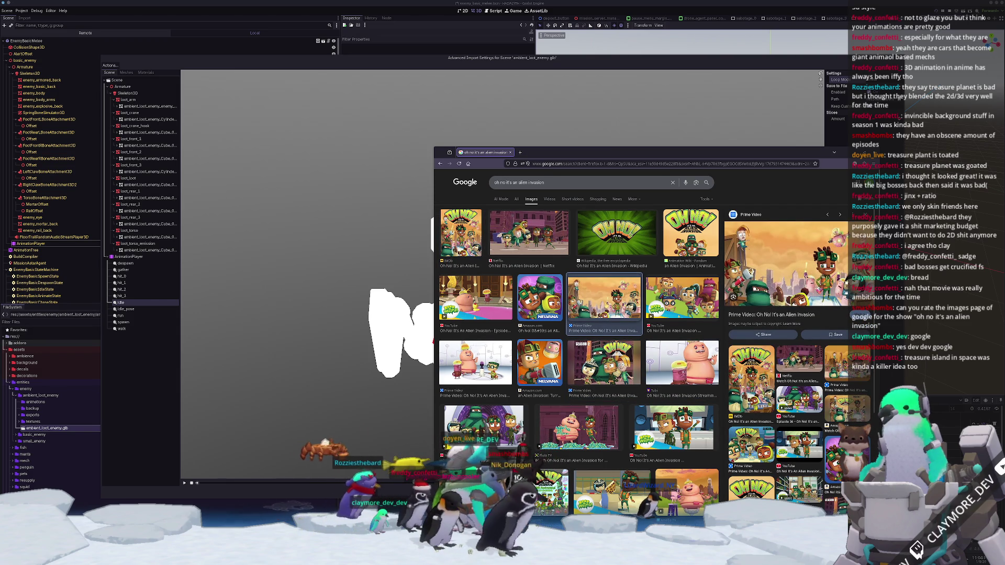
scroll(606, 331, "down", 2)
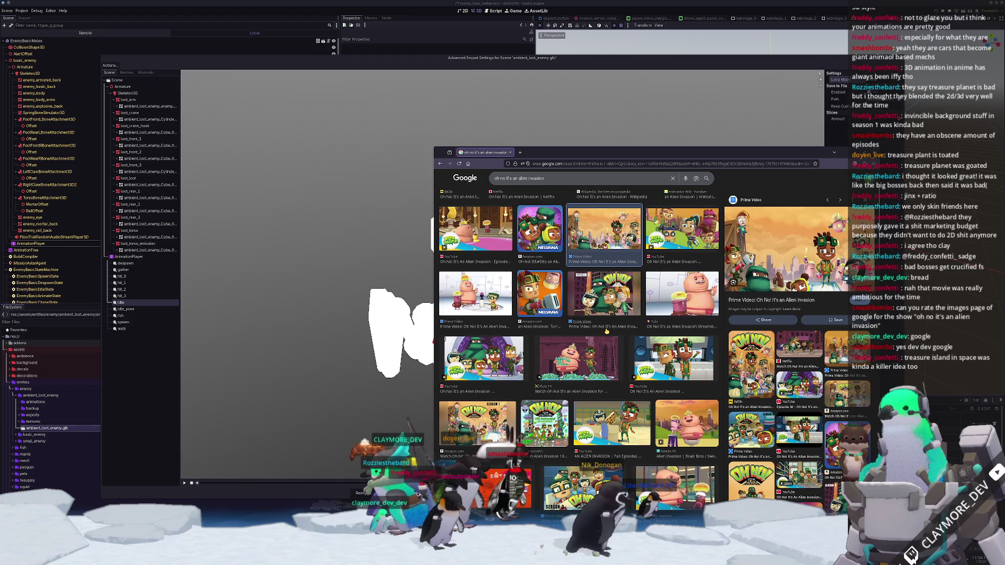
scroll(605, 332, "down", 2)
scroll(579, 358, "down", 1)
key("Down")
key("Down")
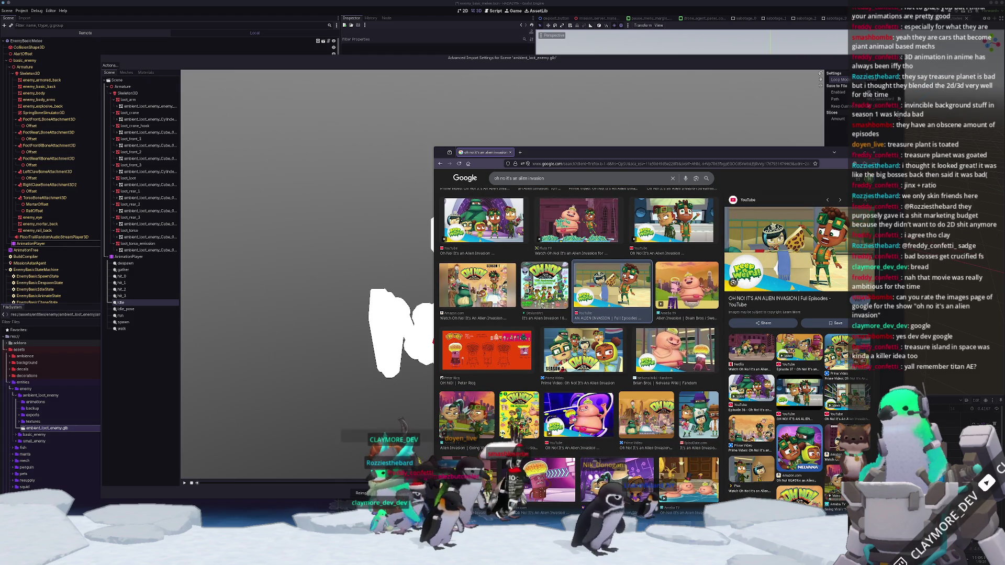
key("Down")
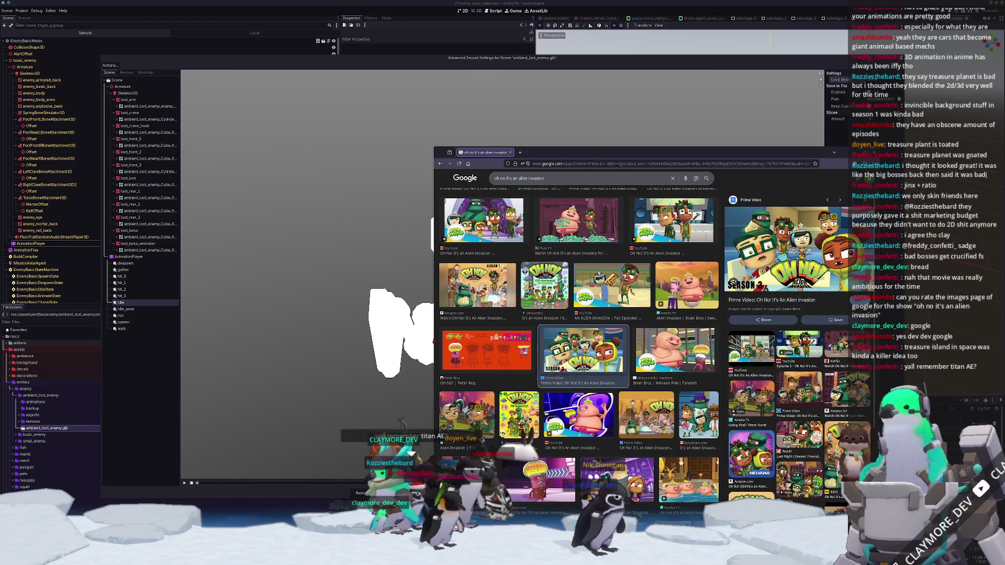
scroll(578, 357, "down", 1)
scroll(579, 356, "down", 1)
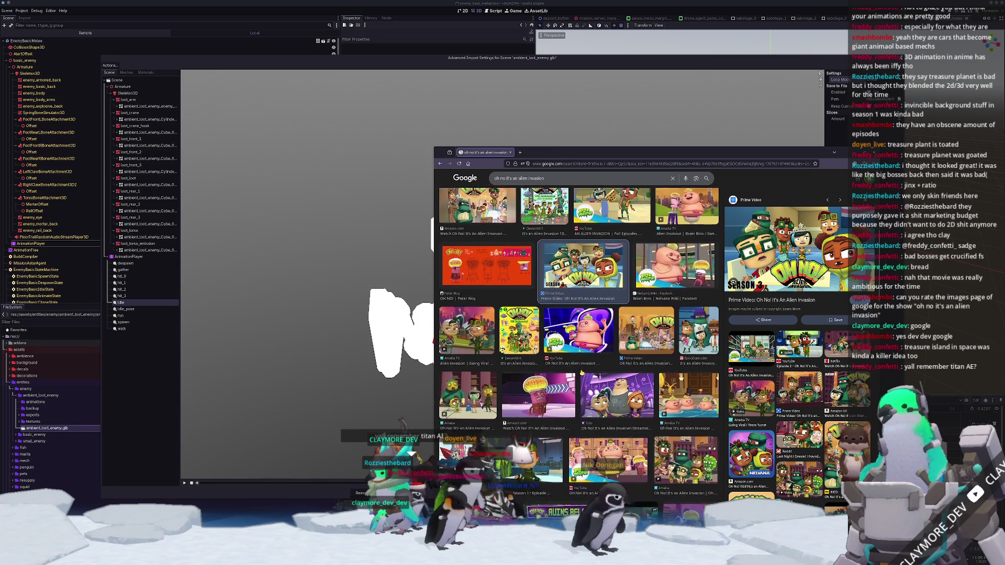
scroll(579, 357, "down", 1)
scroll(579, 357, "down", 1)
- Step through the Prime Video, Netflix, Ameba, Apple TV and Tubi image previews
key("Right")
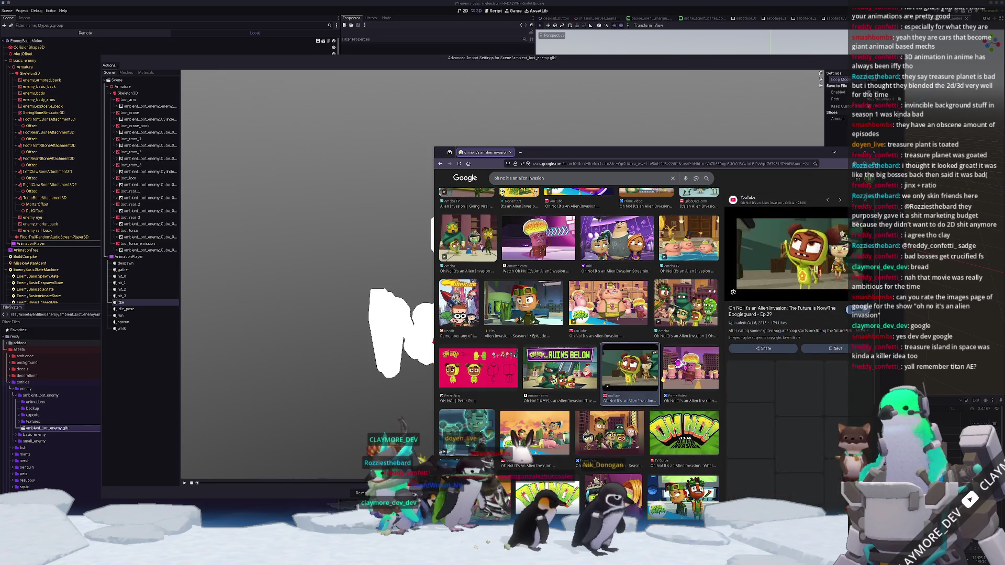
scroll(623, 388, "down", 1)
scroll(622, 389, "down", 1)
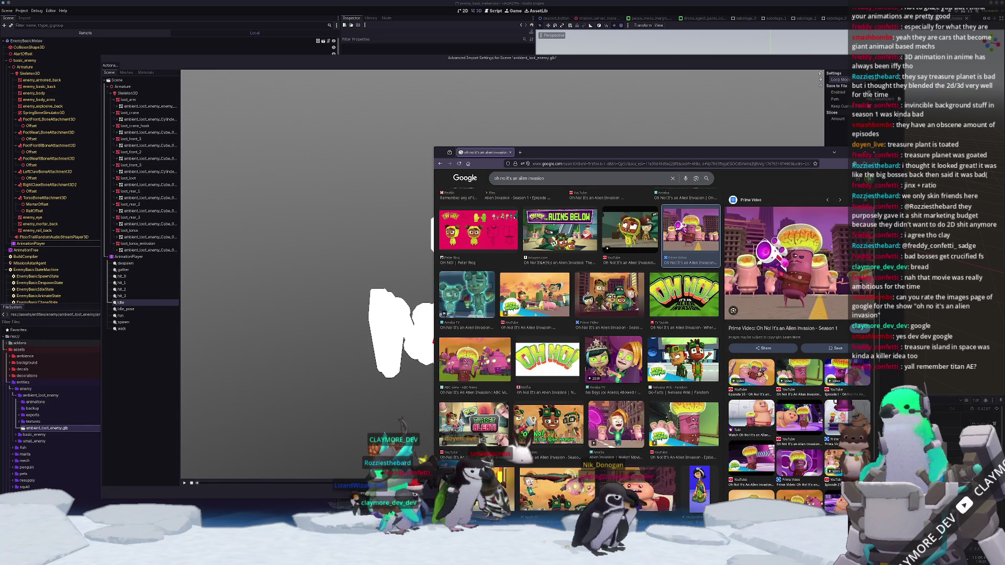
key("Right")
key("Right")
key("Right")
key("Right")
key("Right")
key("Right")
key("Right")
scroll(579, 357, "down", 1)
key("Right")
key("Right")
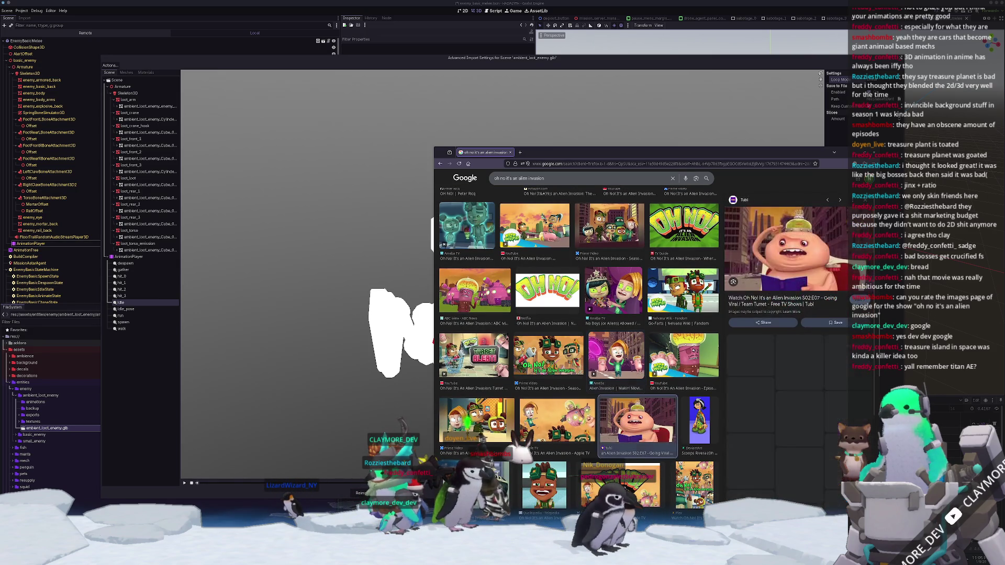
key("Right")
key("Right")
scroll(572, 417, "down", 1)
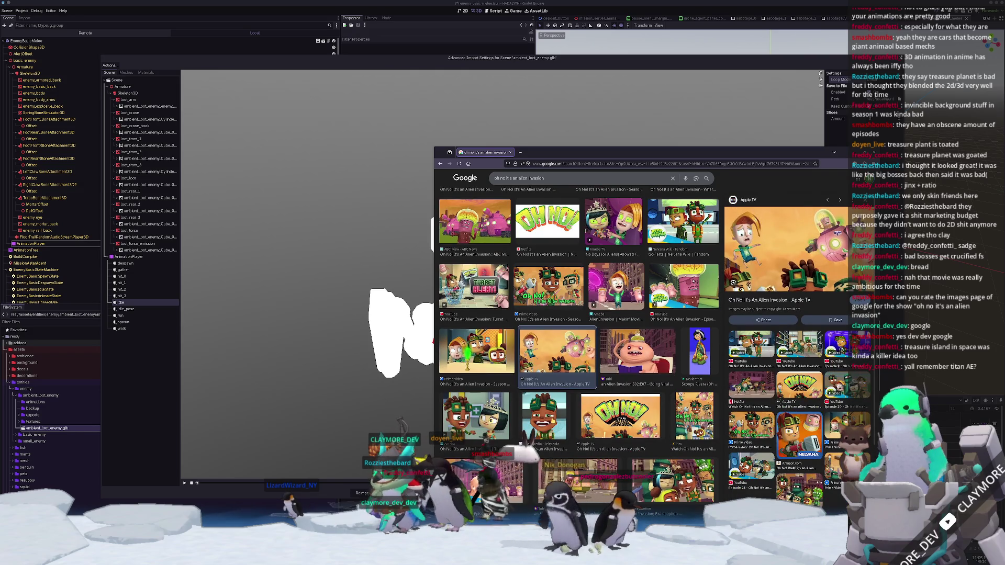
key("Right")
key("Right")
key("Right")
key("Right")
scroll(579, 353, "down", 1)
key("Right")
key("Right")
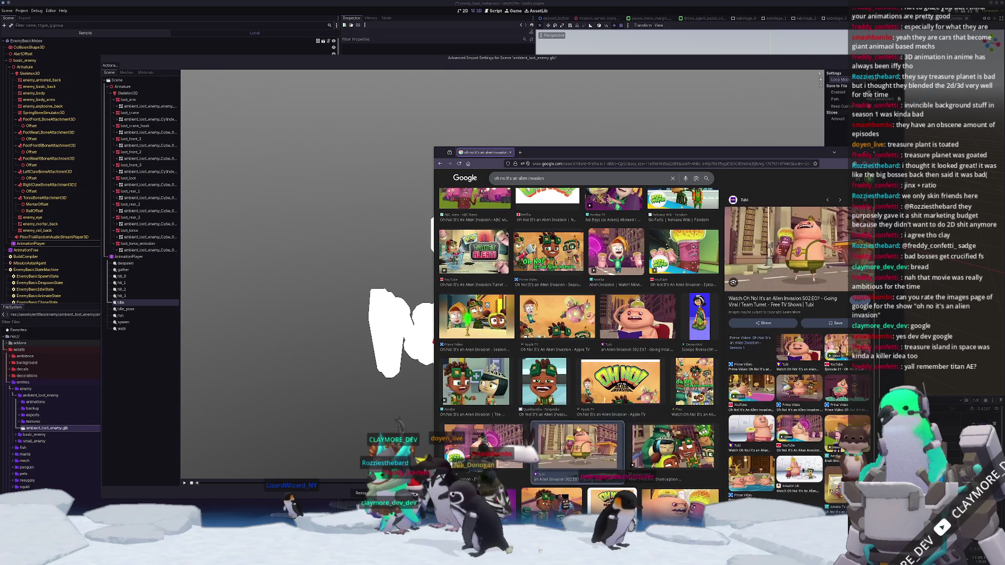
scroll(586, 414, "down", 1)
key("Up")
key("Up")
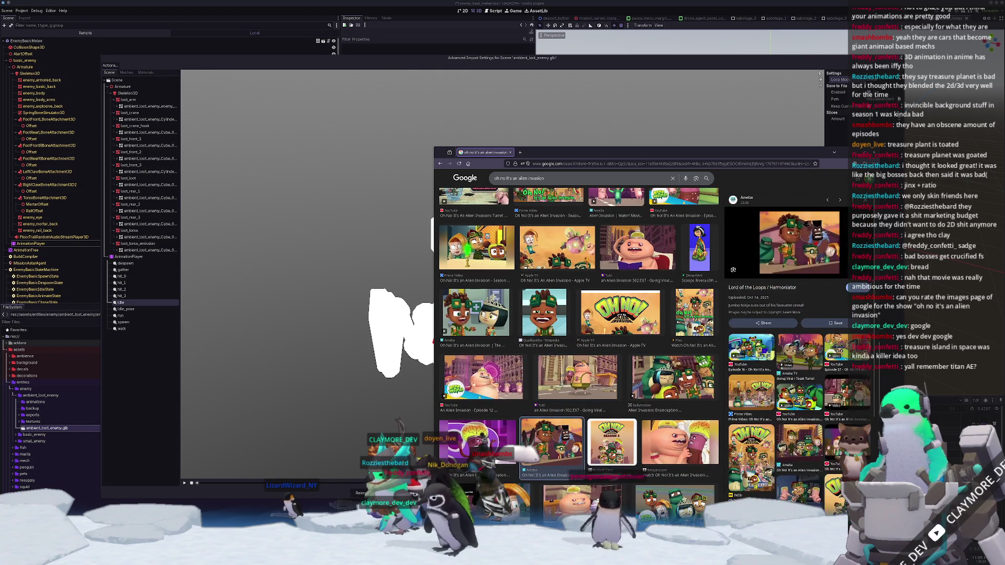
key("Up")
key("Up")
key("Up")
scroll(579, 331, "up", 2)
scroll(578, 330, "up", 2)
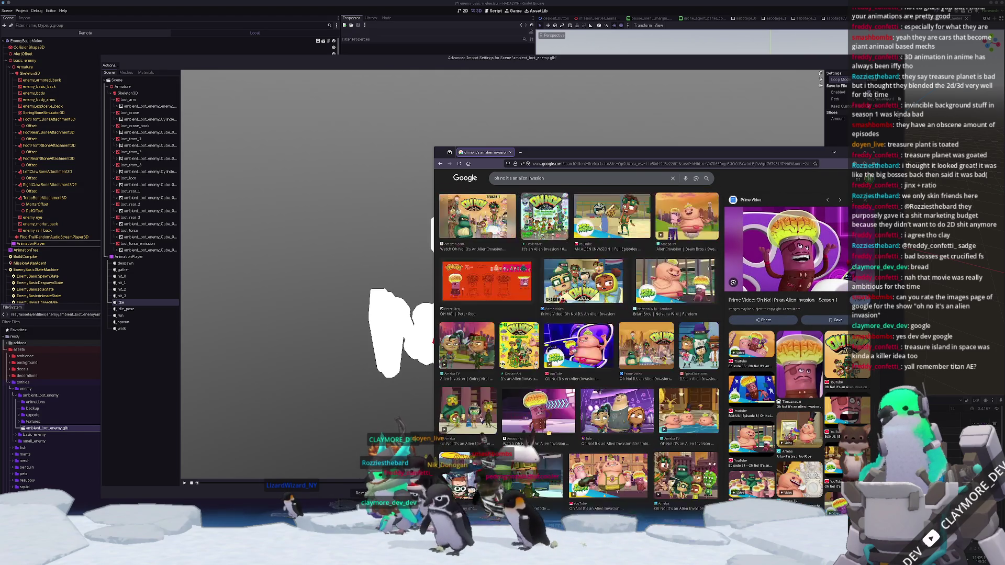
scroll(579, 329, "up", 2)
scroll(579, 330, "up", 2)
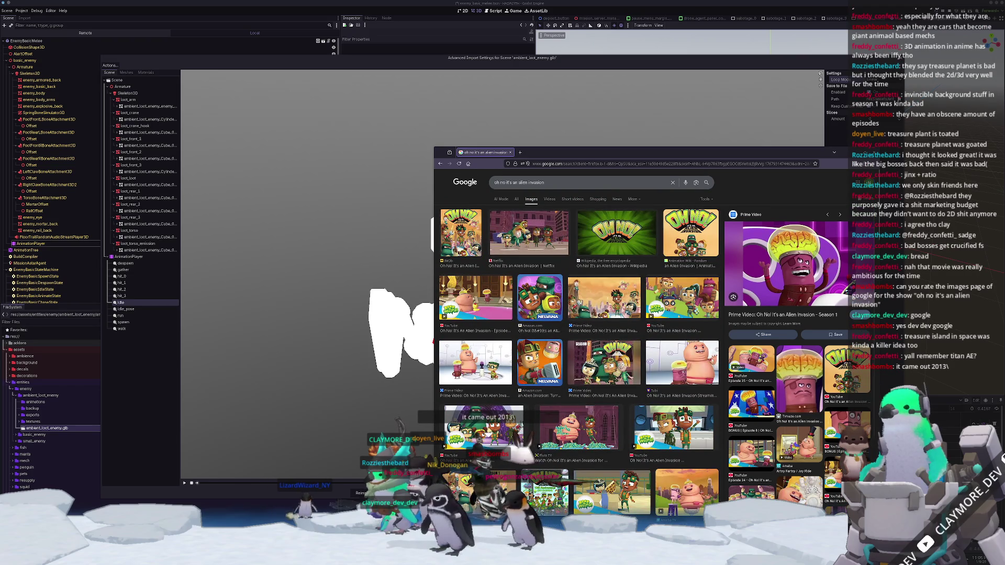
- Preview the Season 2, YouTube Episode 37, Amazon Appstore, Netflix and Brian Bros Nelvana Wiki images, then close the browser
key("Right")
key("Up")
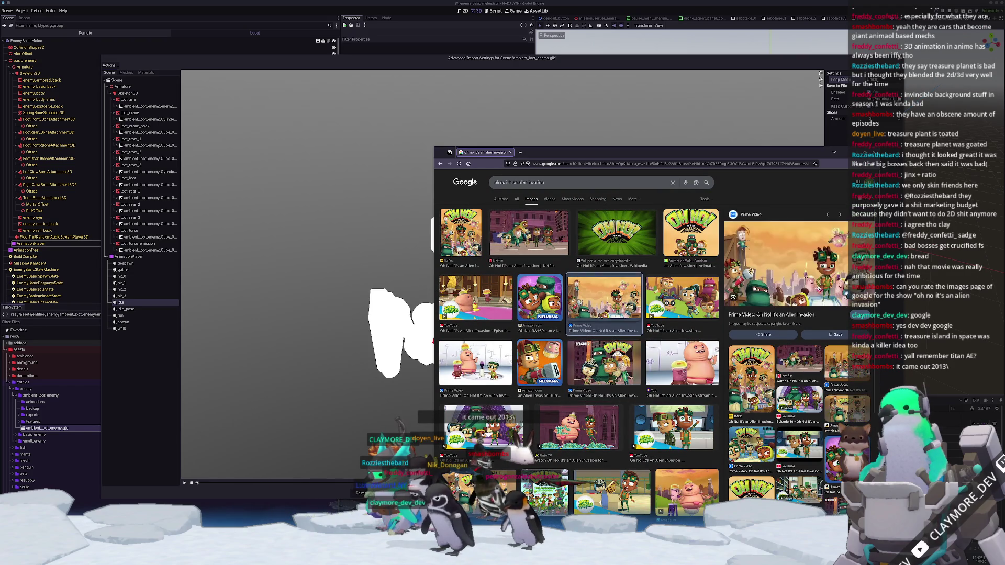
key("Right")
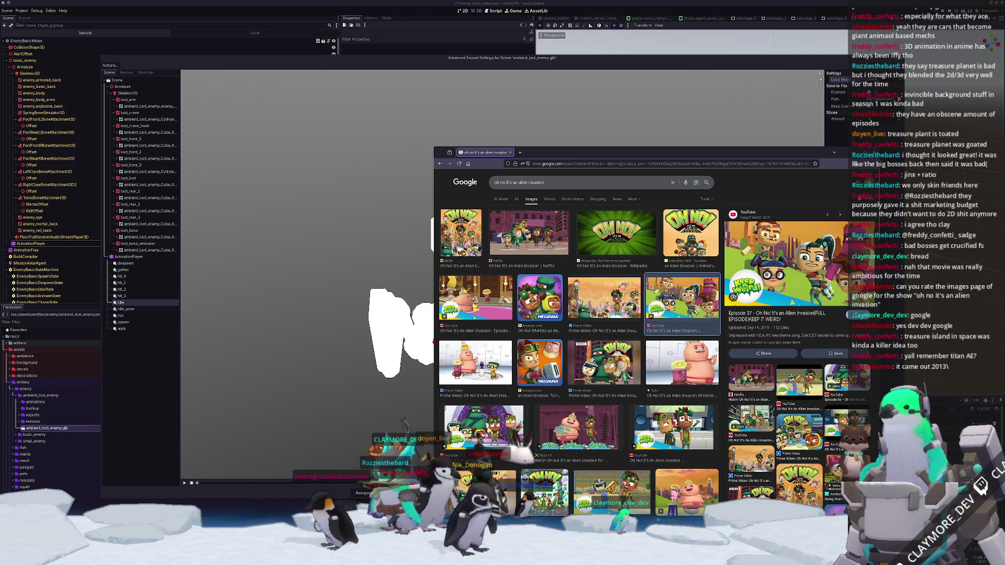
key("Right")
key("Right")
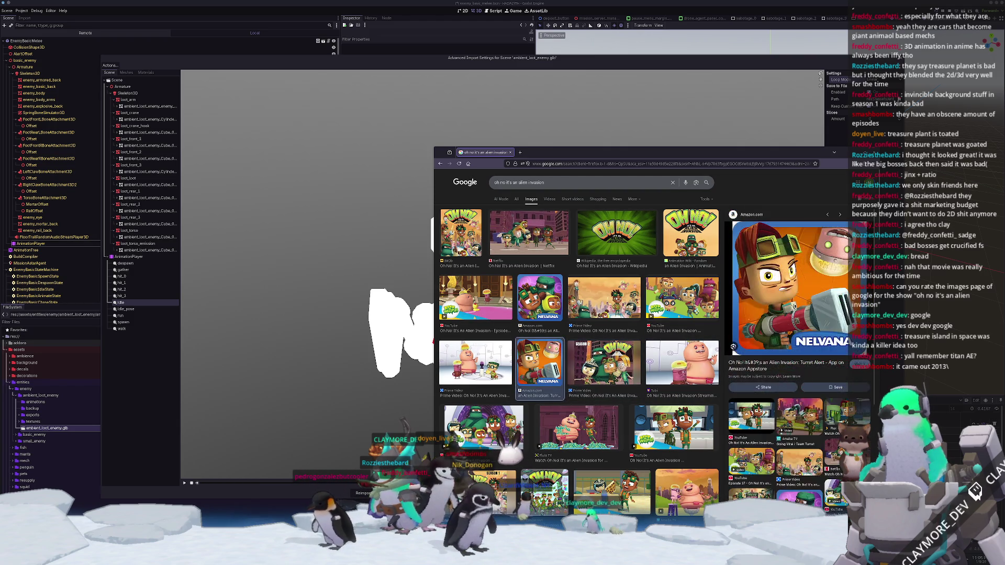
key("Left")
key("Left")
key("Left")
key("Left")
key("Left")
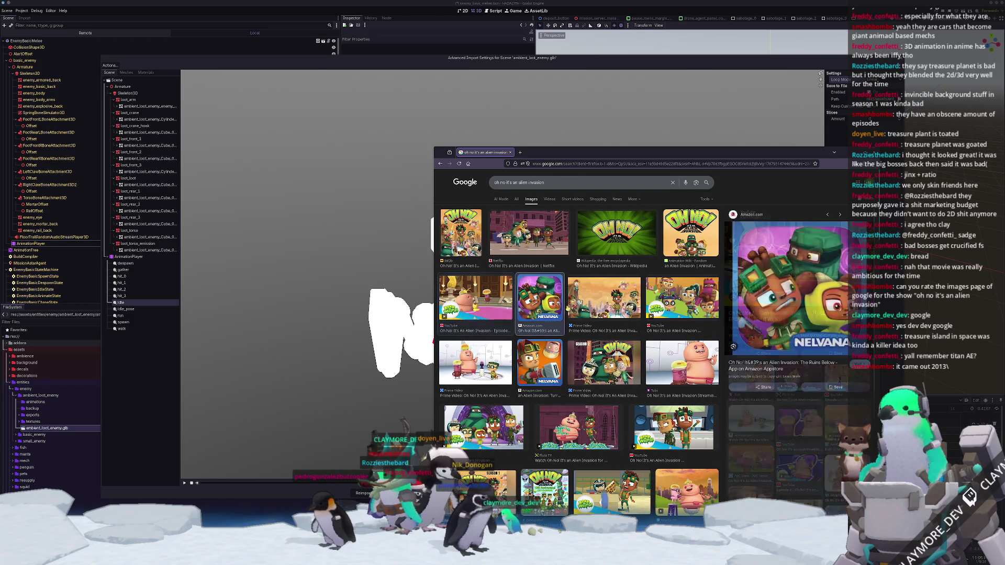
key("Right")
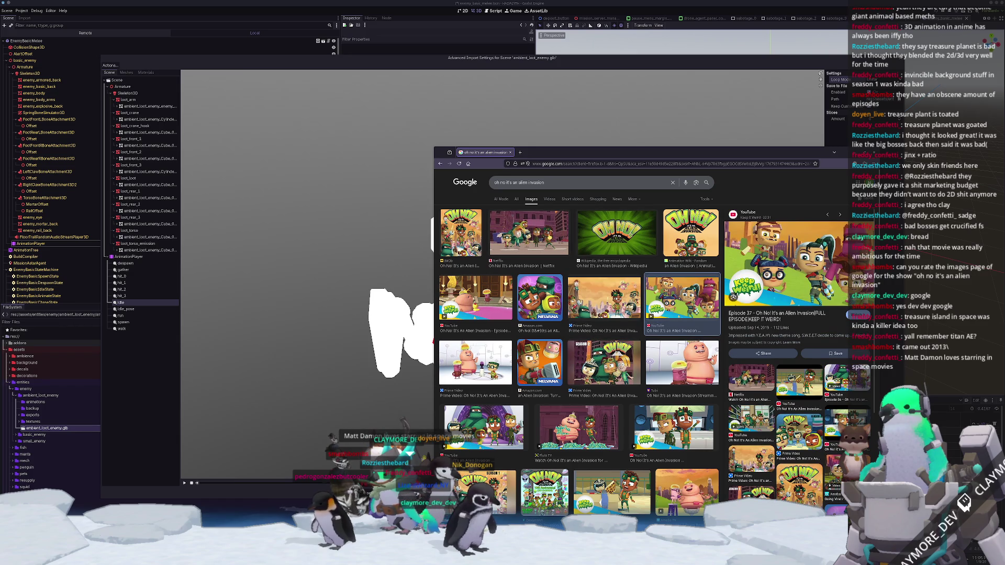
left_click(547, 238)
scroll(579, 326, "down", 1)
scroll(580, 325, "down", 1)
scroll(579, 325, "down", 2)
scroll(580, 326, "down", 1)
scroll(591, 348, "down", 1)
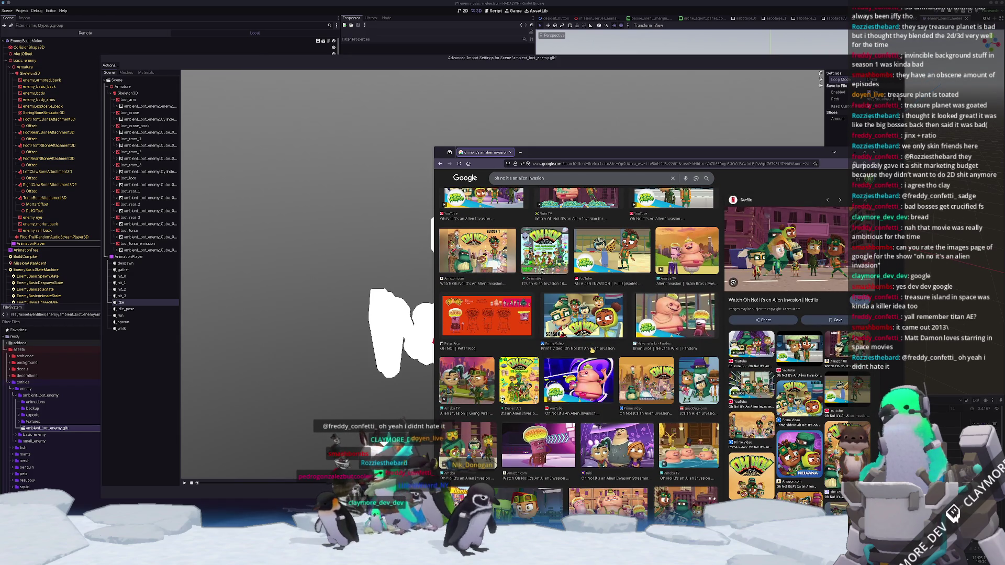
left_click(674, 314)
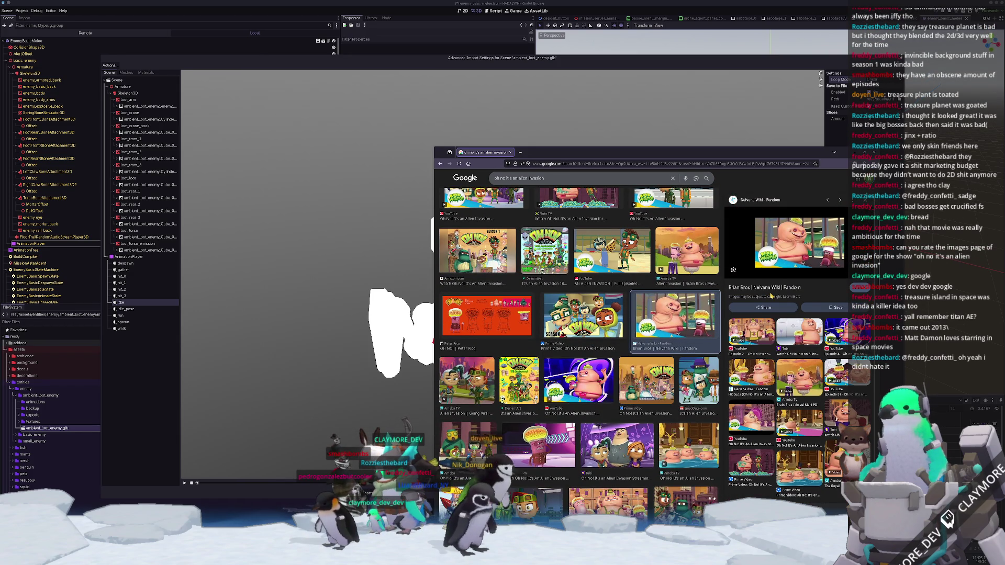
left_click(510, 152)
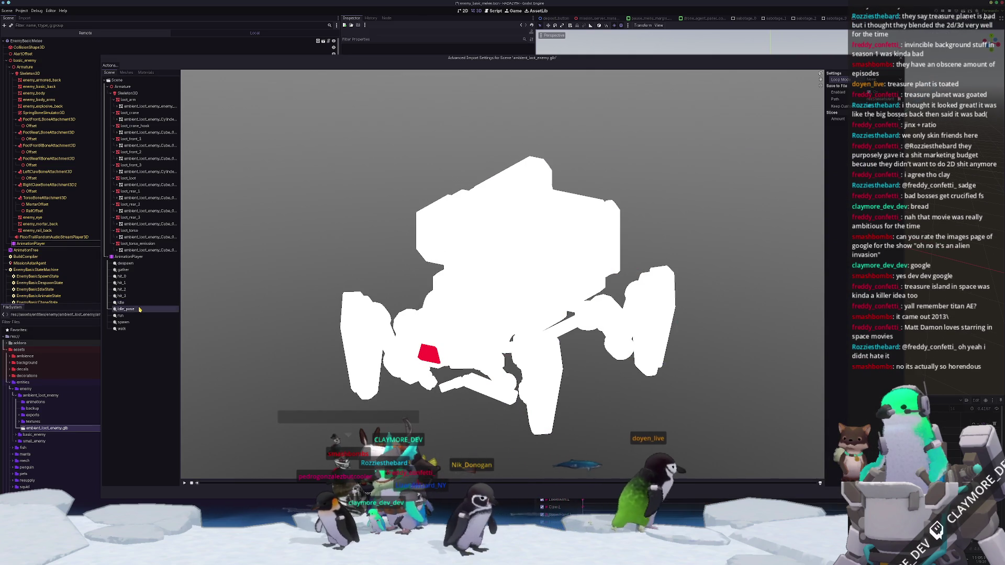
scroll(622, 280, "down", 1)
scroll(622, 280, "down", 1)
scroll(621, 280, "up", 1)
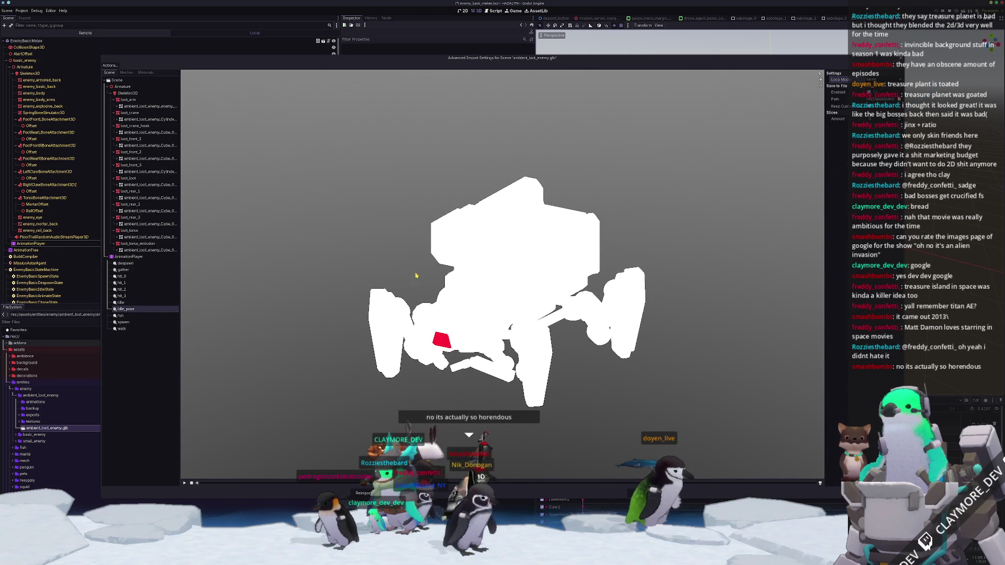
- Preview the mech's run, spawn, walk and idle animation clips
key("Down")
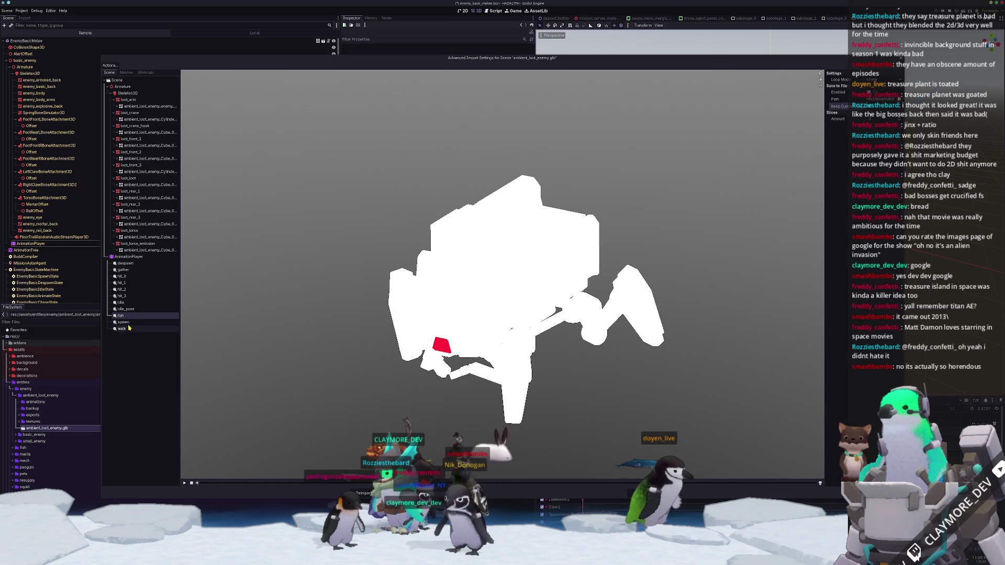
key("Down")
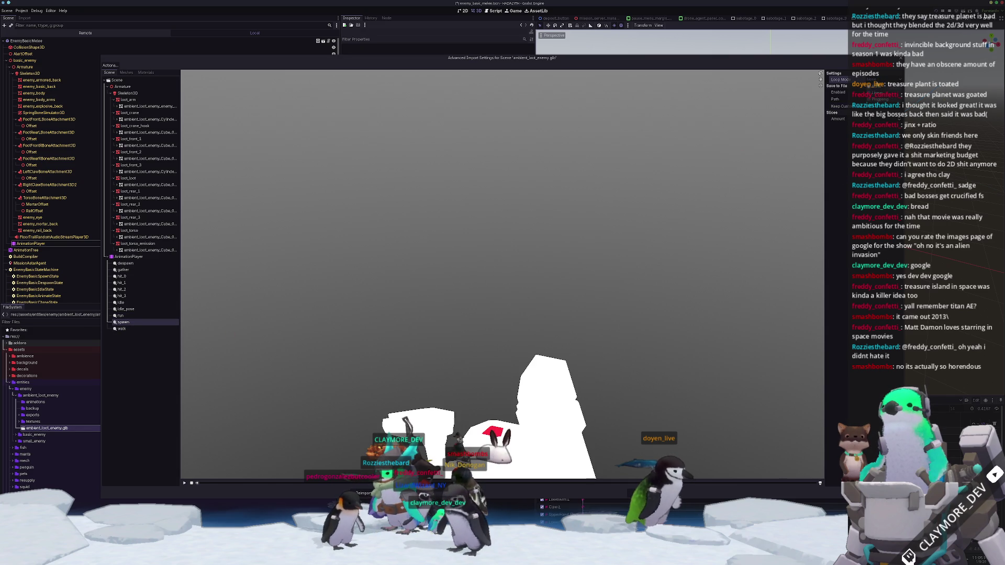
left_click(130, 329)
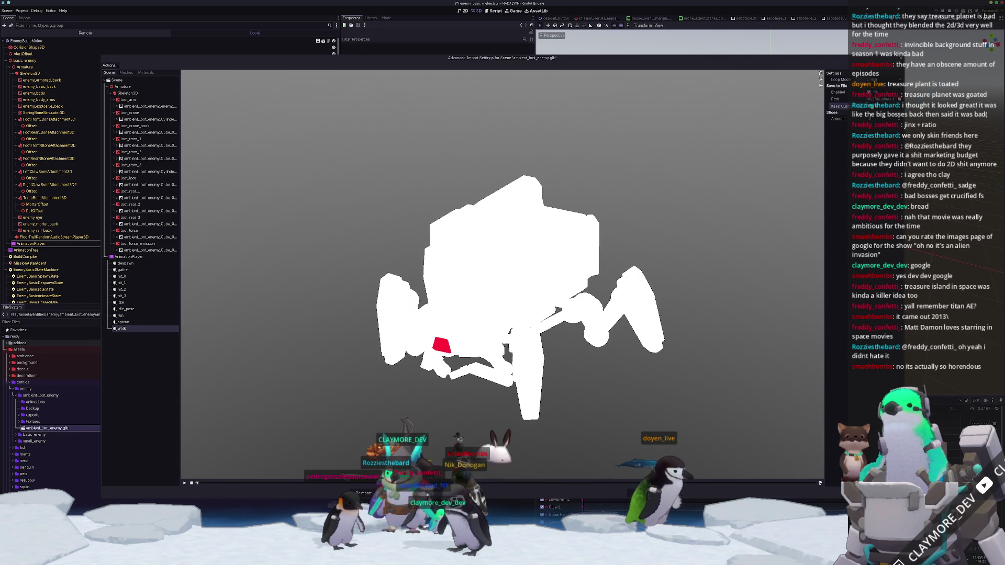
scroll(517, 299, "down", 2)
scroll(518, 299, "down", 1)
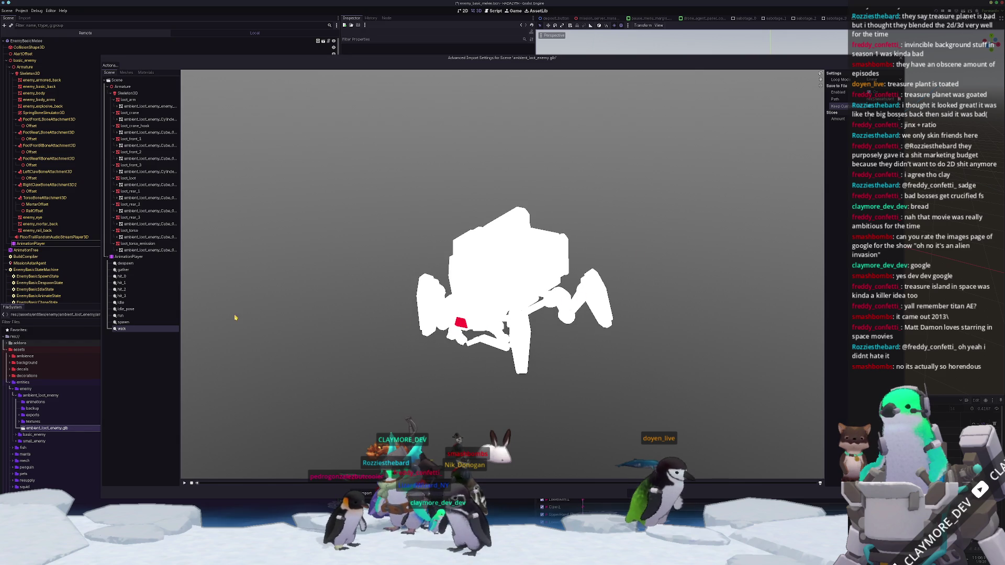
left_click(132, 322)
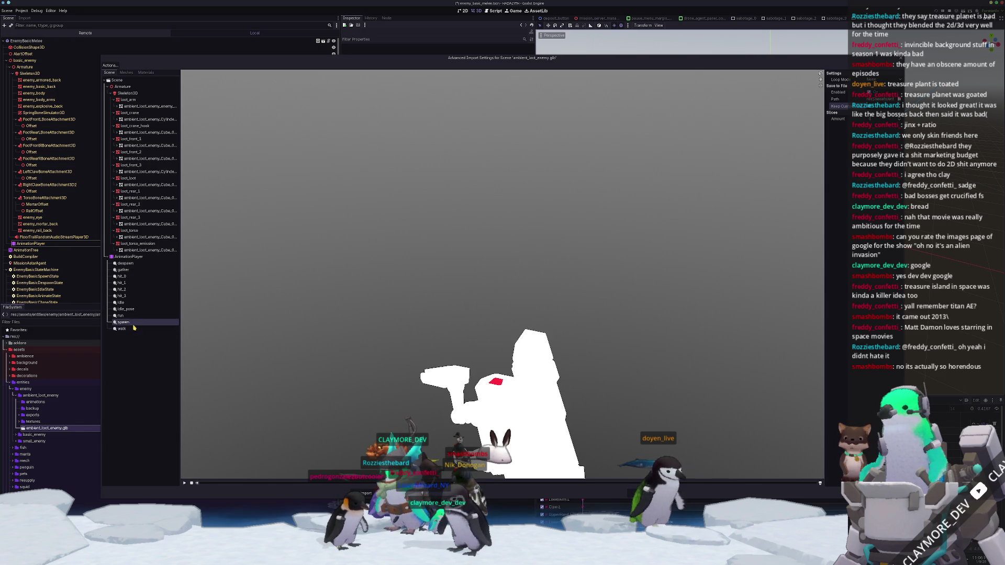
left_click(136, 315)
left_click(136, 304)
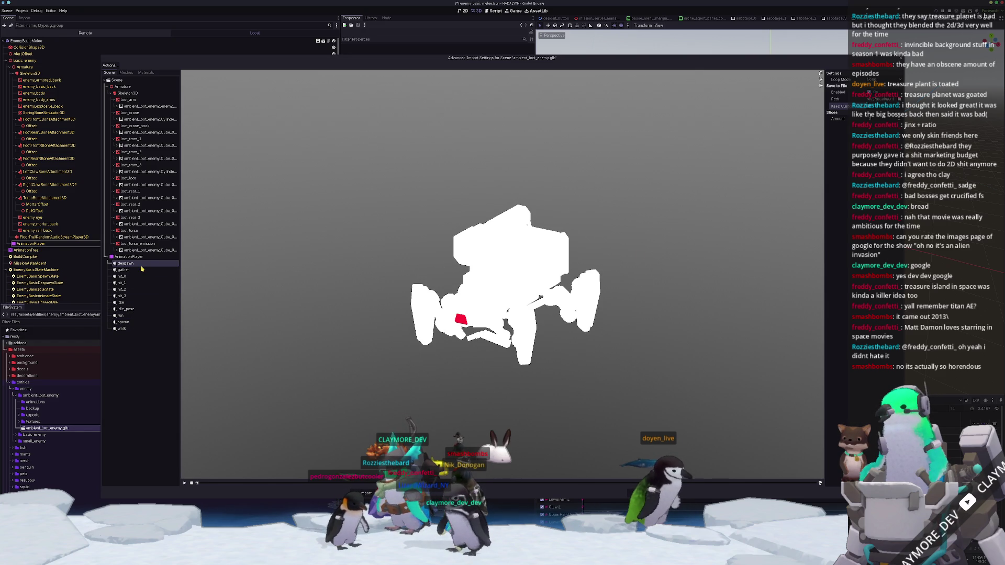
- Preview deepspawn, idle_pose, run, spawn and walk, then close the import settings to reimport the scene
left_click(143, 271)
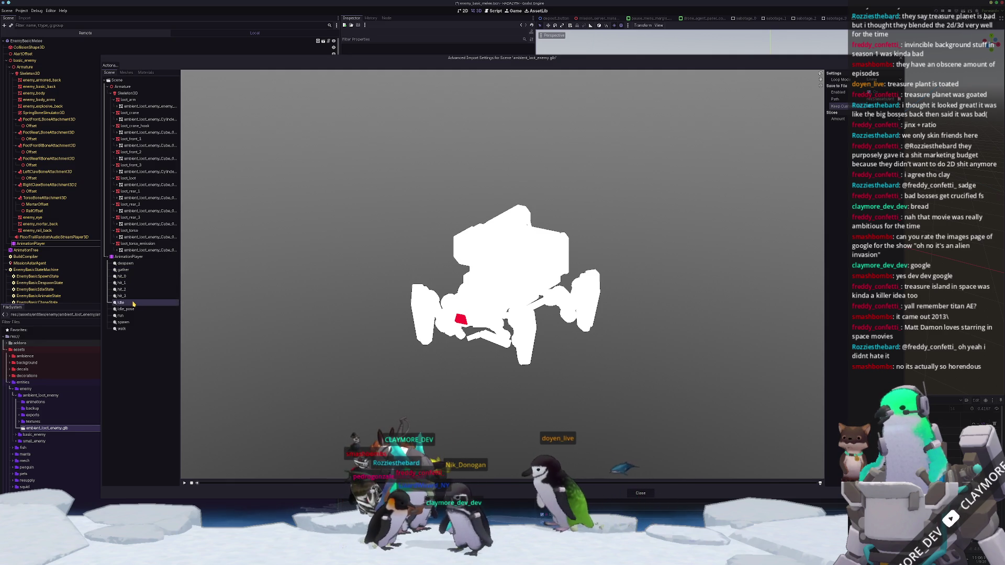
left_click(135, 308)
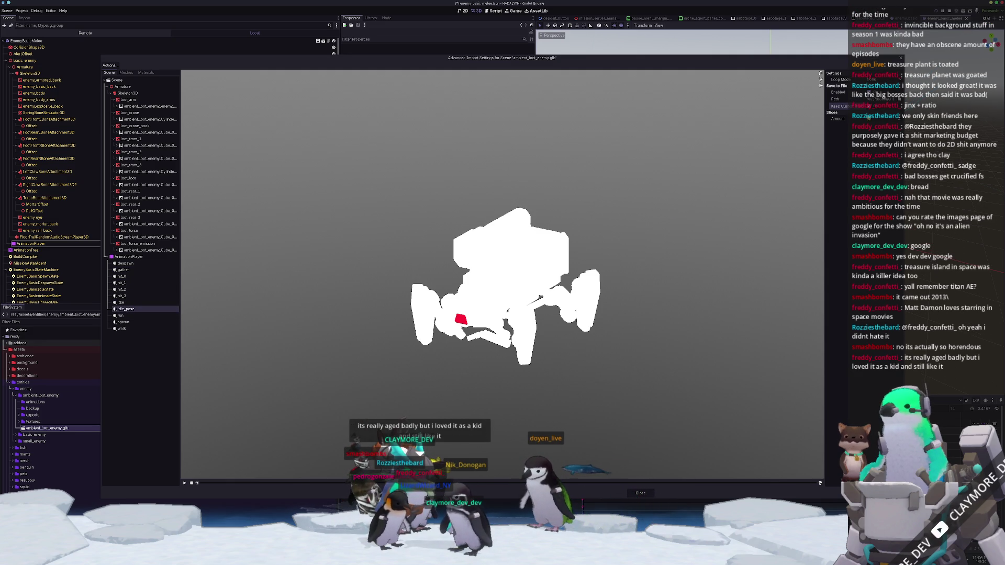
left_click(123, 316)
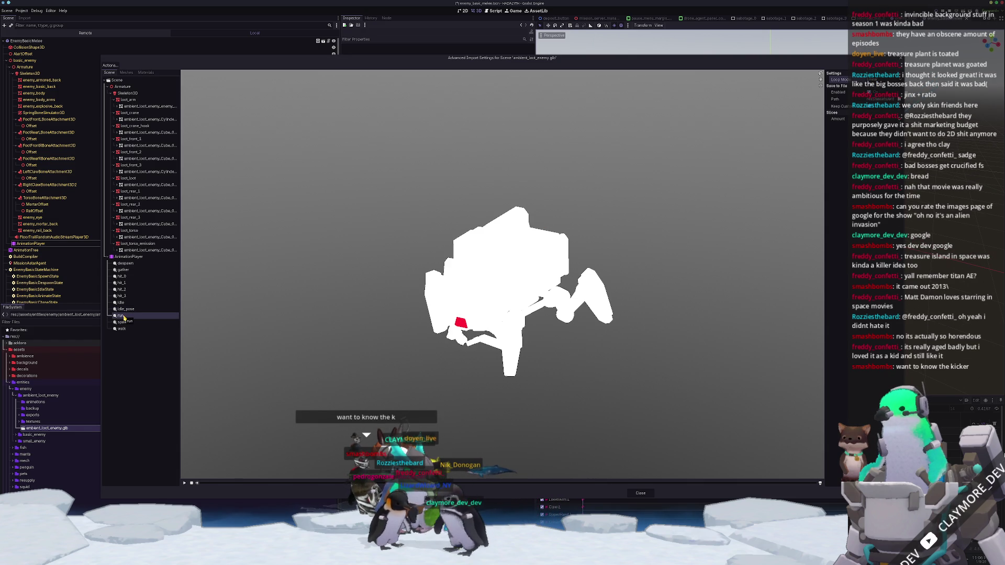
left_click(132, 323)
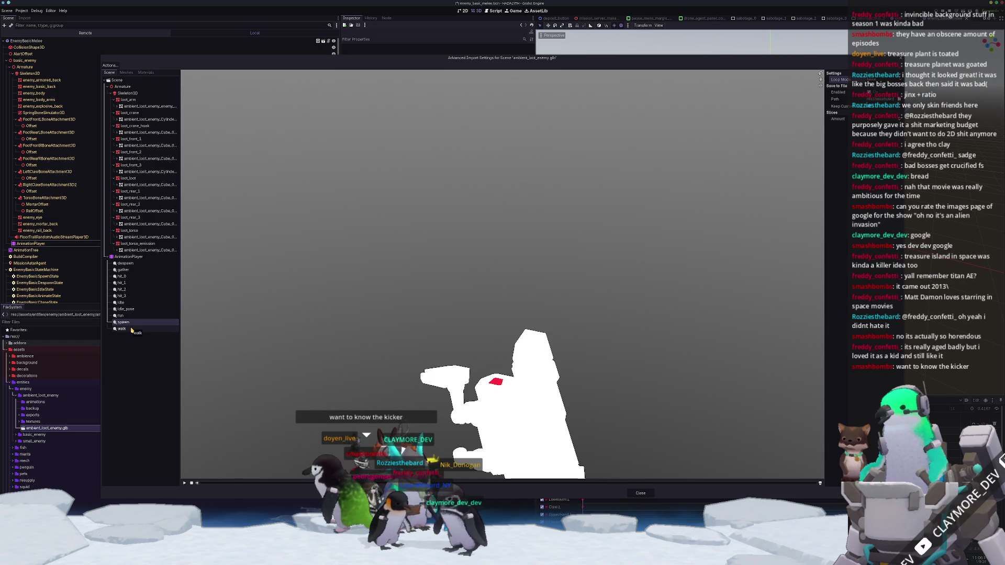
left_click(131, 328)
left_click(365, 492)
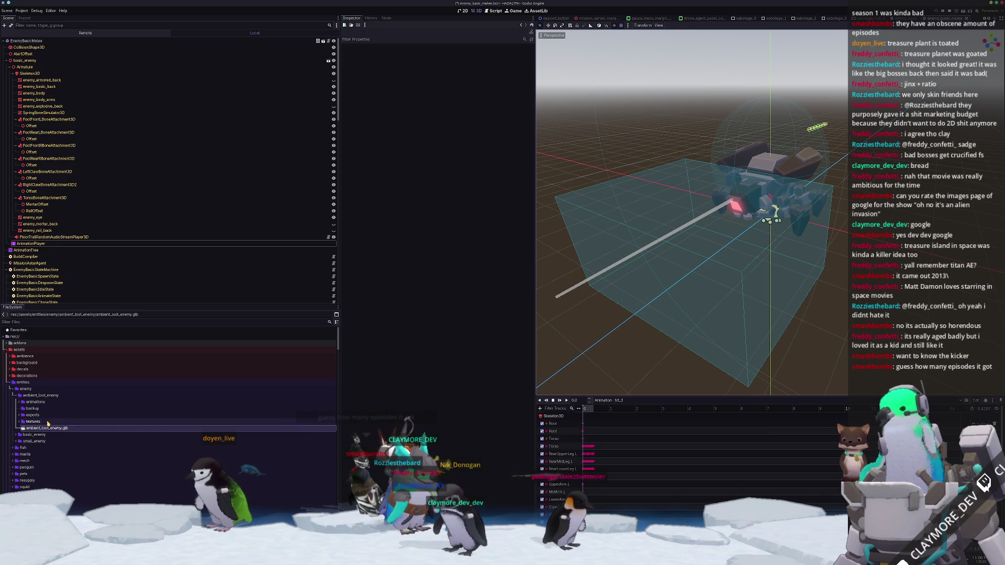
- Create a new 'materials' folder inside ambient_loot_enemy via Create New > Folder
left_click(49, 400)
right_click(50, 396)
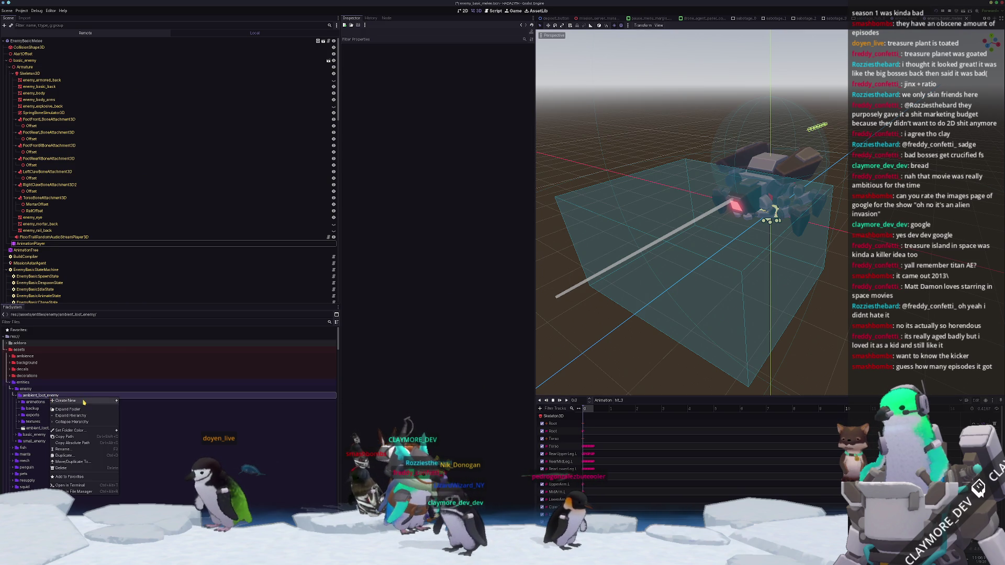
left_click(131, 402)
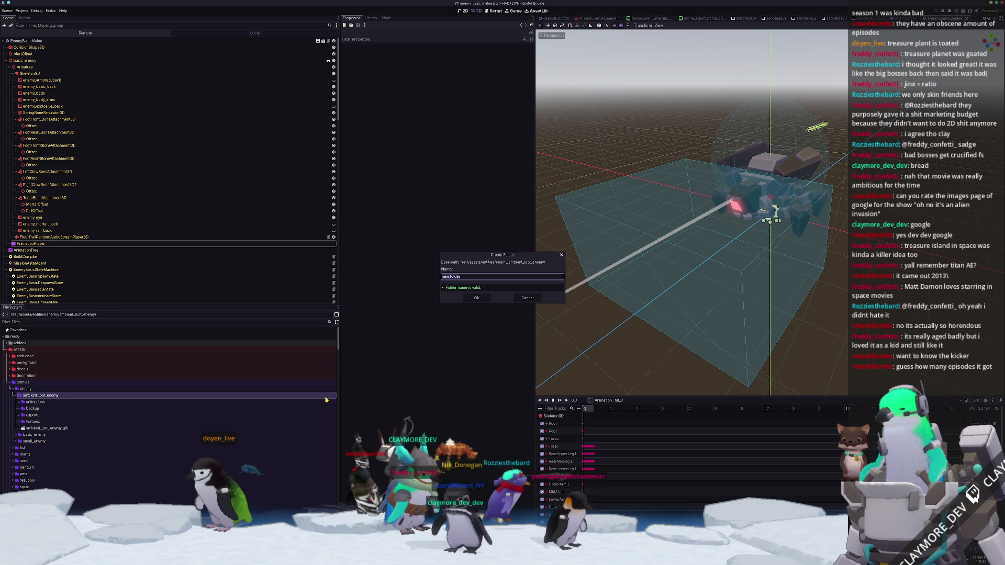
type("als")
key("Return")
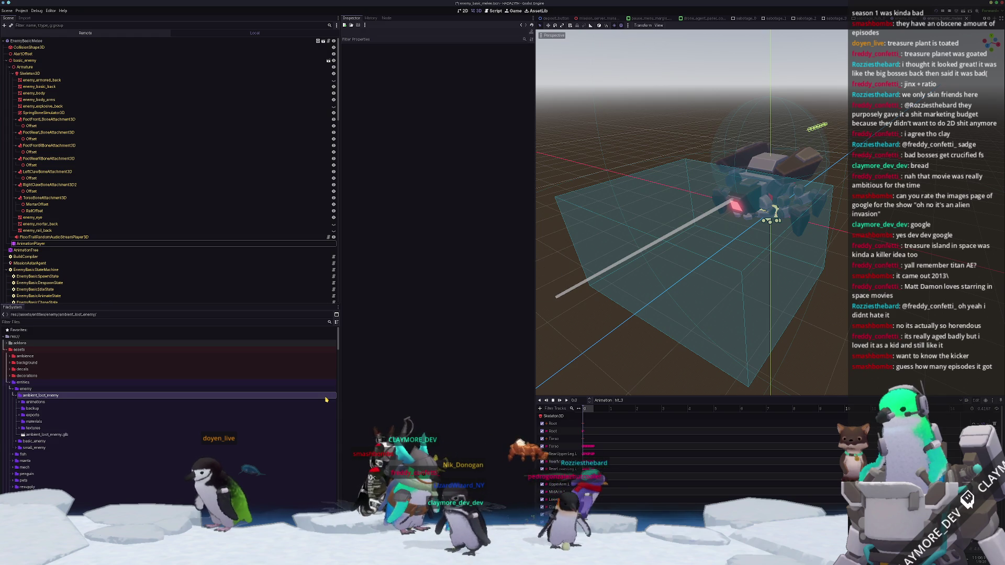
right_click(35, 424)
mouse_move(51, 427)
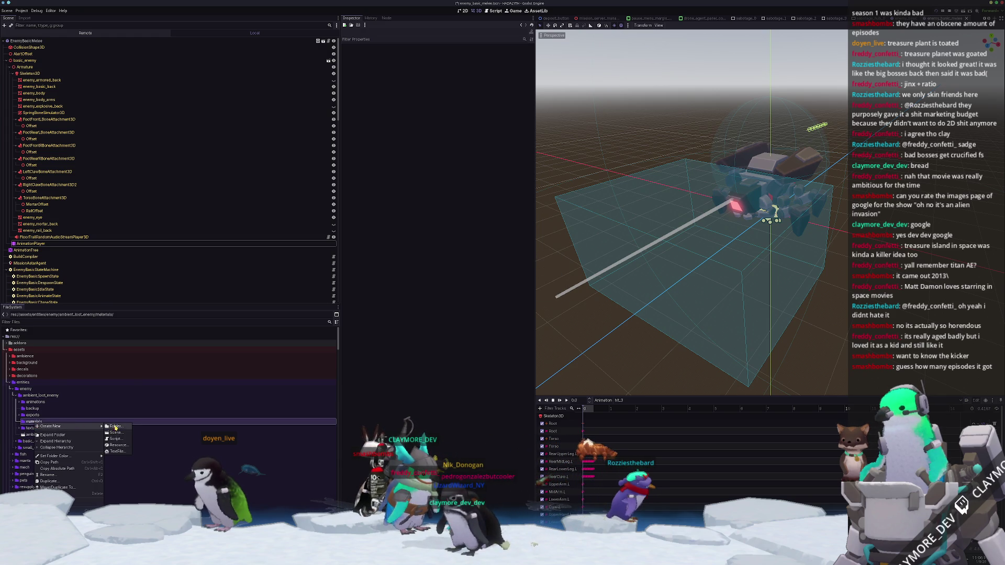
- Create a new StandardMaterial3D resource in the materials folder, bringing up its save dialog
left_click(116, 445)
double_click(467, 370)
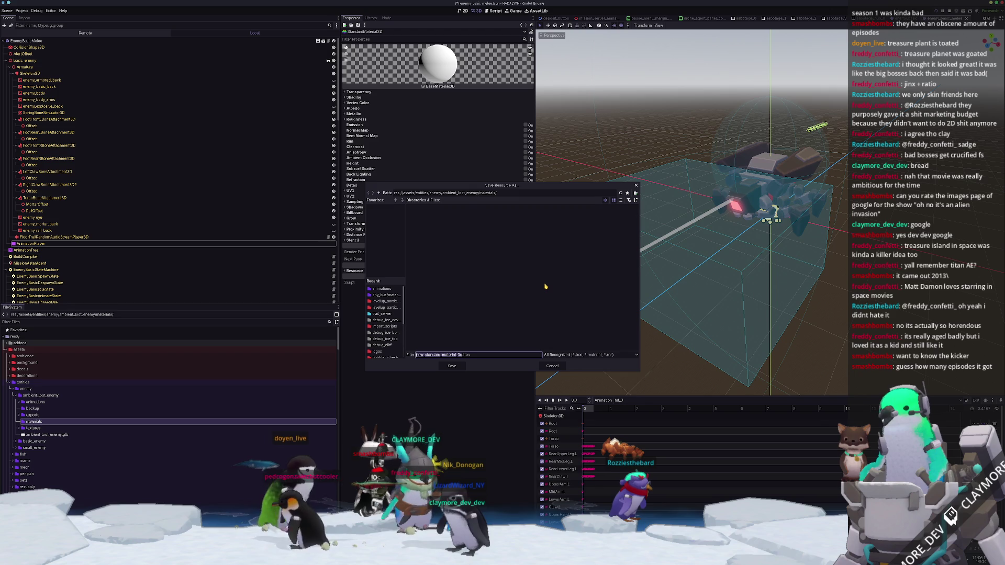
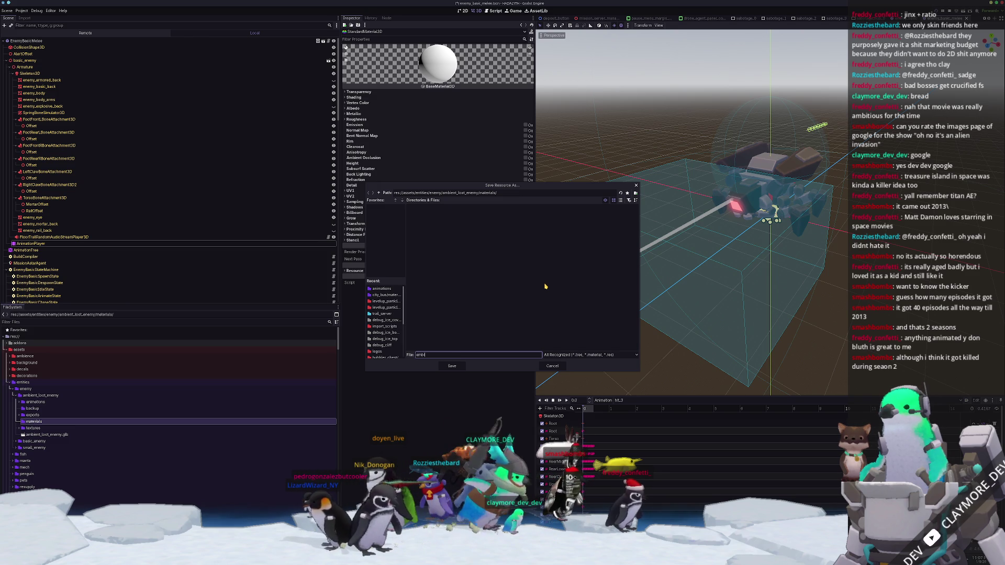
type("ient_loot_enemy_standard_material")
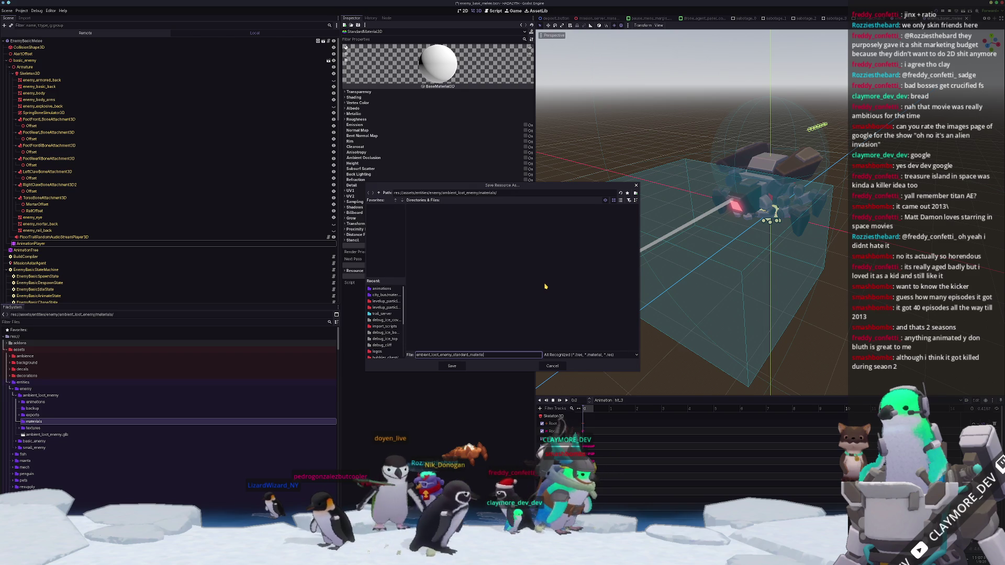
- Save the material as ambient_lost_enemy_standard_material.tres and select it in the materials folder
key("Return")
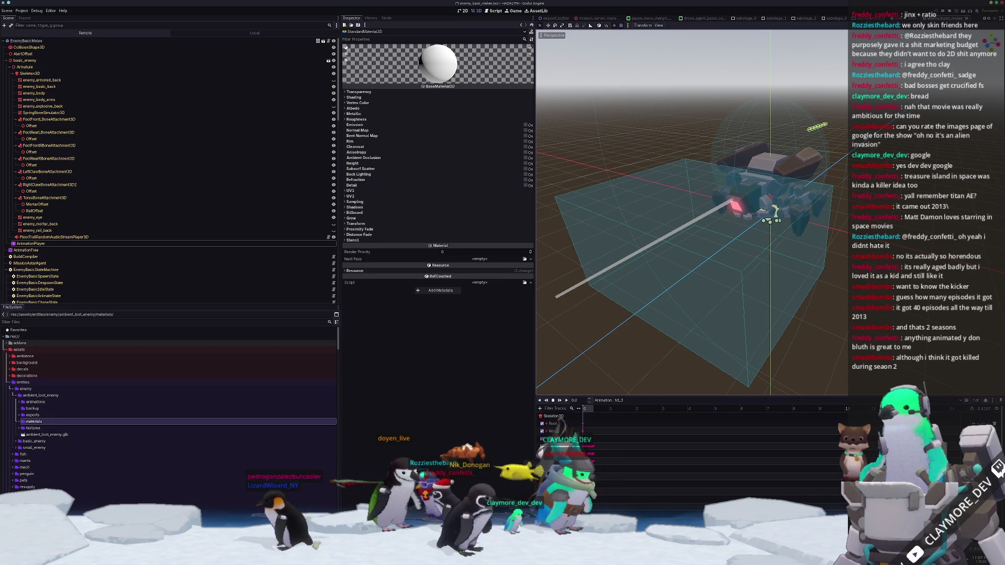
double_click(65, 423)
left_click(66, 428)
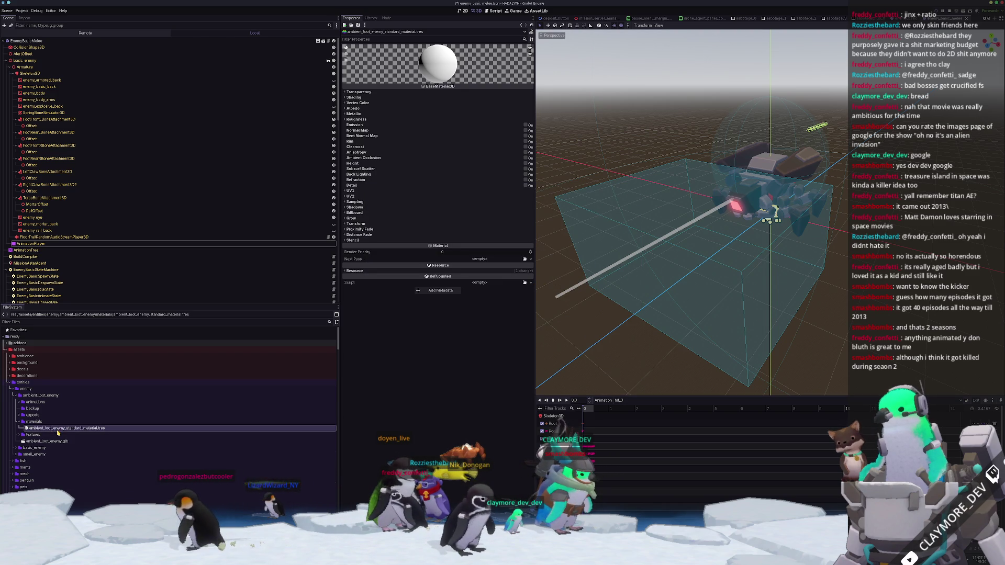
- Quick-load an albedo texture into the material and set its Shading Mode to Unshaded
left_click(385, 109)
left_click(524, 123)
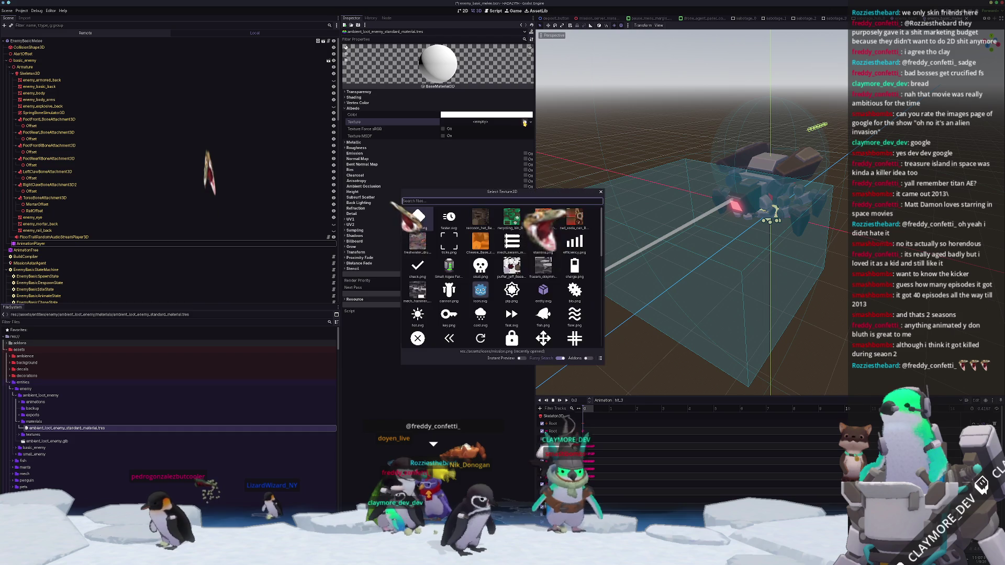
type("lost")
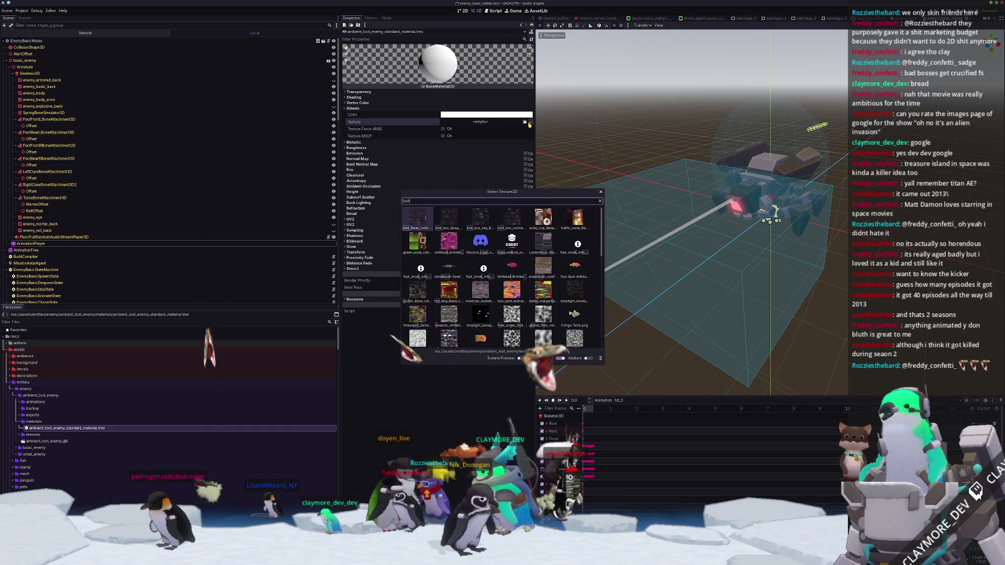
key("Return")
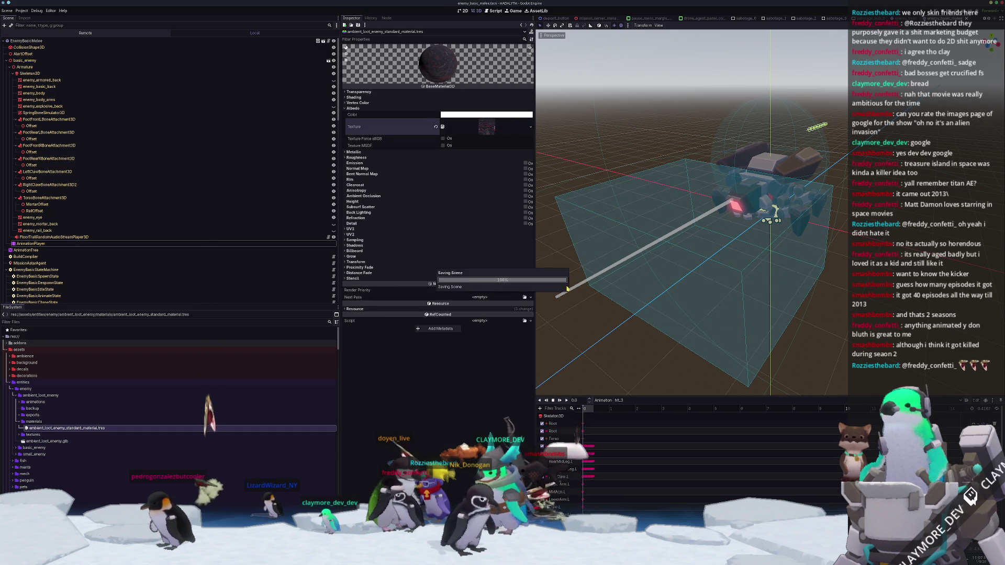
scroll(638, 313, "down", 4)
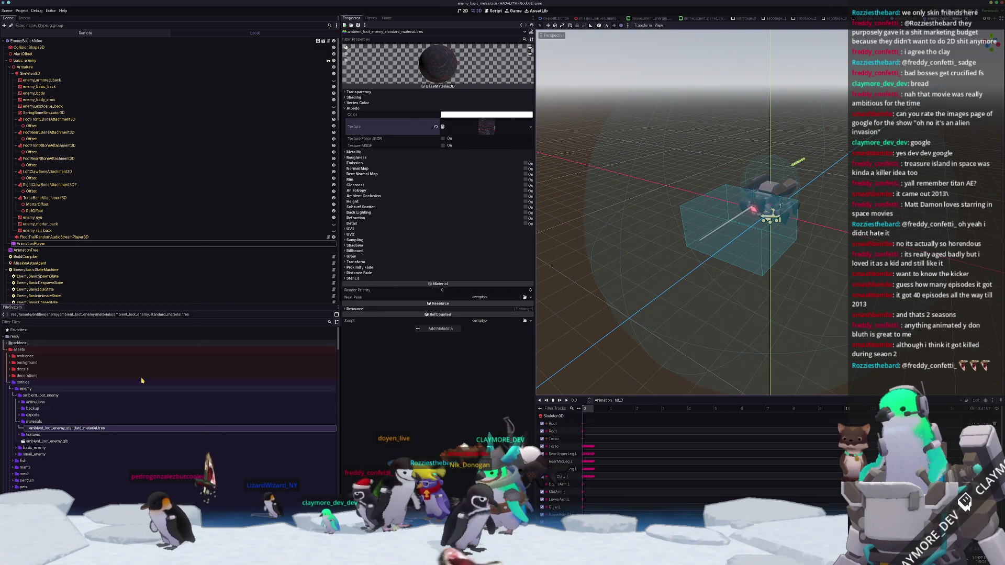
left_click(427, 98)
left_click(463, 102)
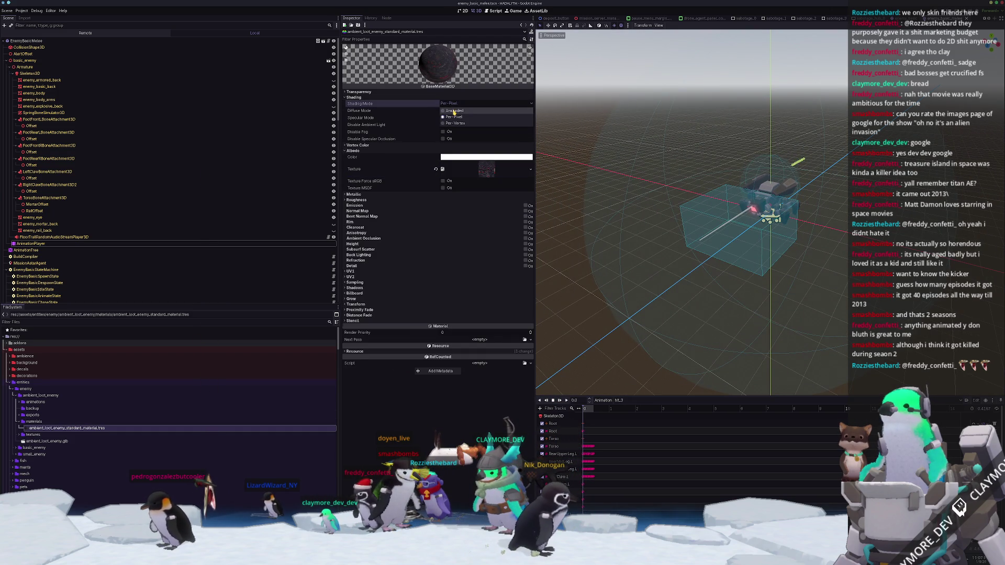
left_click(454, 111)
scroll(119, 461, "down", 5)
scroll(120, 461, "down", 3)
scroll(110, 448, "down", 2)
scroll(86, 424, "down", 3)
scroll(71, 411, "down", 2)
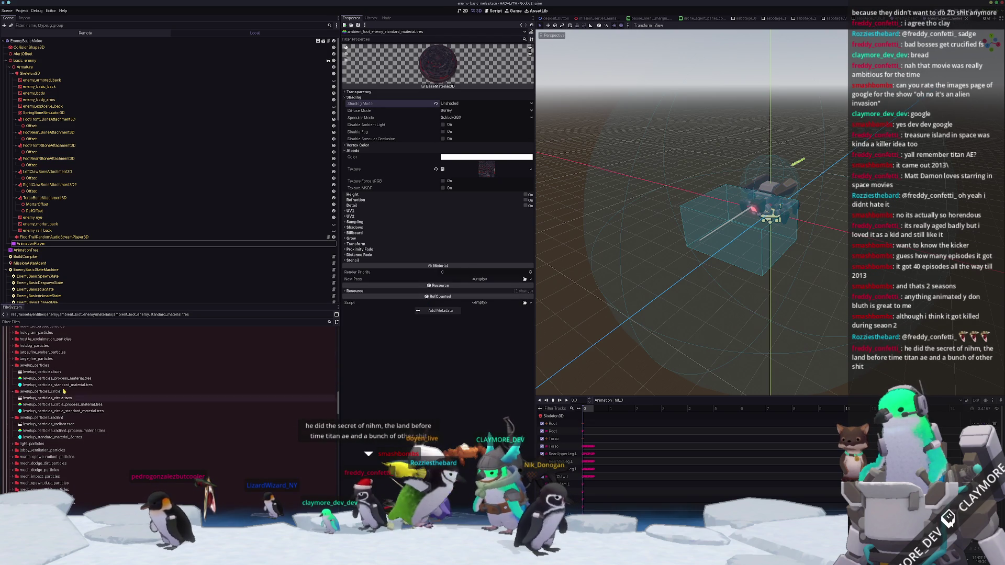
double_click(32, 364)
- Browse the FileSystem from the fish folders to entities/characters/enemy and expand it
double_click(29, 378)
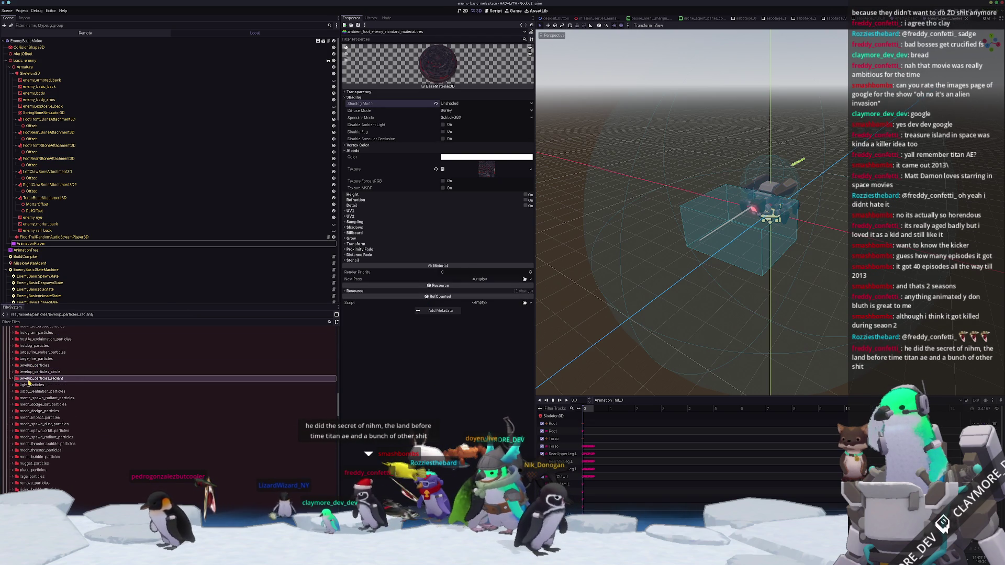
scroll(35, 393, "up", 3)
scroll(43, 405, "up", 3)
scroll(50, 420, "up", 3)
scroll(59, 436, "up", 5)
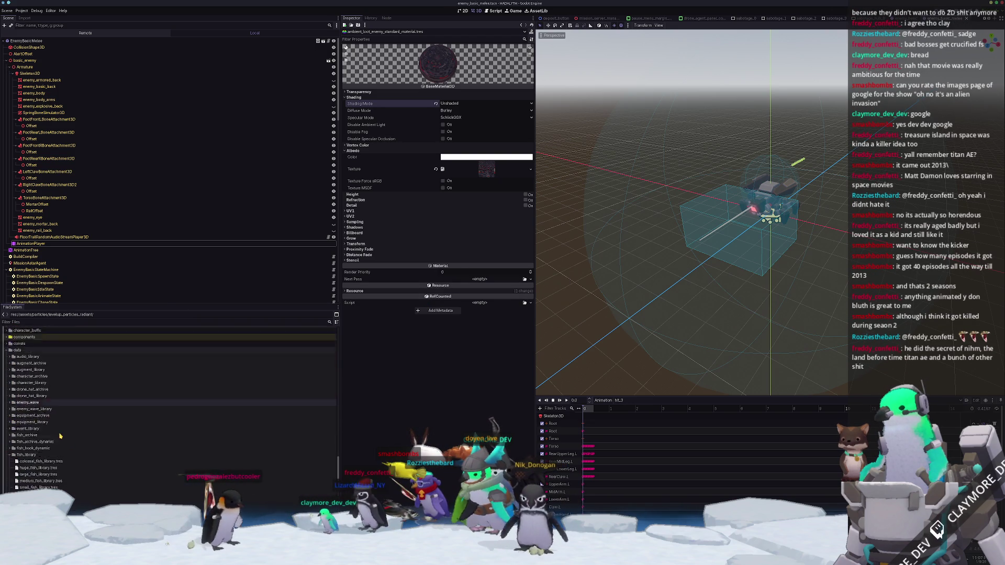
scroll(60, 432, "down", 3)
left_click(61, 428)
scroll(62, 418, "down", 3)
scroll(62, 419, "down", 5)
scroll(60, 419, "down", 3)
left_click(48, 412)
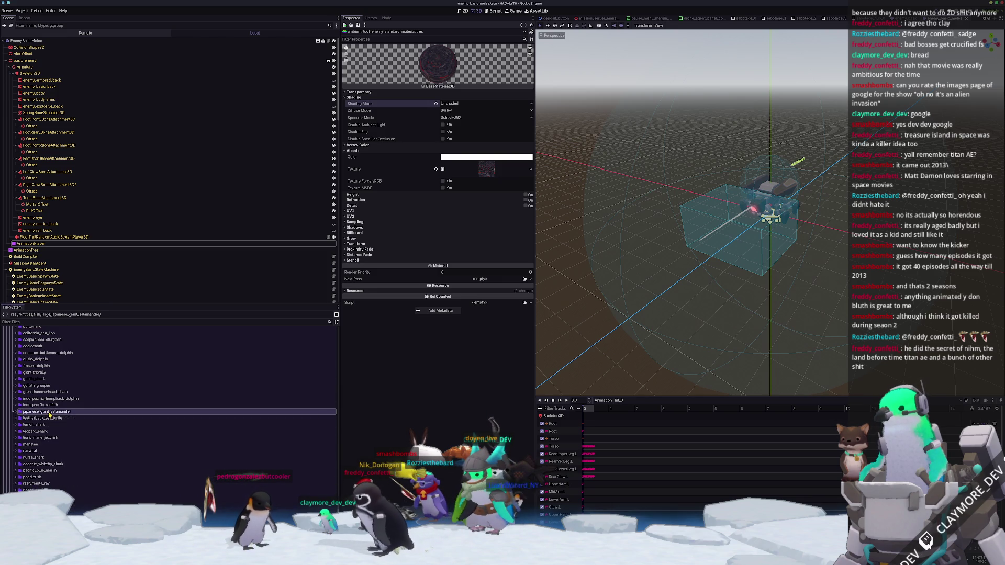
scroll(50, 415, "up", 5)
scroll(32, 401, "up", 3)
left_click(23, 383)
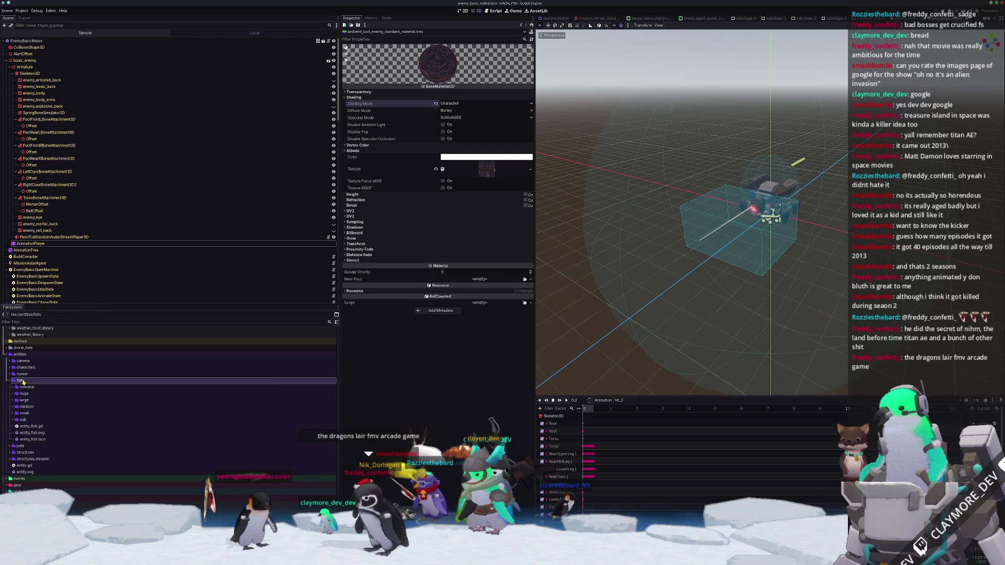
left_click(31, 368)
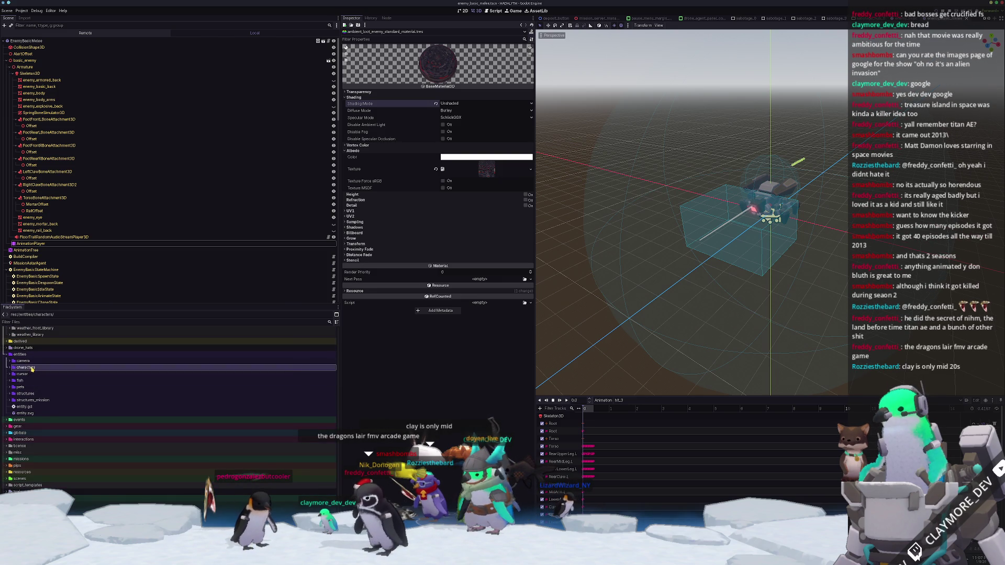
double_click(31, 369)
double_click(34, 387)
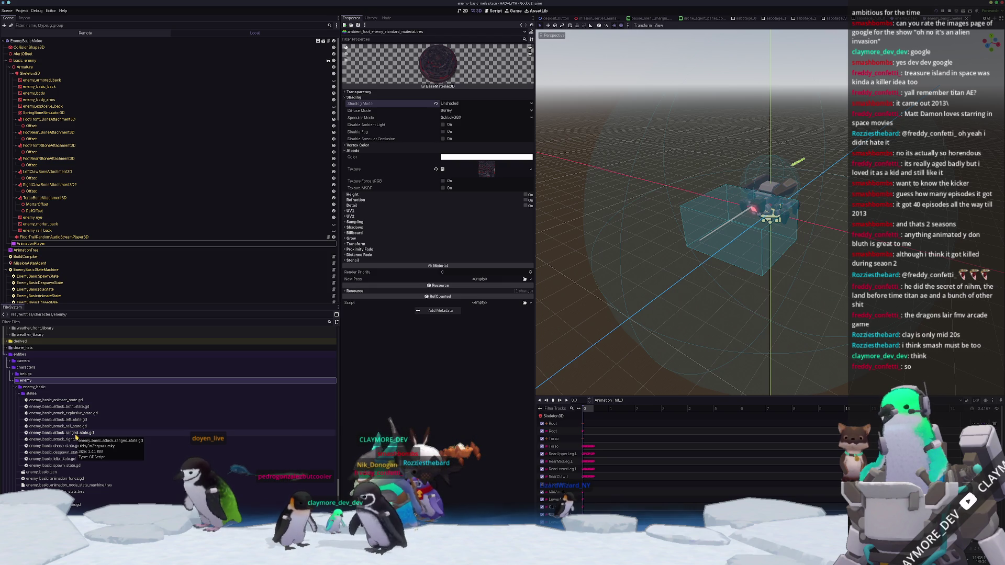
- Collapse the enemy_basic, rail and small variant subfolders, leaving the enemy folder selected
left_click(20, 387)
left_click(46, 393)
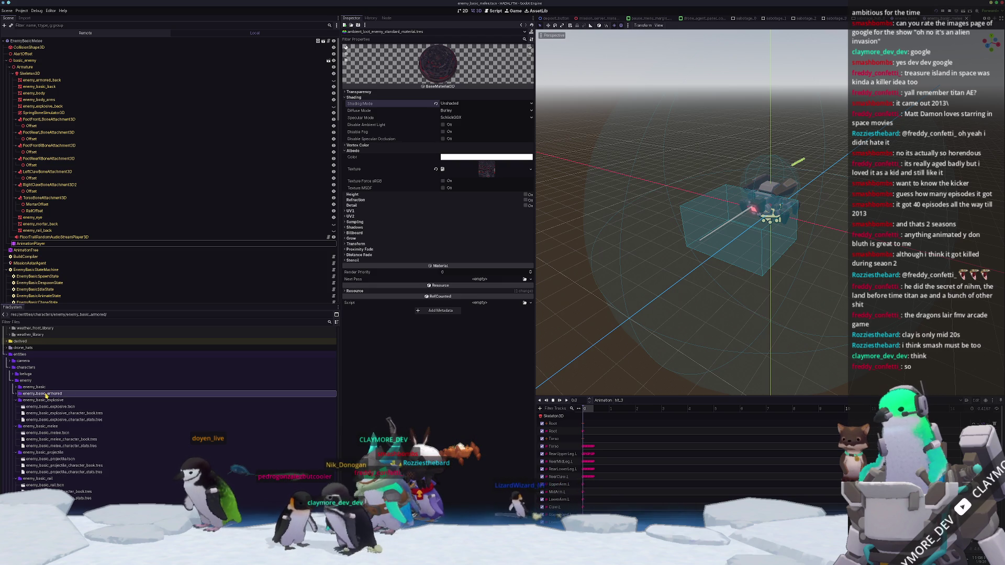
left_click(33, 406)
left_click(22, 419)
left_click(31, 426)
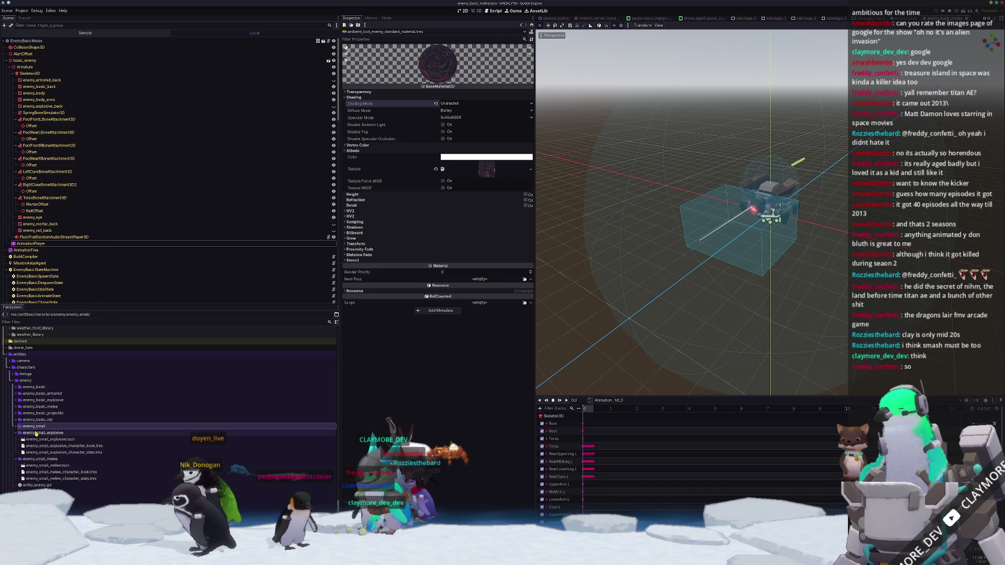
left_click(36, 433)
left_click(30, 380)
- Create an enemy_ambient_loot folder under enemy and start a new scene inherited from entity_enemy.tscn
right_click(30, 381)
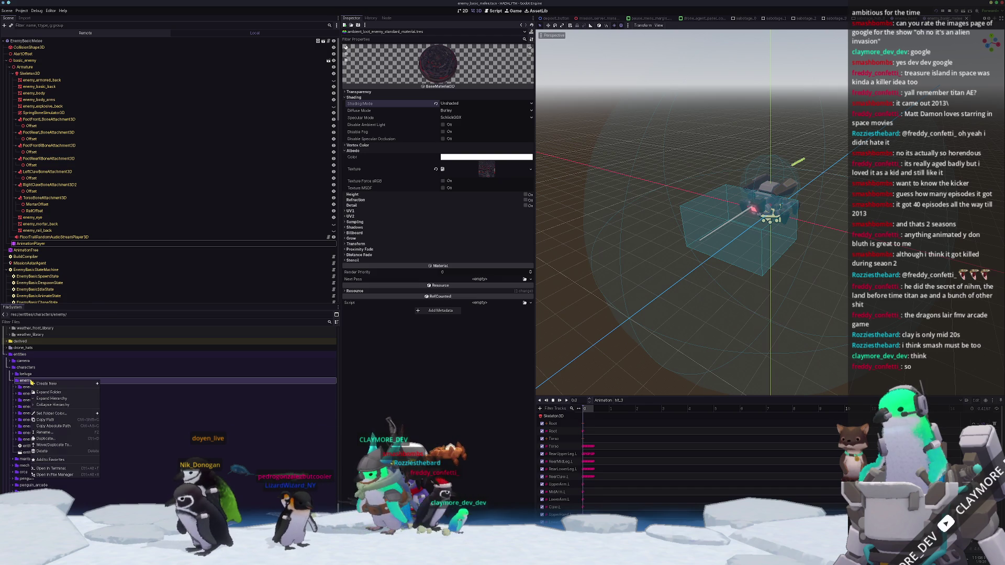
left_click(114, 385)
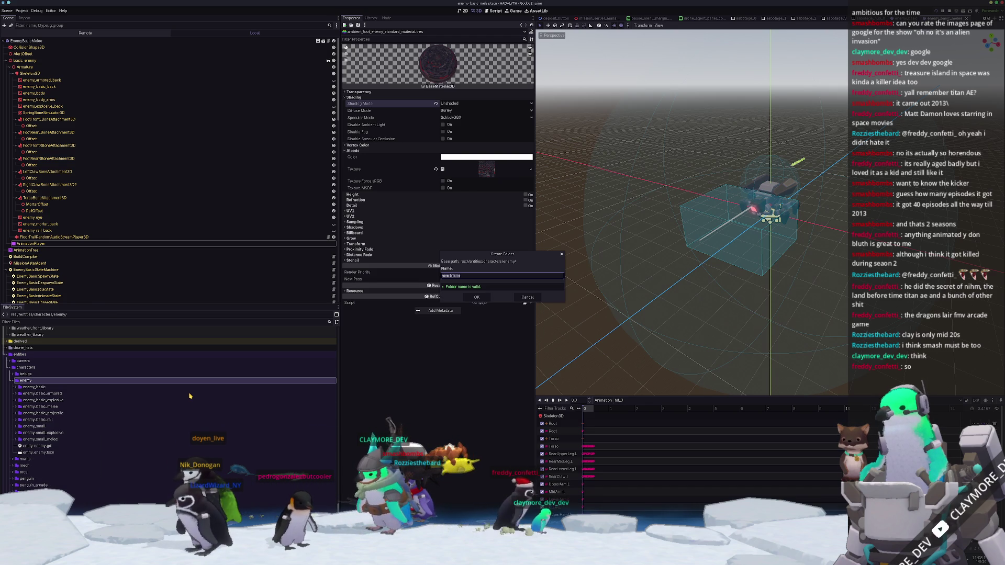
type("enemy_ambient")
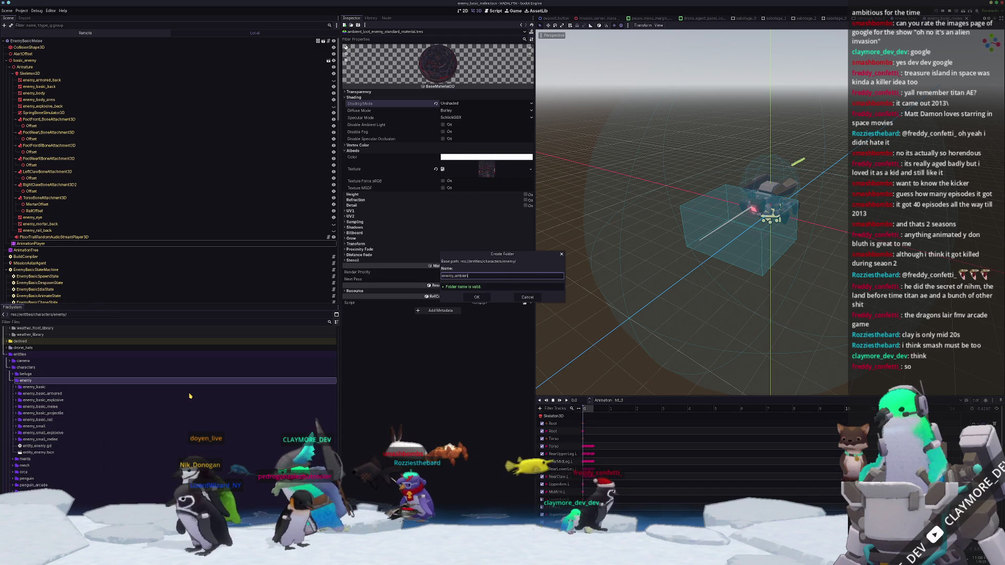
type("_loot")
key("Return")
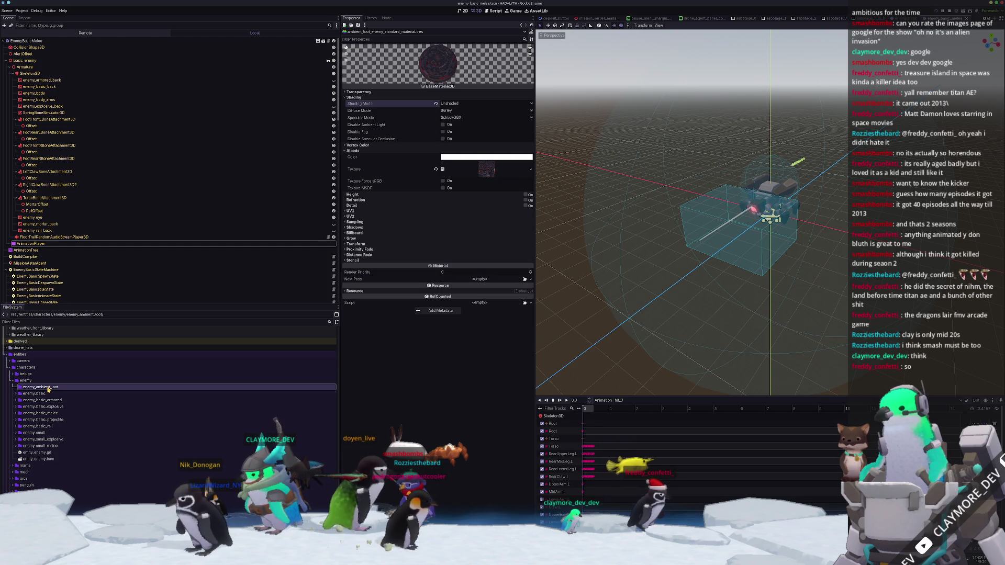
right_click(71, 458)
left_click(73, 437)
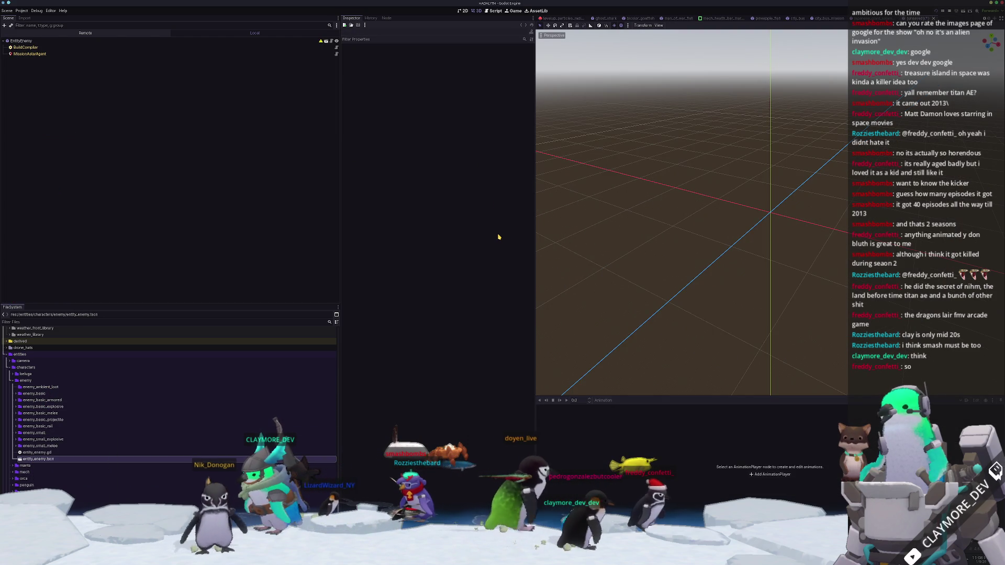
- In Save Scene As, navigate up through the assets folders and back to the project root in list view
key("ctrl+s")
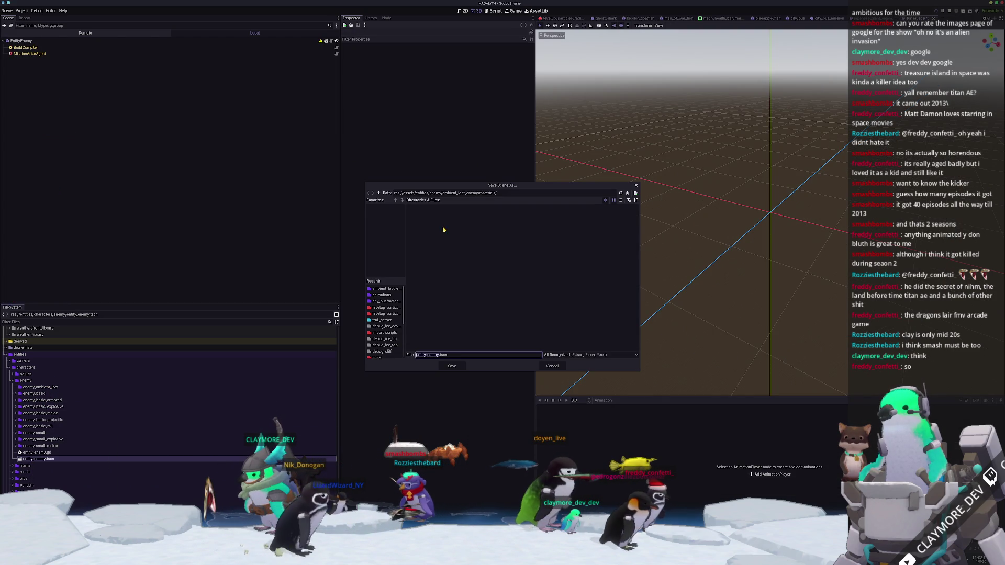
left_click(380, 194)
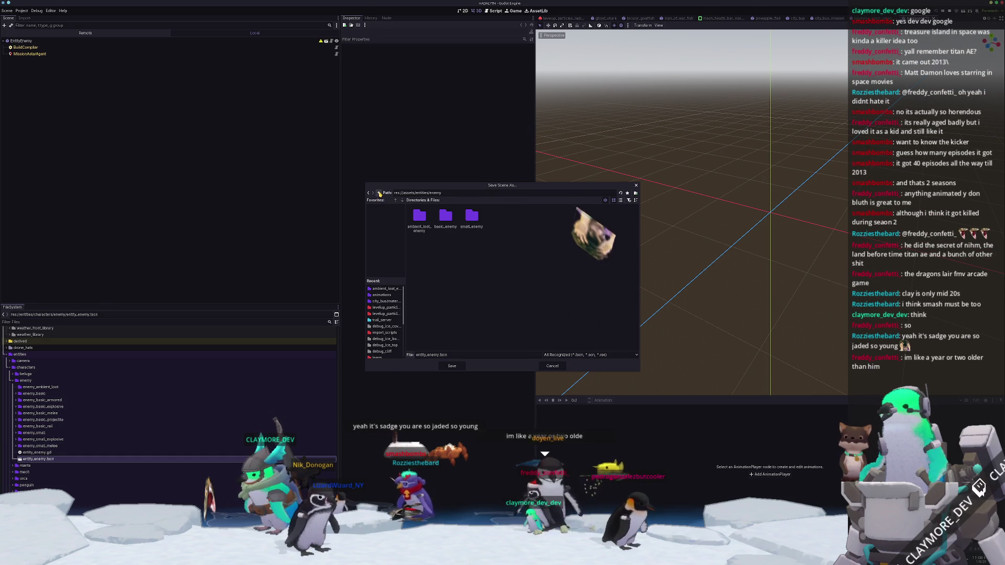
double_click(379, 194)
left_click(383, 288)
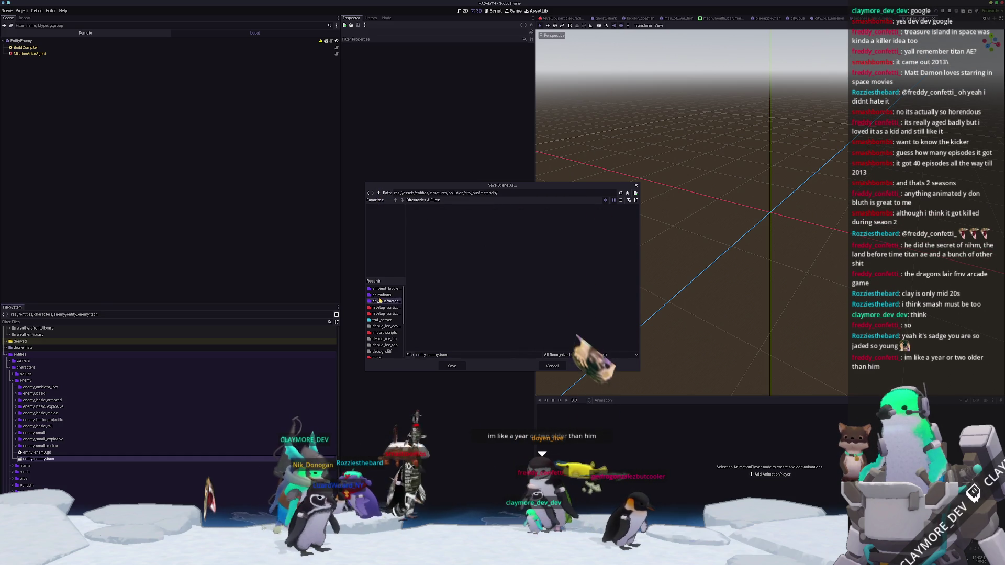
left_click(379, 193)
double_click(379, 193)
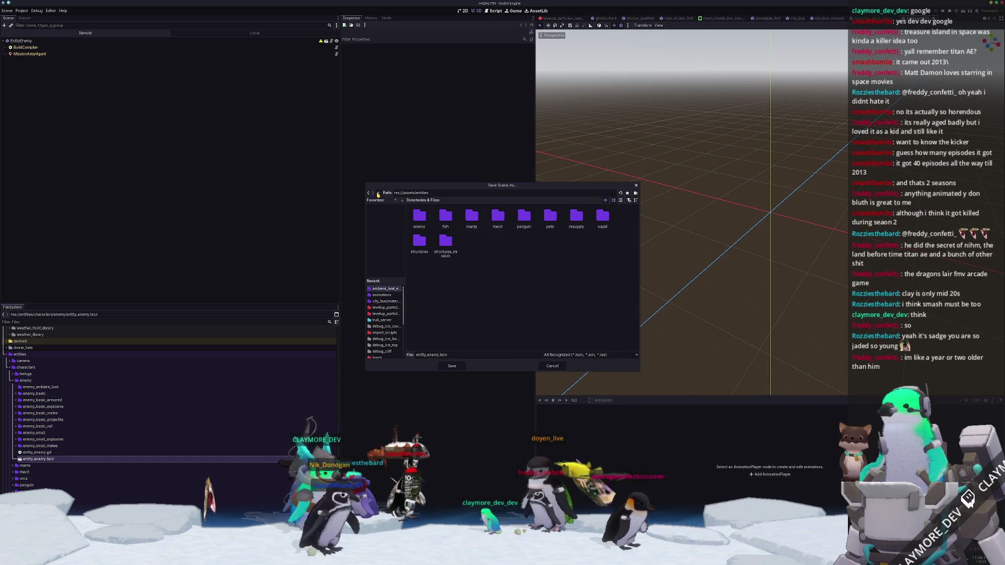
left_click(380, 193)
left_click(613, 201)
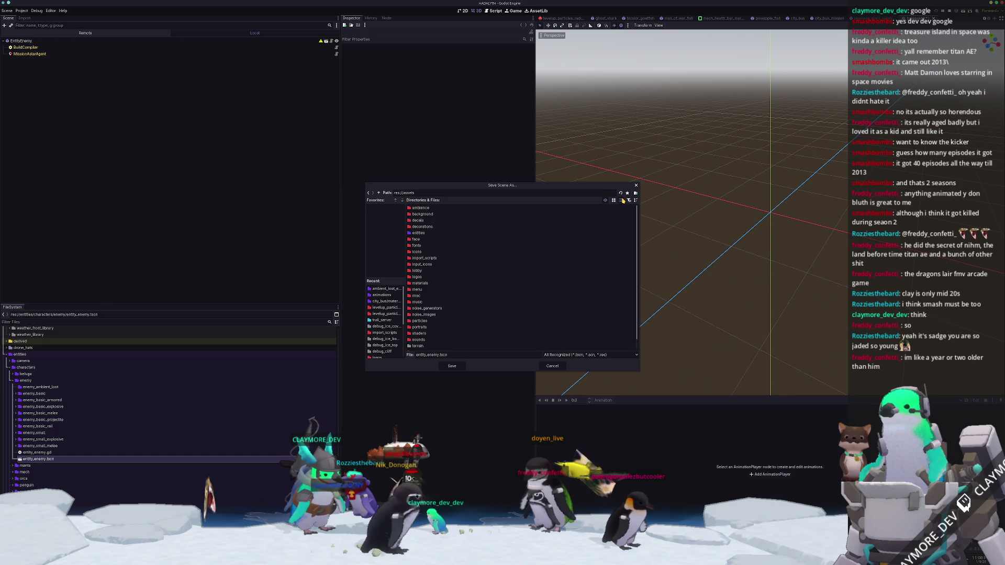
double_click(418, 234)
double_click(425, 210)
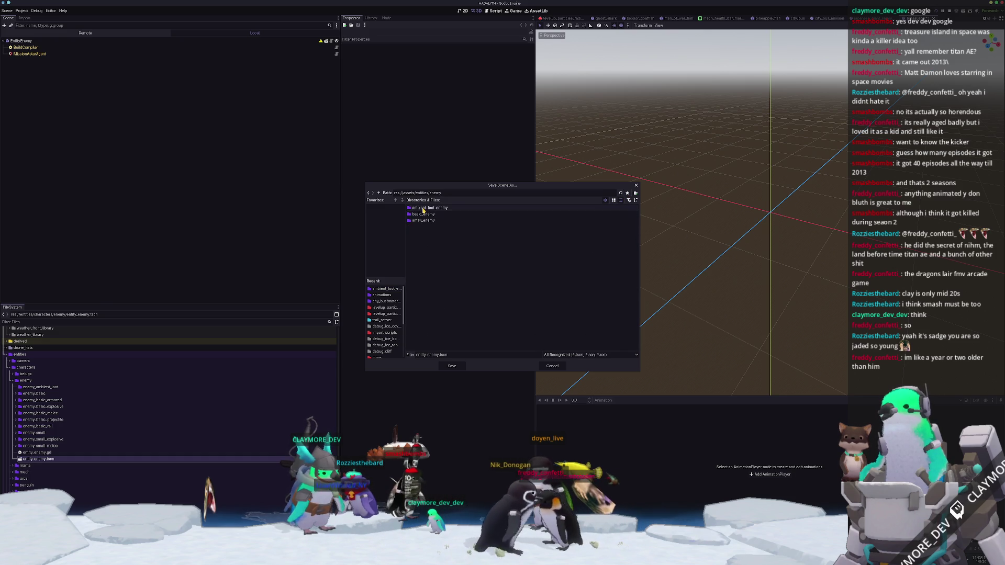
left_click(379, 193)
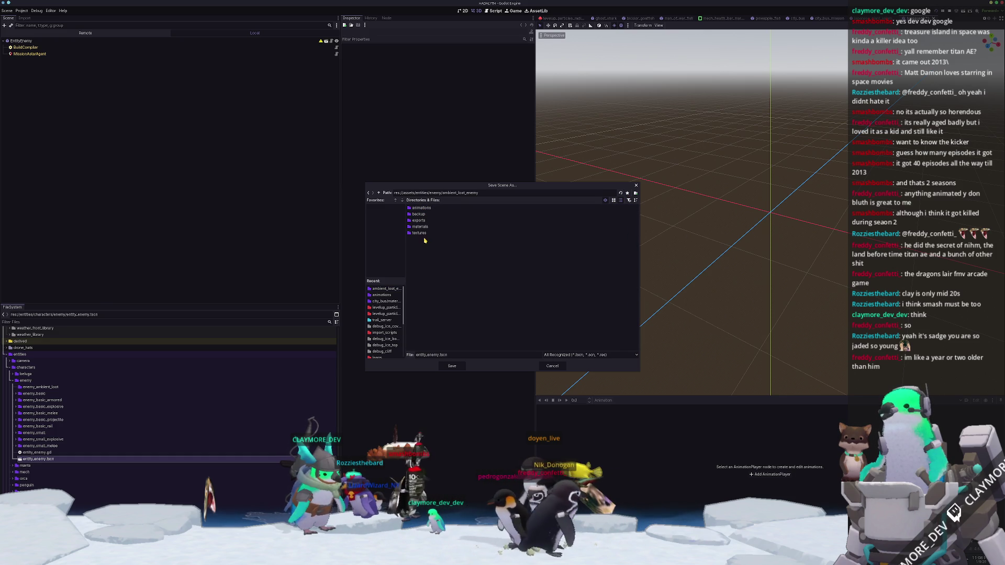
left_click(379, 193)
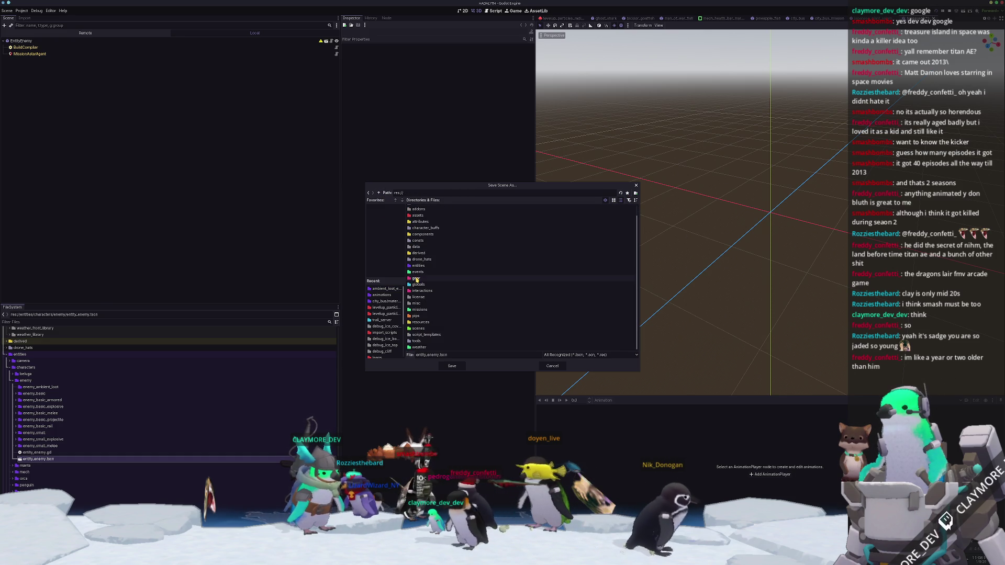
- Save the scene as enemy_ambient_loot.tscn in entities/characters/enemy/enemy_ambient_loot and select EntityEnemy
double_click(417, 266)
double_click(420, 214)
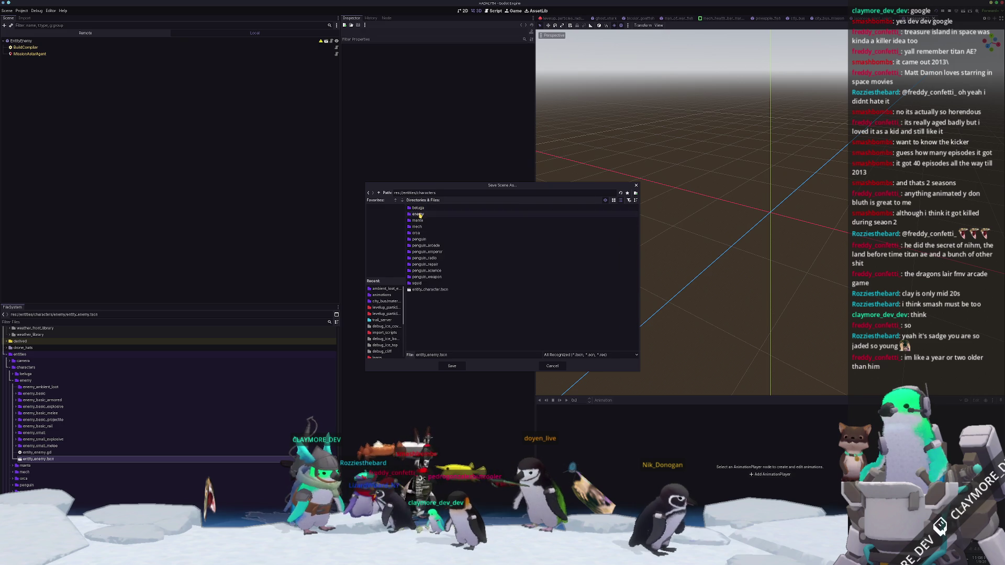
double_click(419, 214)
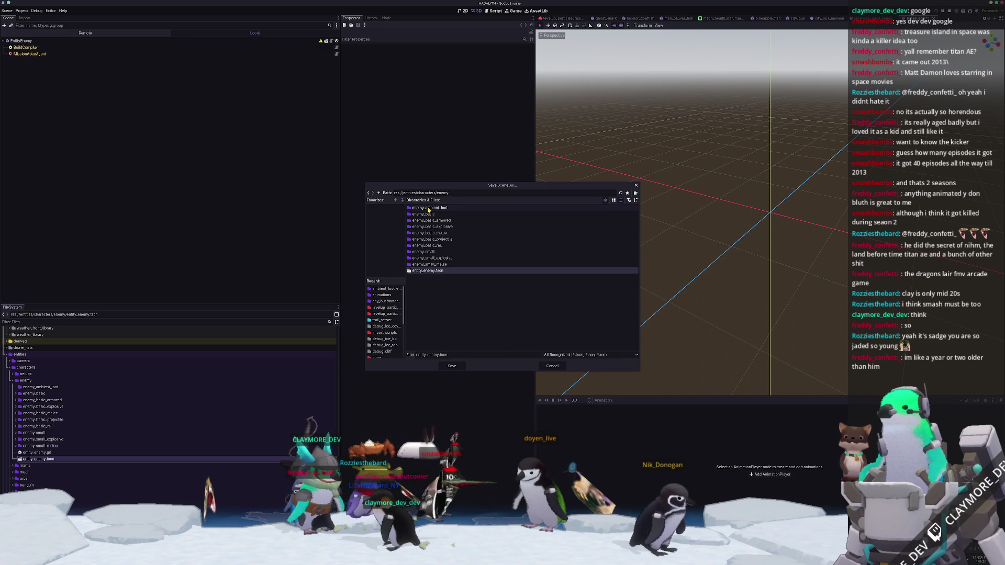
double_click(418, 207)
double_click(440, 355)
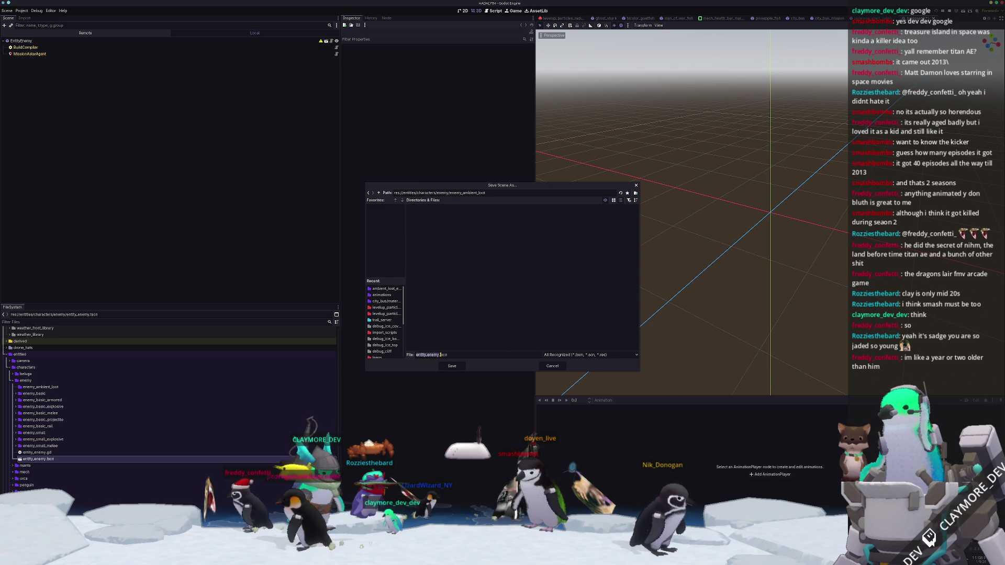
key("BackSpace")
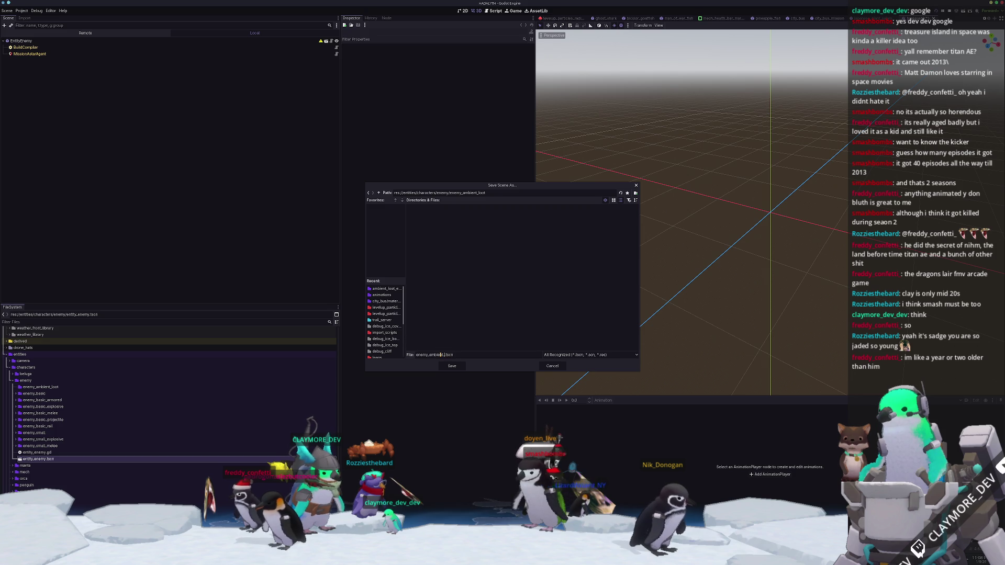
key("Return")
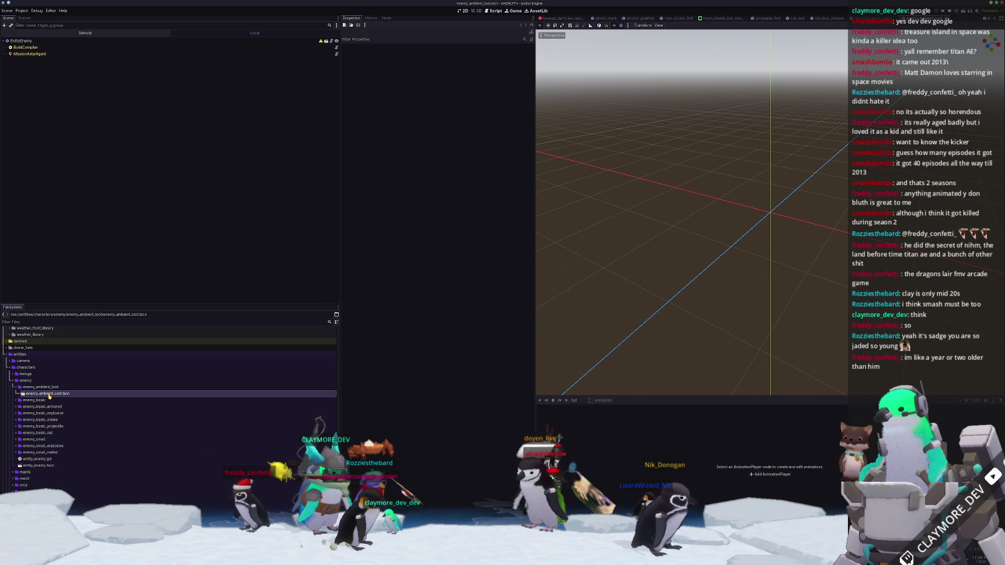
left_click(22, 40)
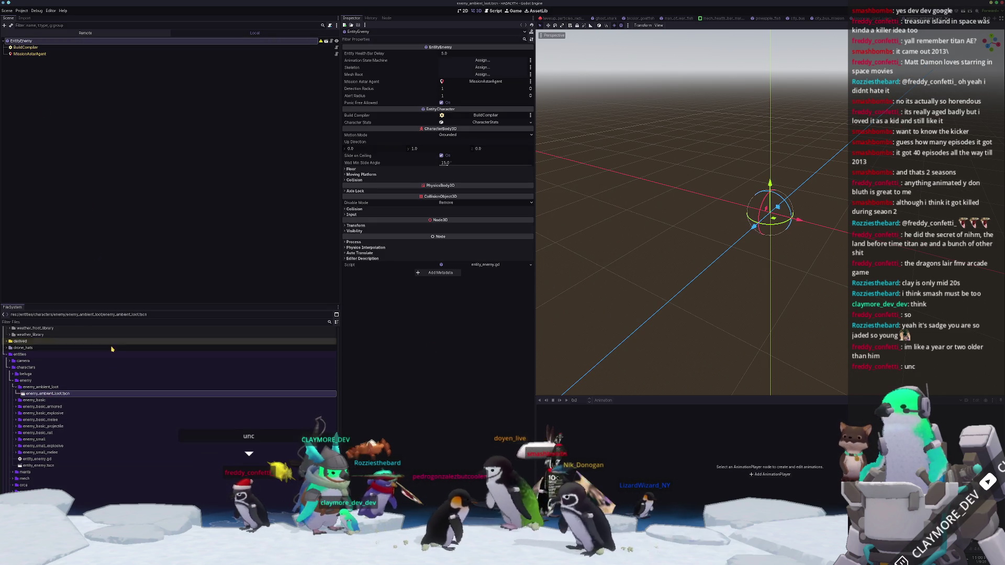
scroll(90, 432, "up", 1)
scroll(90, 430, "up", 1)
scroll(90, 430, "up", 1)
scroll(91, 432, "up", 1)
scroll(92, 432, "up", 1)
scroll(88, 432, "up", 2)
scroll(88, 432, "down", 2)
scroll(87, 428, "down", 2)
scroll(87, 426, "down", 2)
scroll(88, 402, "down", 2)
scroll(89, 402, "down", 2)
scroll(89, 404, "down", 2)
scroll(94, 432, "down", 2)
scroll(52, 462, "down", 1)
scroll(52, 461, "down", 2)
scroll(54, 456, "down", 2)
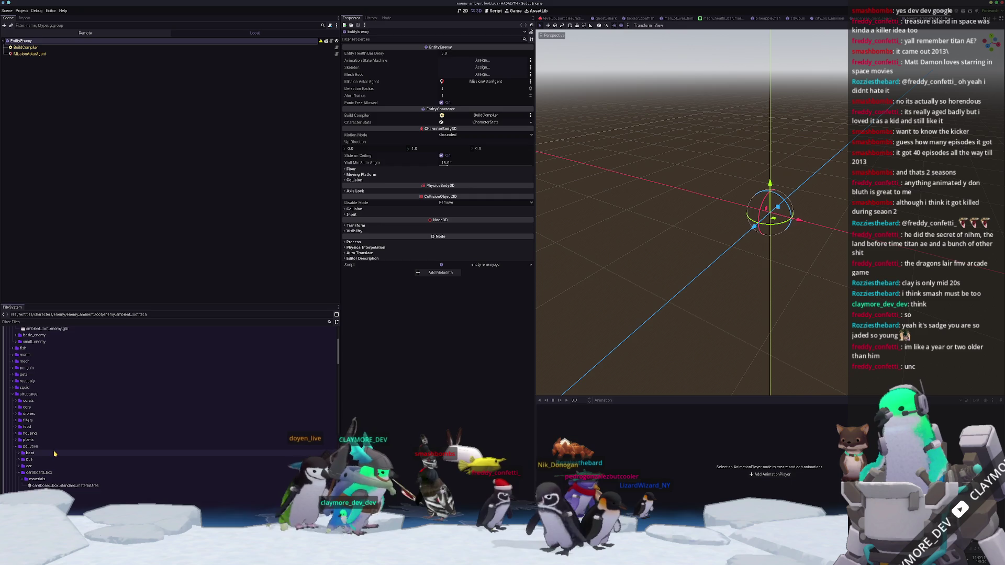
scroll(54, 448, "down", 2)
scroll(55, 429, "down", 2)
- Drag ambient_loot_enemy.glb from FileSystem onto EntityEnemy as a child node
left_click_drag(47, 413, 20, 86)
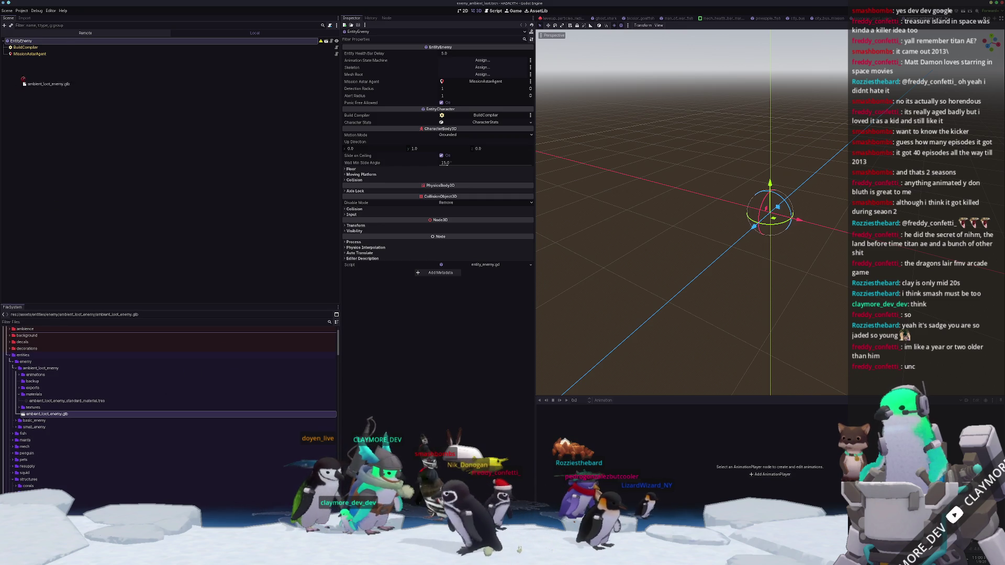
left_click_drag(27, 43, 27, 41)
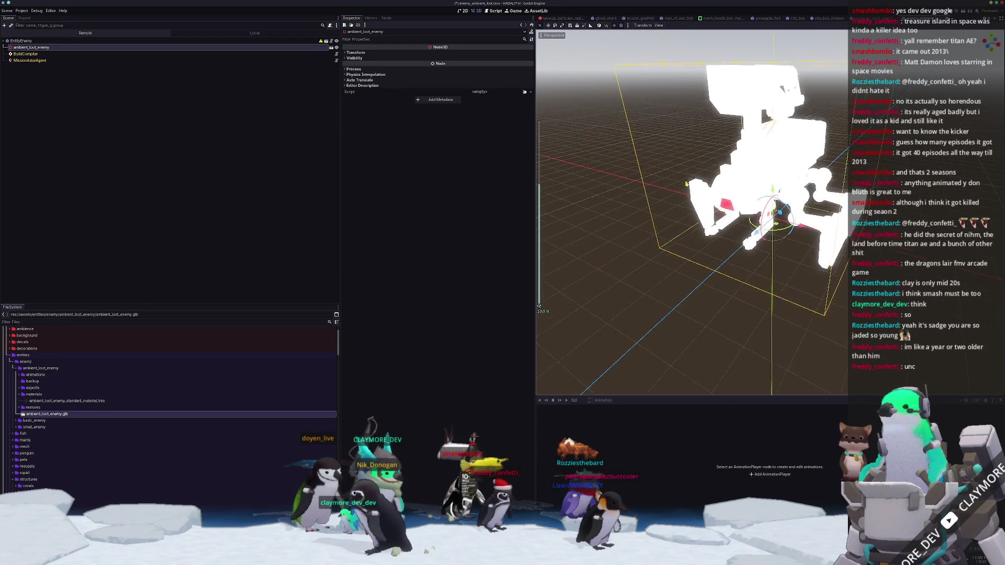
- Enable Editable Children on the model and select its loot mesh parts
right_click(42, 49)
left_click(62, 171)
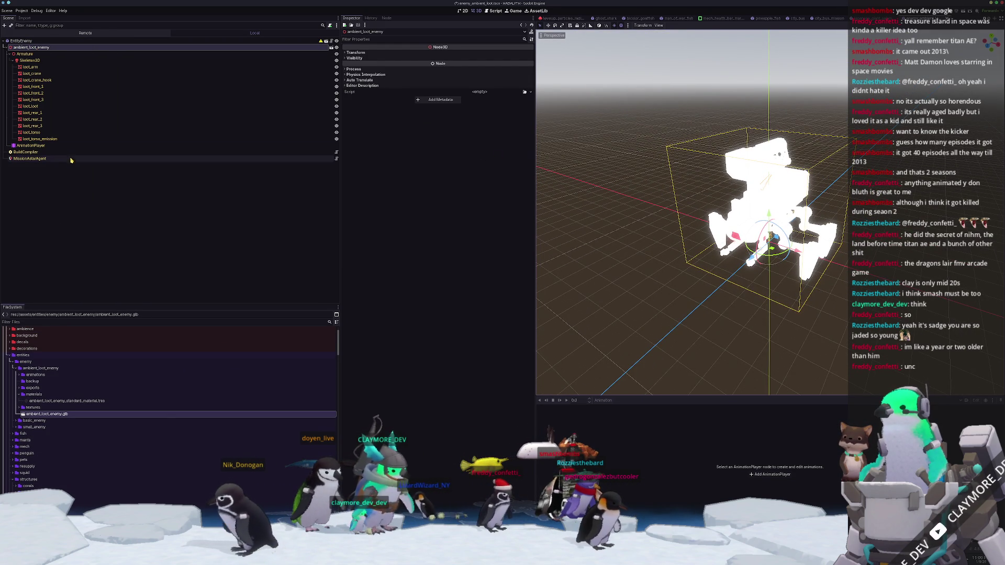
left_click(40, 133)
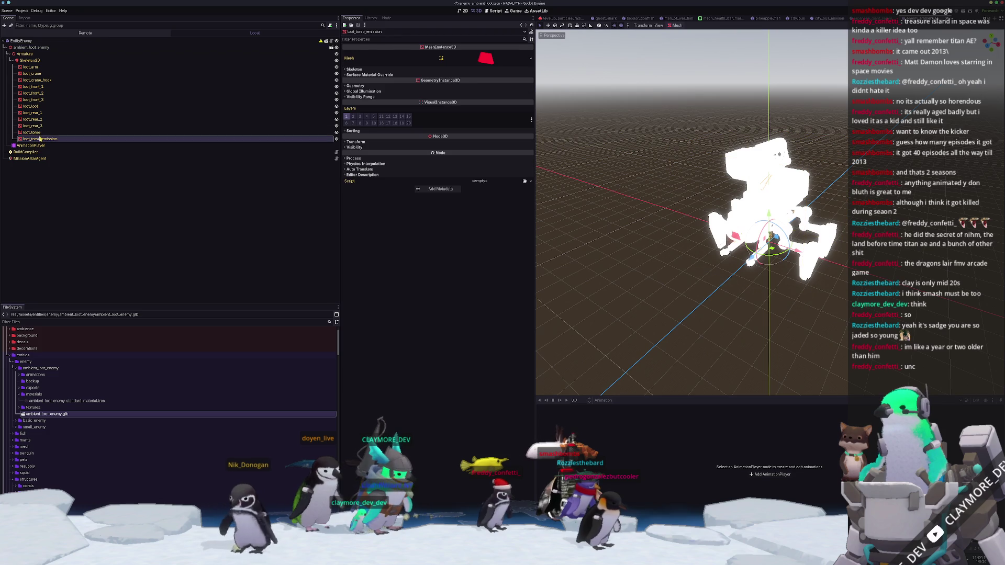
left_click(35, 87, "shift")
left_click(32, 107)
mouse_move(50, 401)
left_mouse_down()
mouse_move(36, 124)
mouse_move(53, 196)
left_mouse_up()
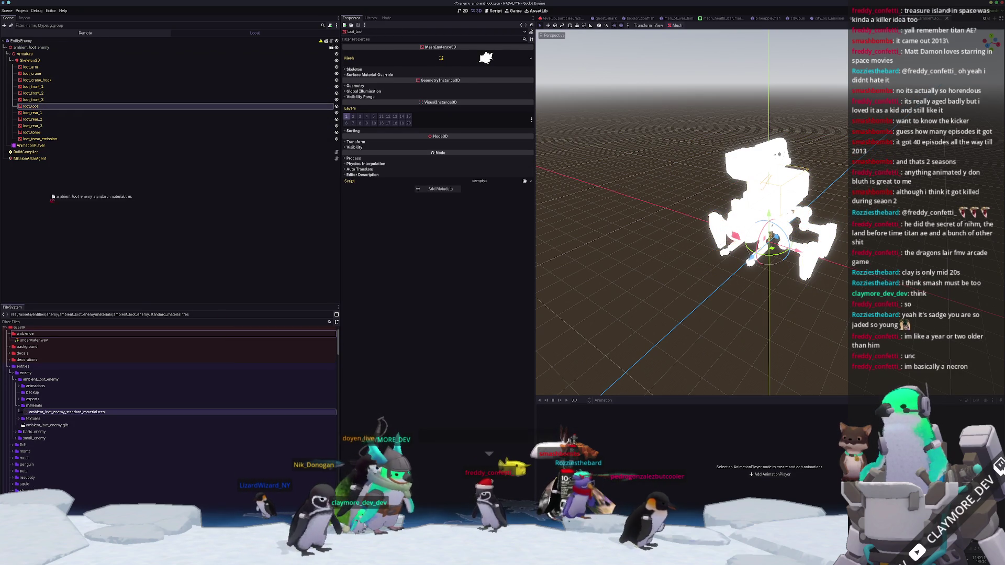
- Apply the standard loot-enemy material as Material Override on the meshes from loot_core to loot_torso
left_click(32, 132)
left_click(31, 113, "shift")
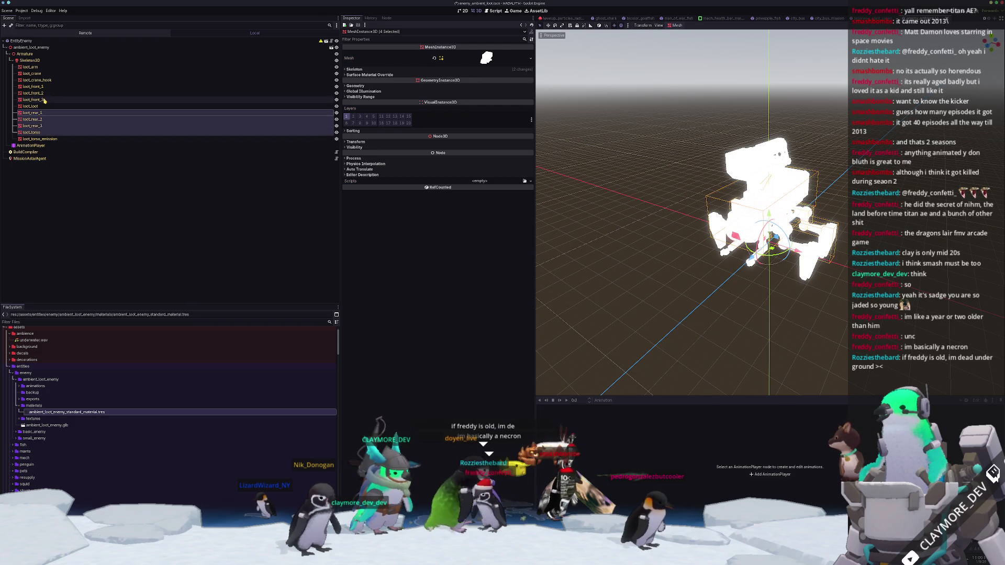
left_click(50, 73, "shift")
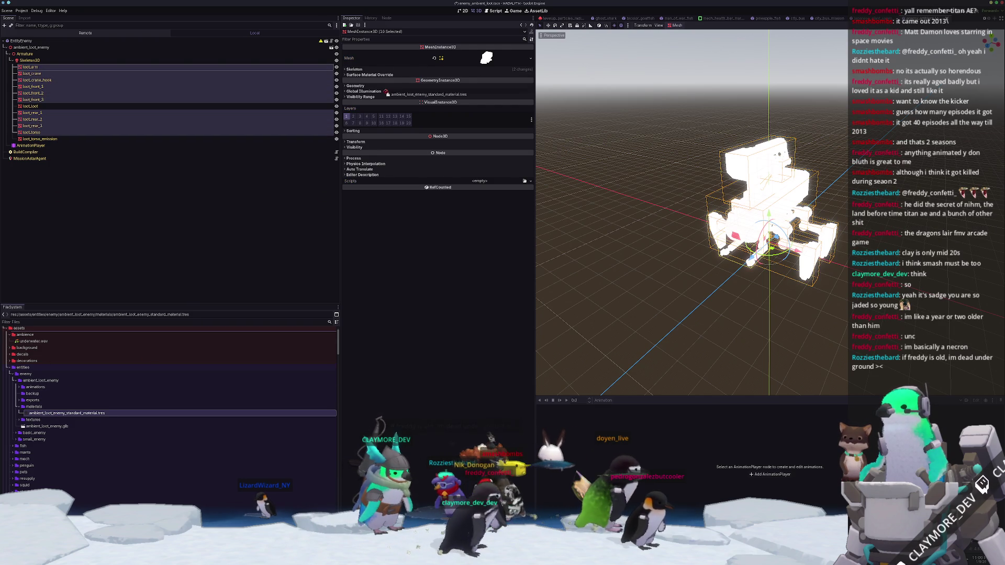
left_click_drag(385, 89, 479, 96)
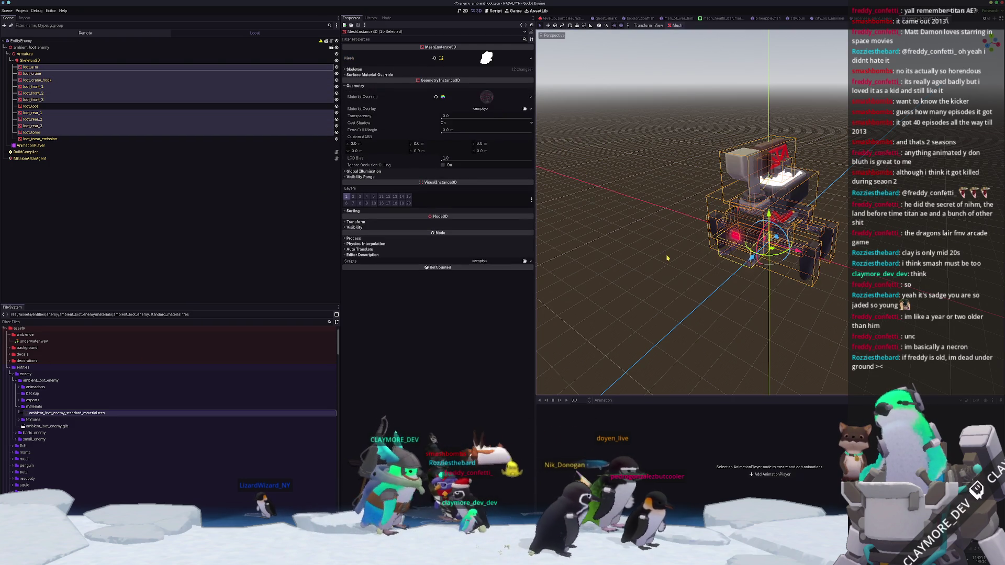
left_click(665, 249)
scroll(637, 298, "up", 2)
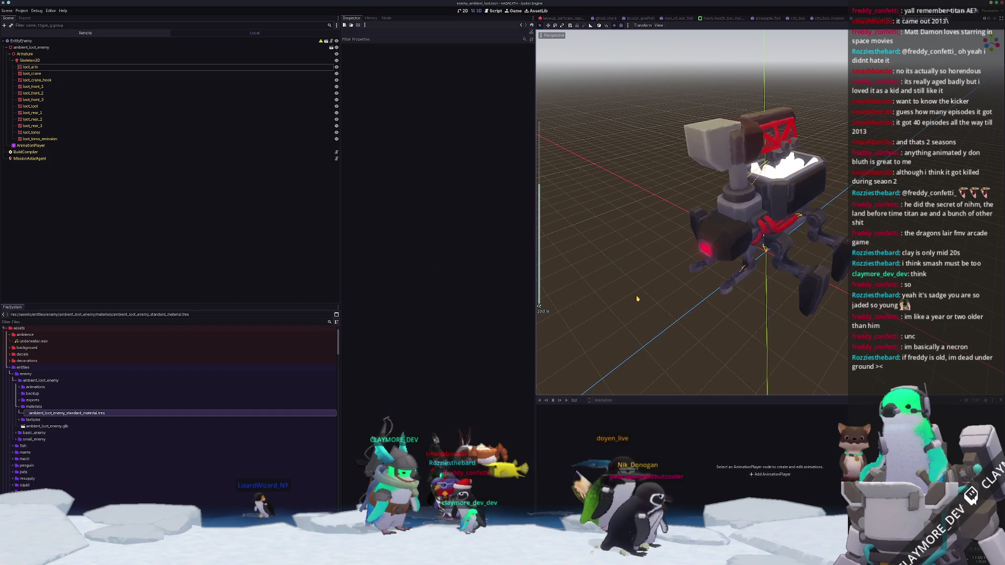
scroll(637, 298, "up", 1)
middle_click_drag(660, 284, 707, 251)
scroll(706, 251, "up", 3)
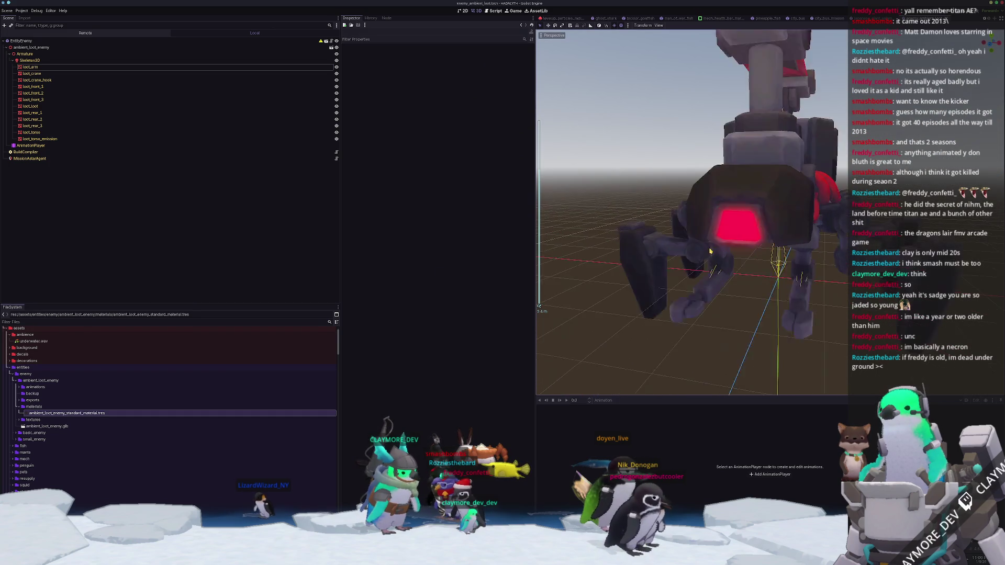
left_click(726, 233)
scroll(726, 232, "down", 3)
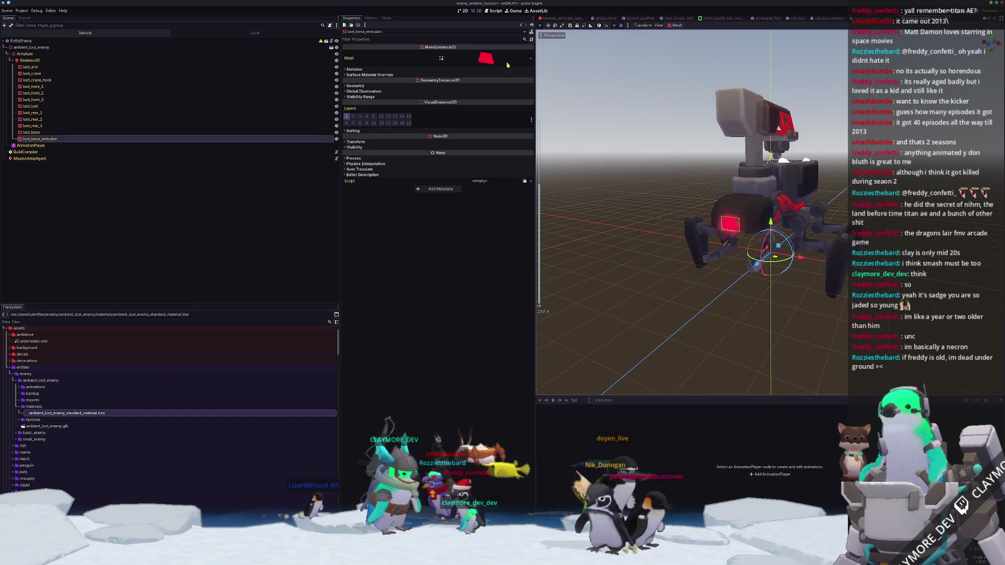
- Quick-load a material override onto loot_torso_emission and save the scene
left_click(436, 85)
left_click(523, 92)
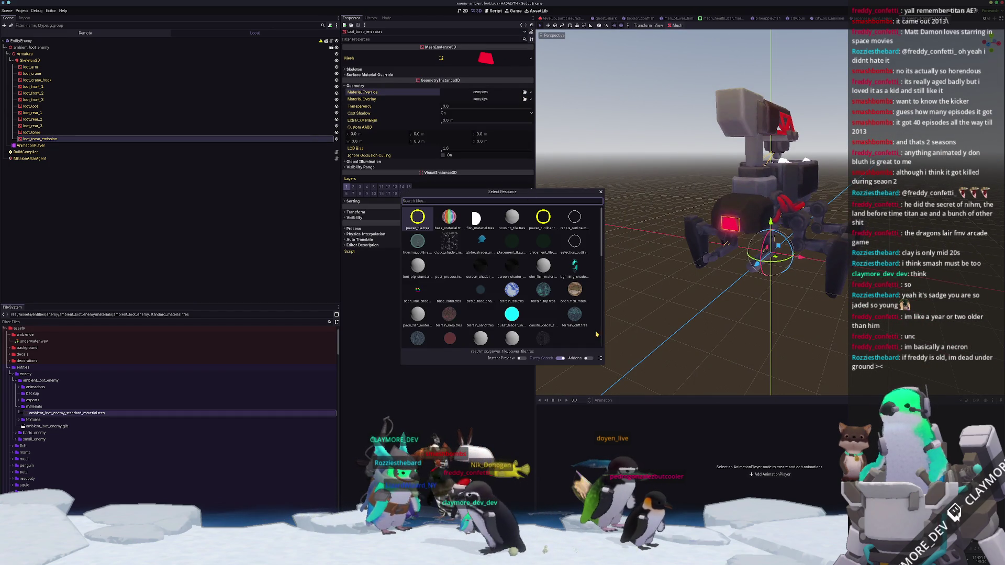
type("loot")
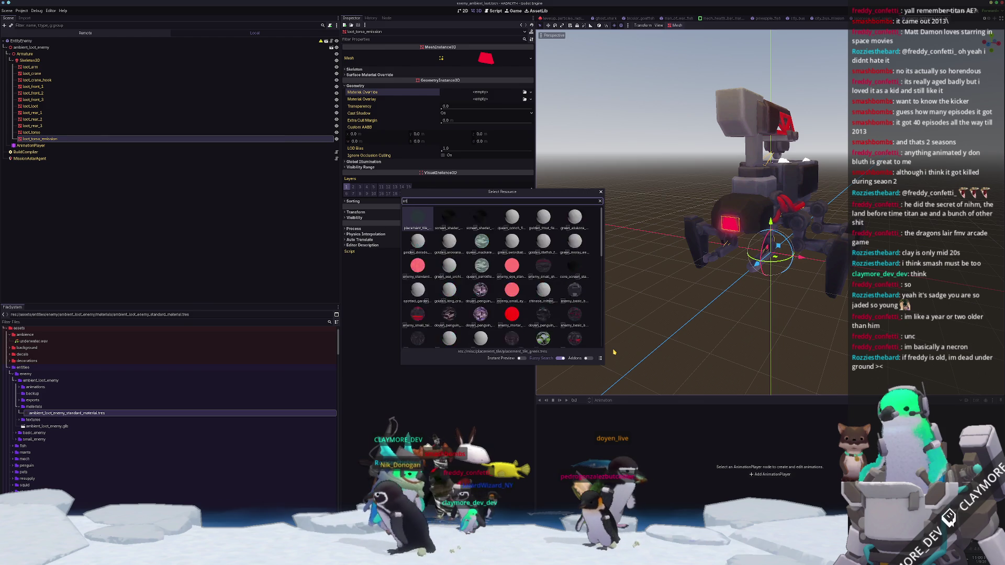
key("Return")
key("ctrl+s")
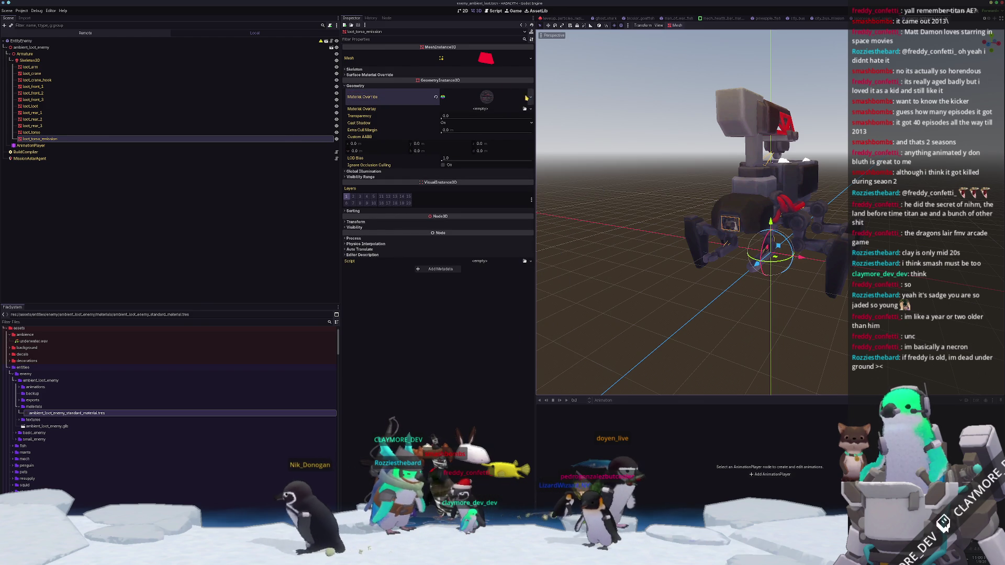
- Replace the override with the red enemy standard material and select the loot_loot mesh
left_click(487, 97)
left_click(530, 97)
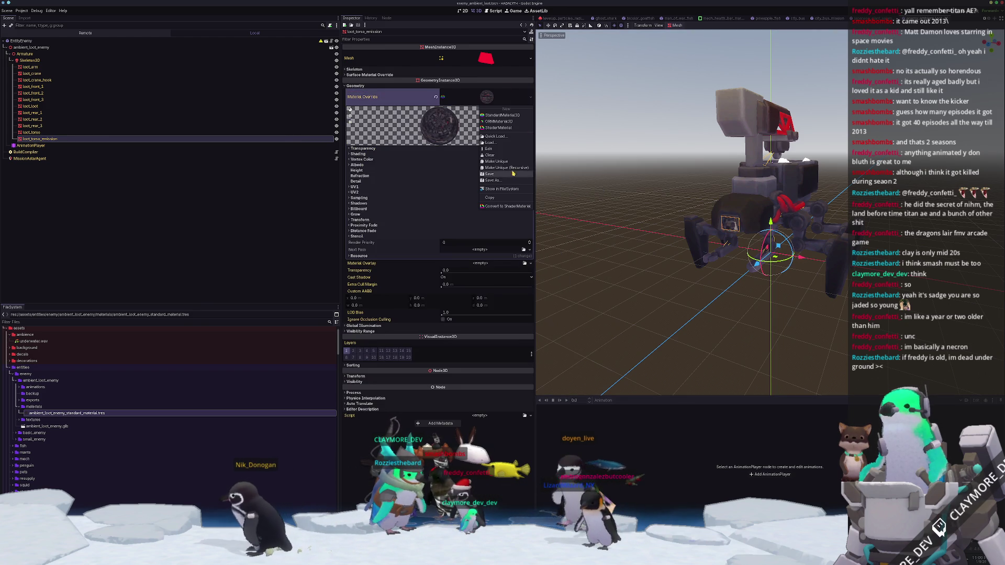
left_click(509, 137)
type("nemy")
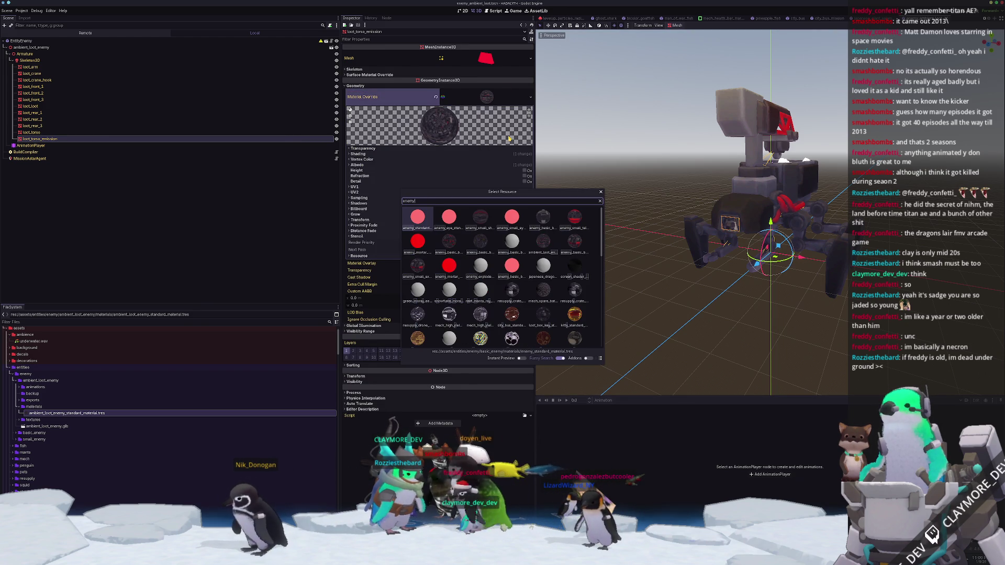
key("Return")
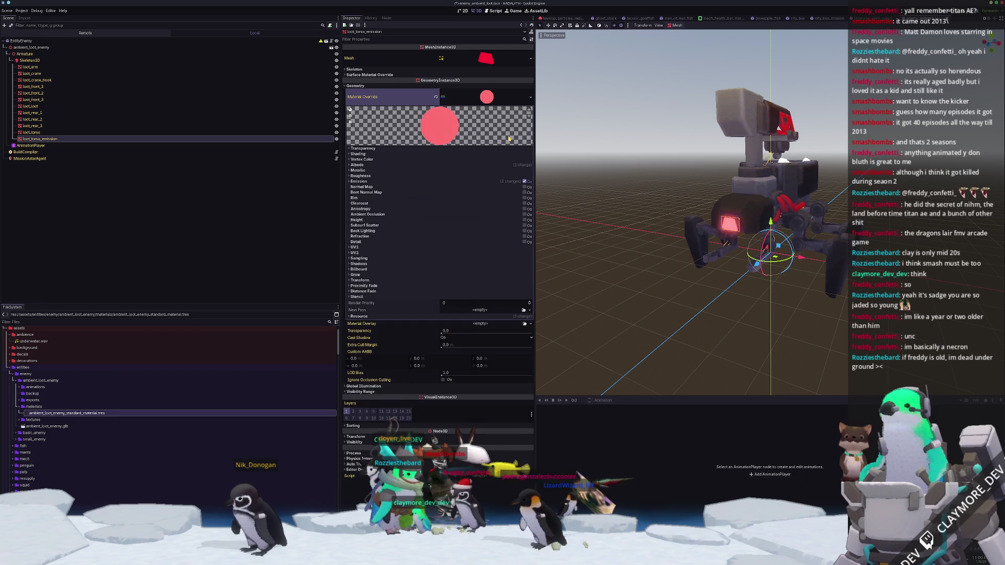
left_click(793, 168)
middle_click_drag(792, 169, 644, 259)
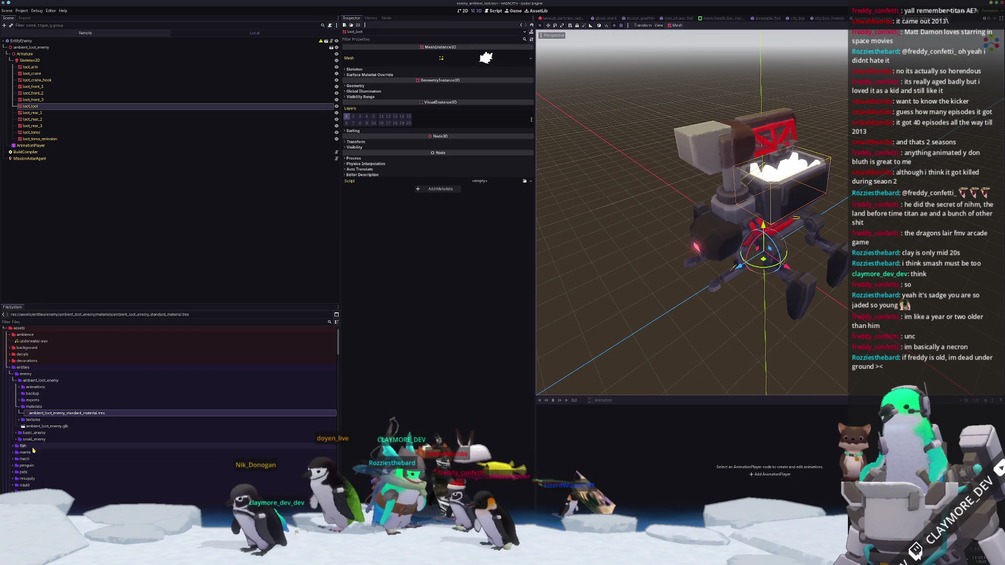
- Duplicate the standard material as ambient_loot_enemy_traffic_cone_standard_material and select it
key("ctrl+d")
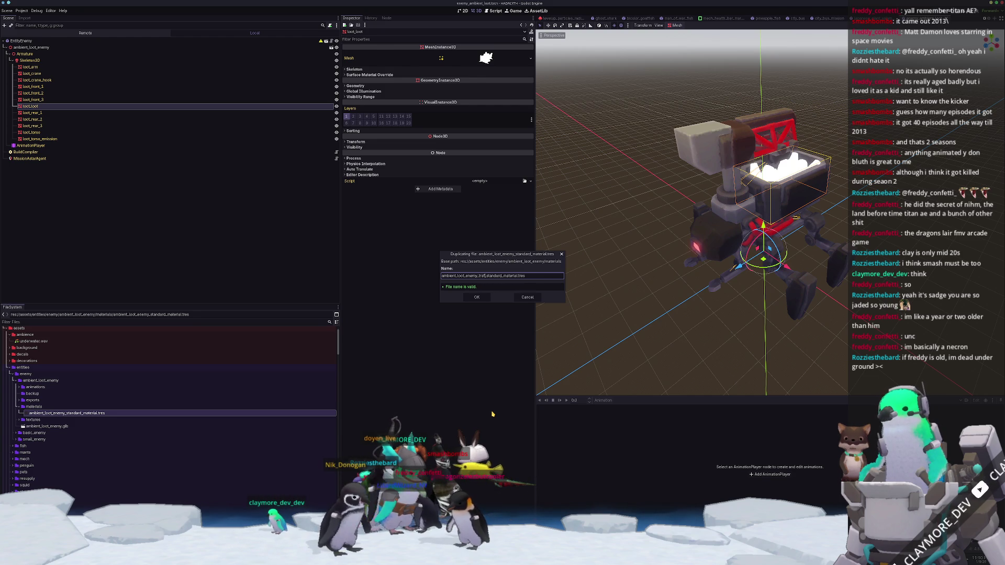
type("fic_cone")
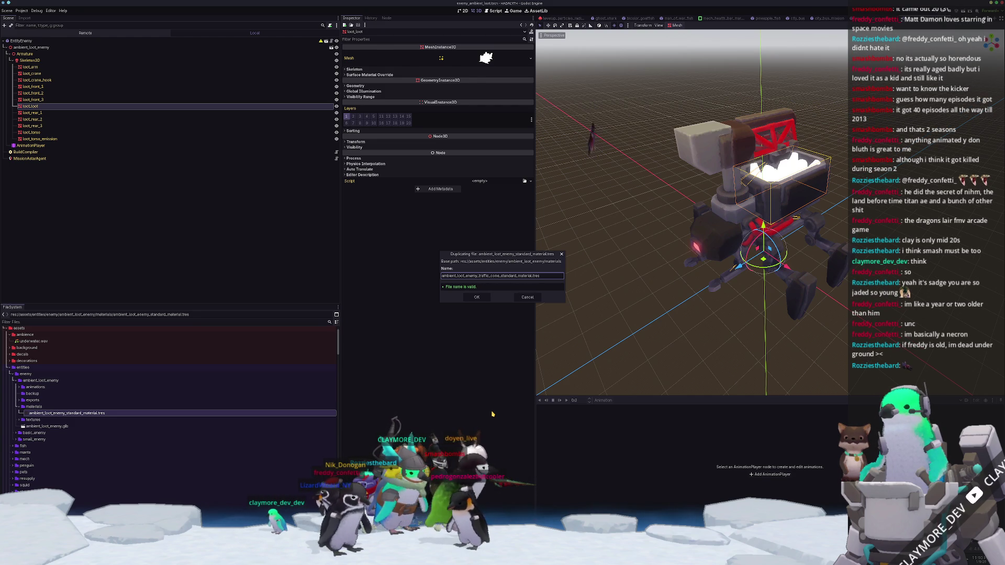
key("Return")
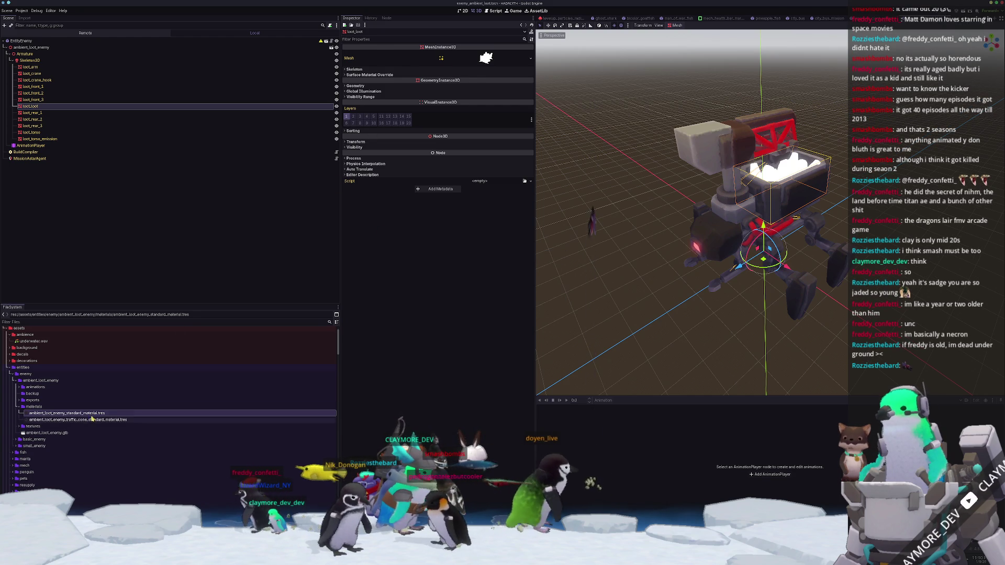
left_click(118, 420)
- Quick-load the traffic_cone base color texture into the copy's Albedo and return to loot_loot
left_click(530, 169)
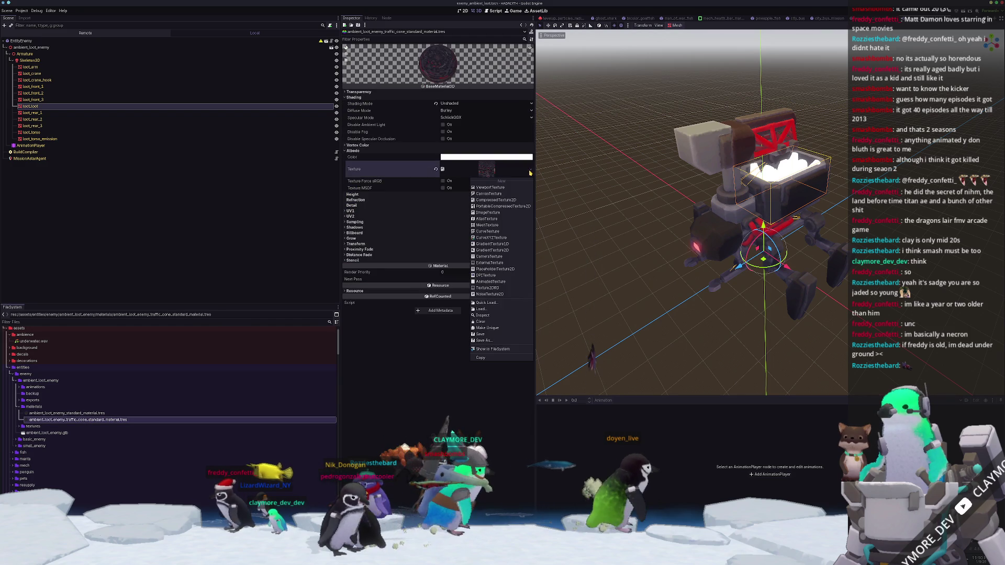
left_click(492, 304)
type("traffic_cone")
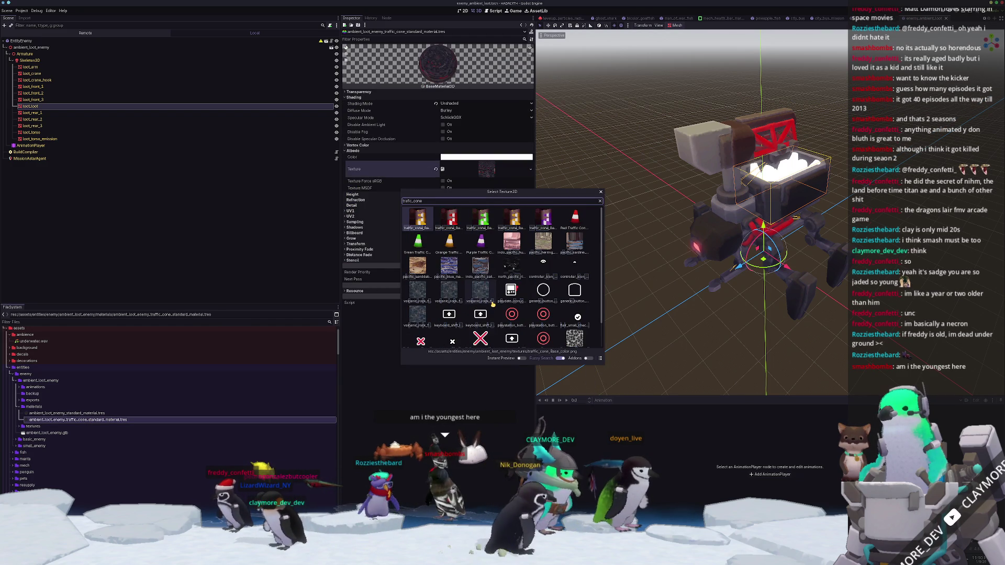
key("Return")
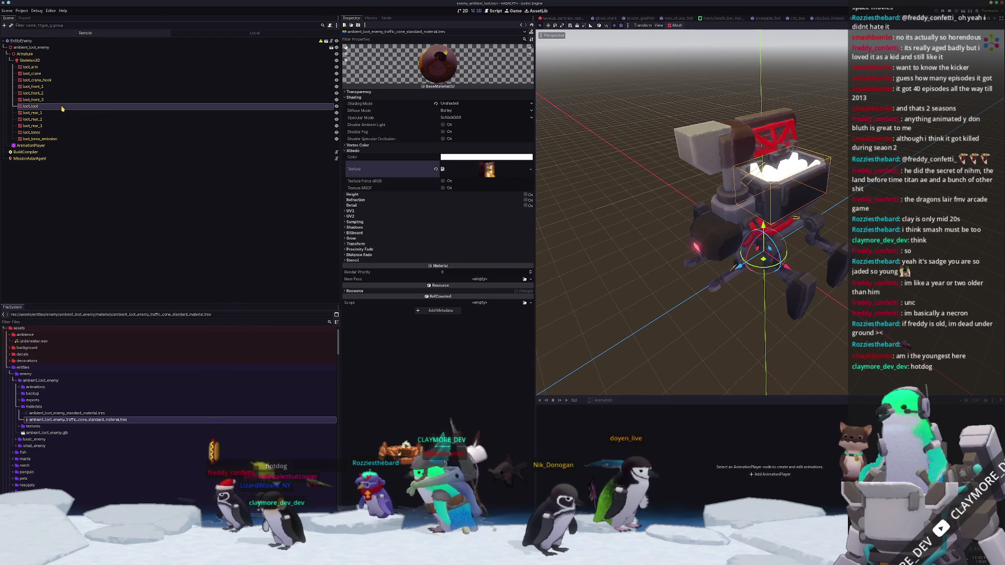
left_click(118, 106)
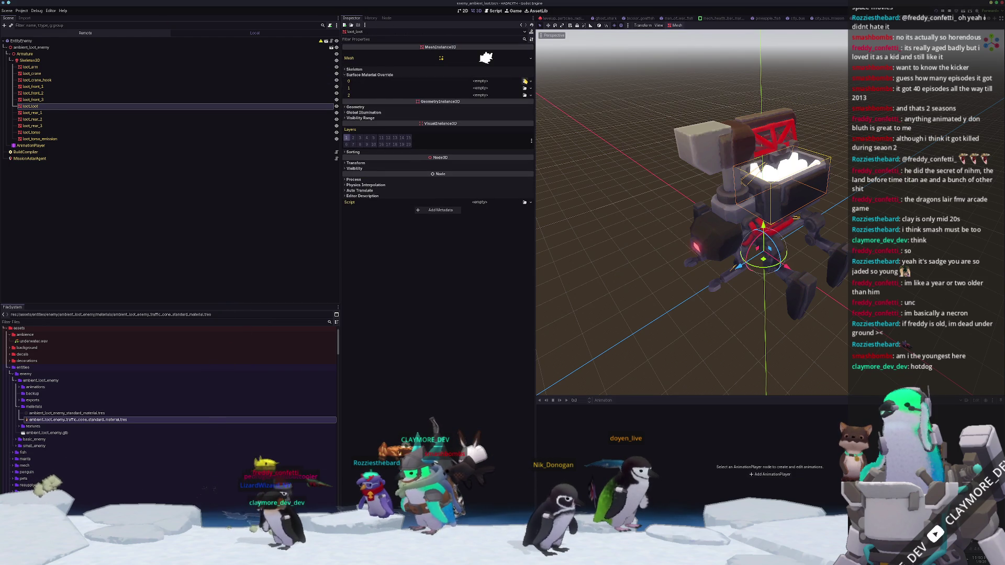
- Set loot_loot's Surface Material Override 0 to the traffic cone material and start duplicating its file
left_click(524, 81)
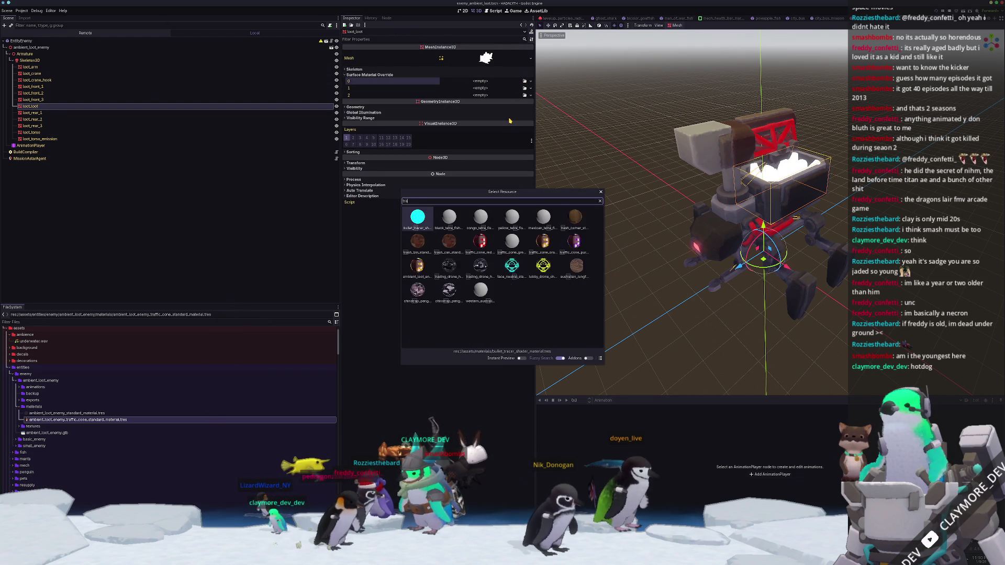
double_click(536, 224)
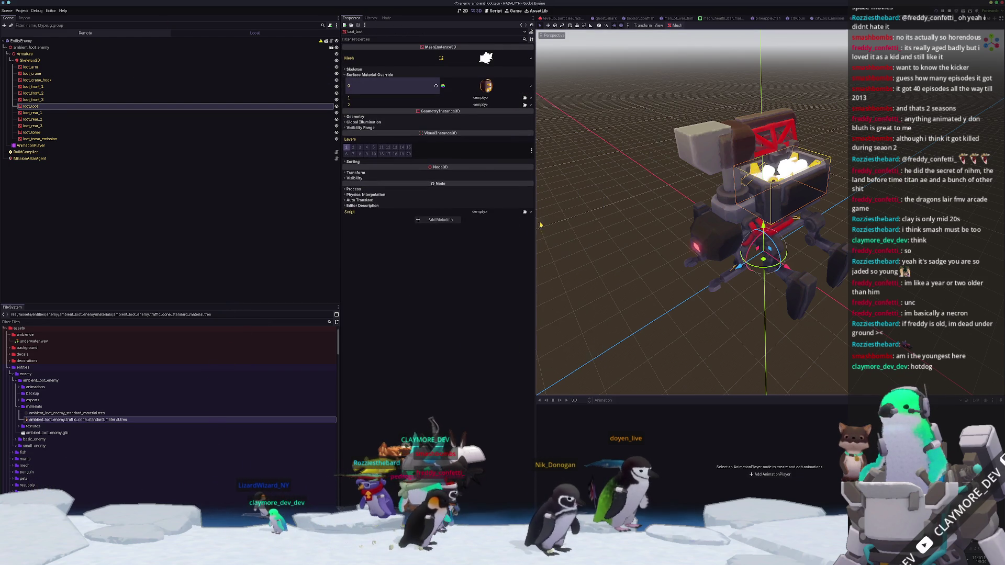
scroll(536, 225, "up", 5)
mouse_move(537, 225)
middle_mouse_down()
mouse_move(565, 241)
mouse_move(542, 260)
middle_mouse_up()
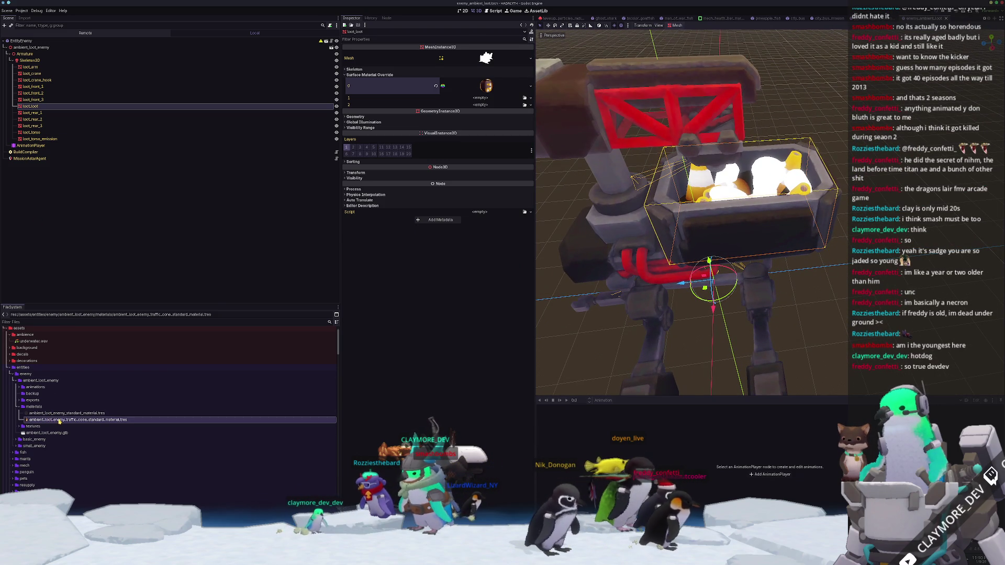
key("ctrl+d")
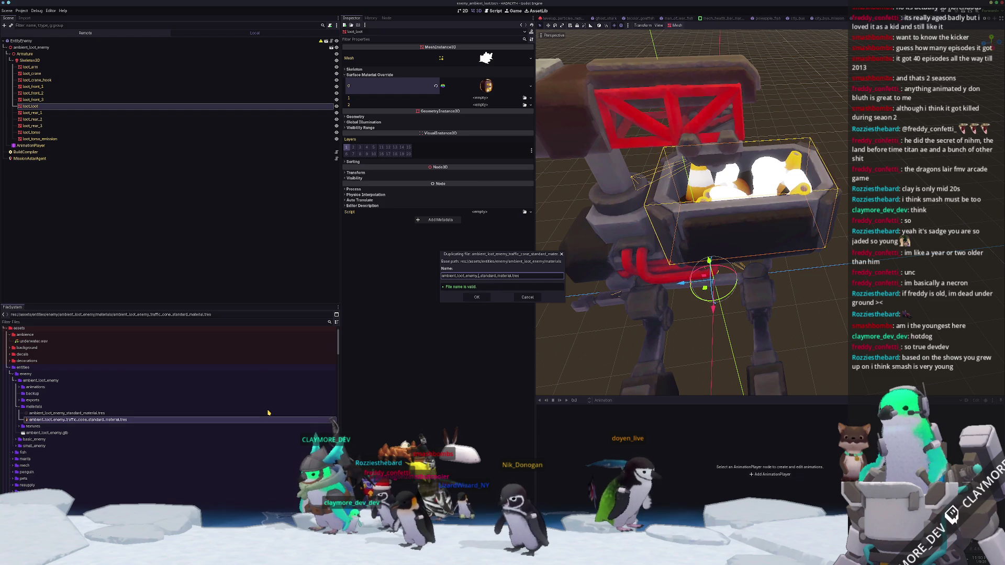
- Confirm the duplicate as ambient_loot_enemy_soda_can_standard_material.tres
key("Return")
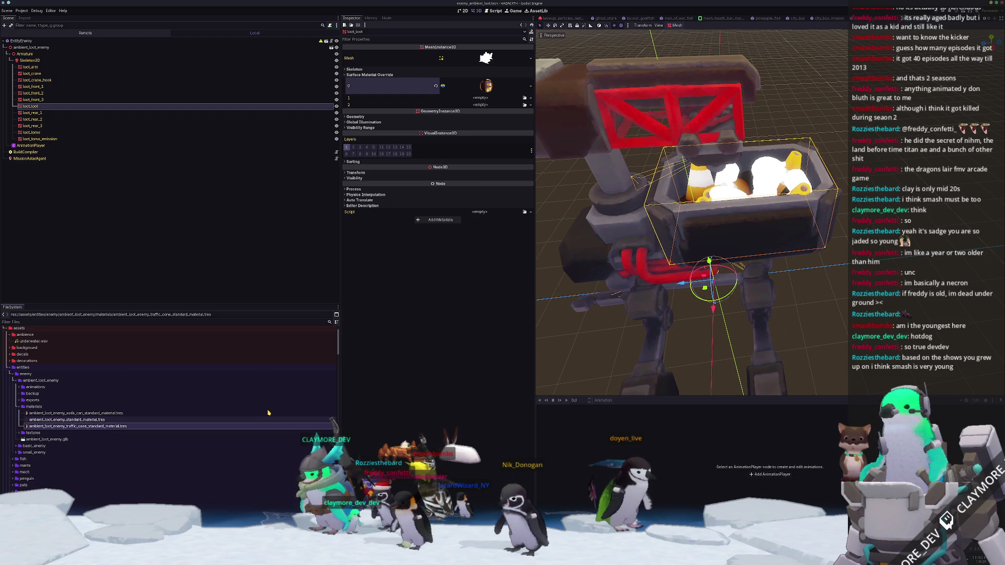
- Assign the green_soda_can base colour texture as the soda-can material's albedo via Quick Load
left_click(267, 411)
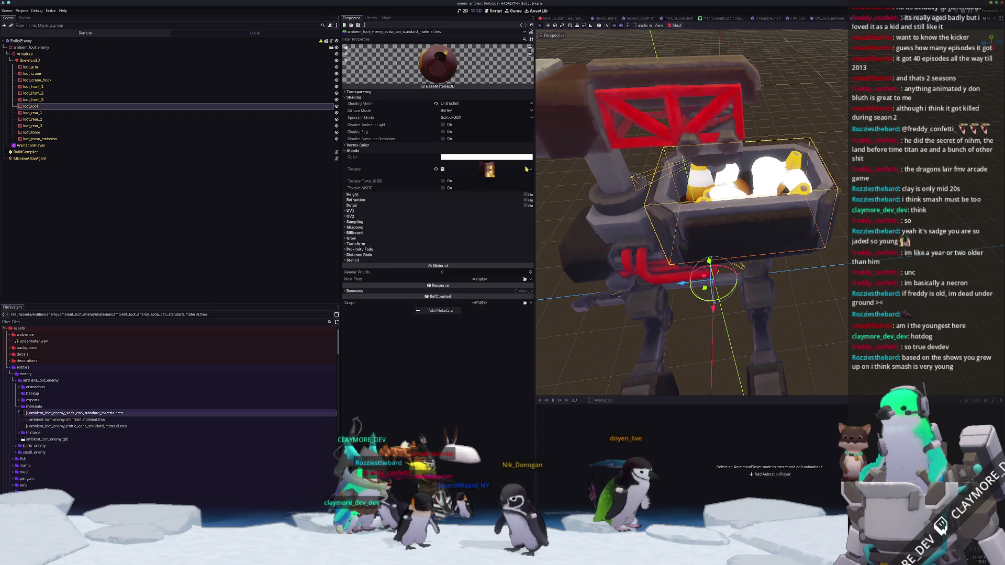
left_click(527, 170)
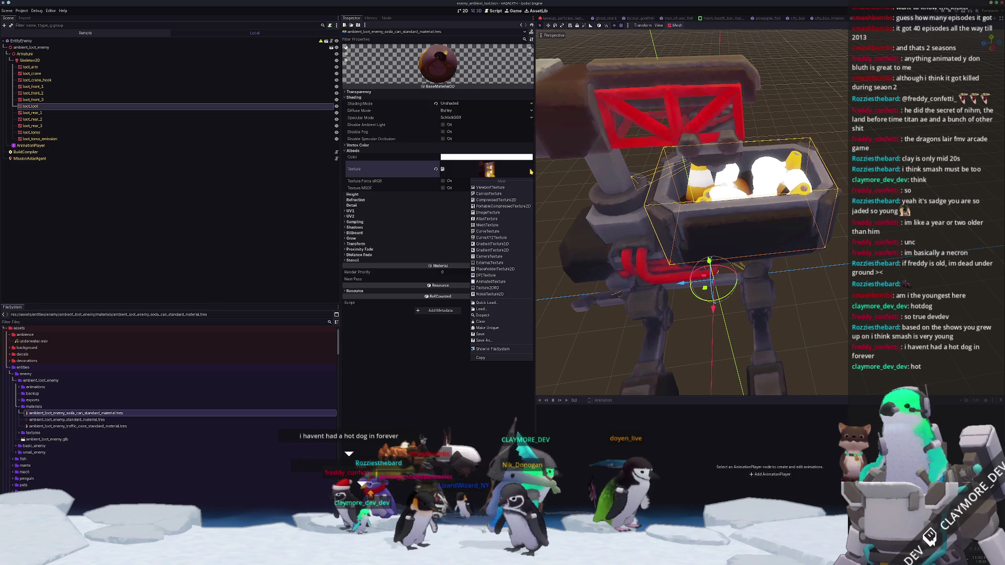
left_click(498, 303)
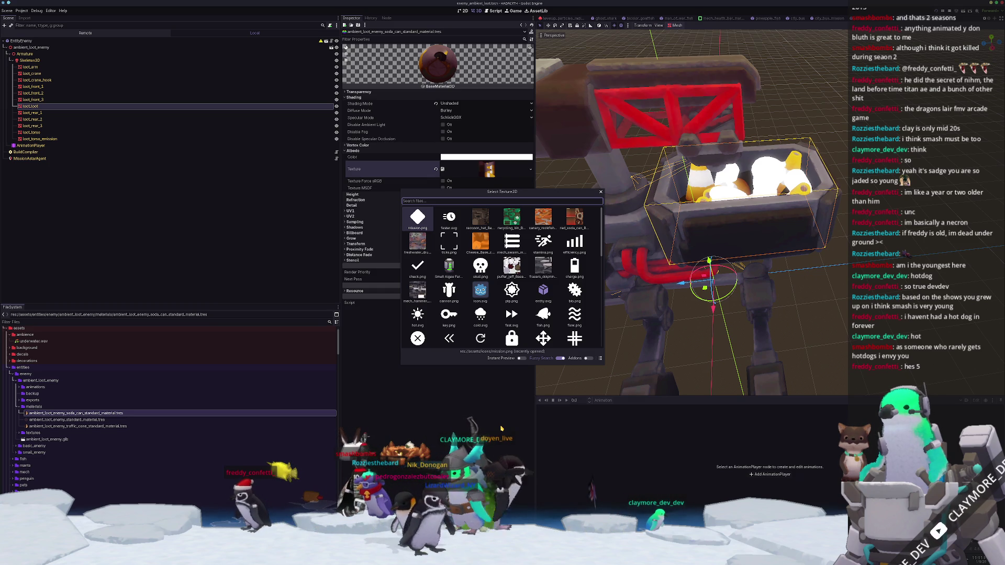
type("soda_can")
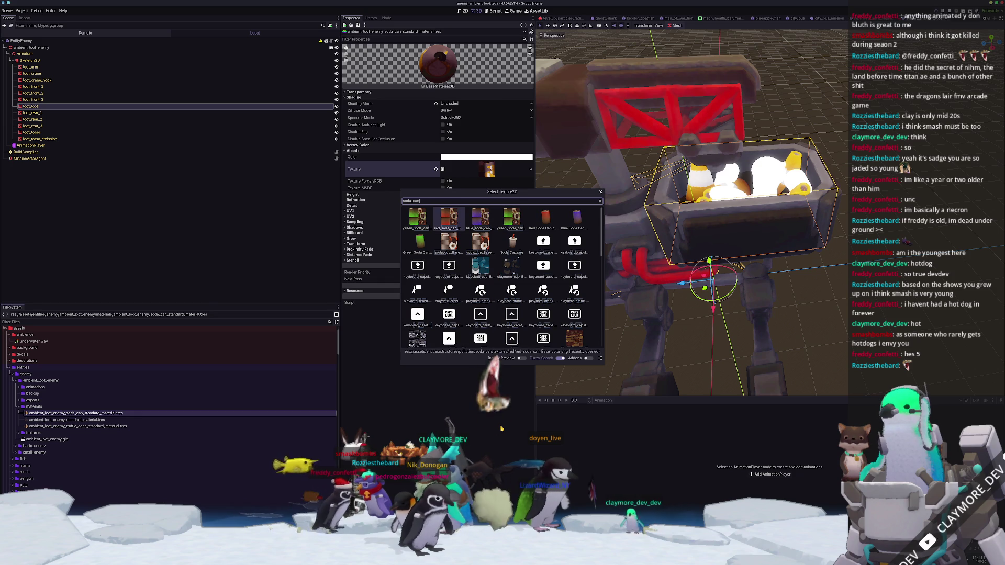
key("Right")
key("Right")
key("Right")
key("Left")
key("Left")
key("Left")
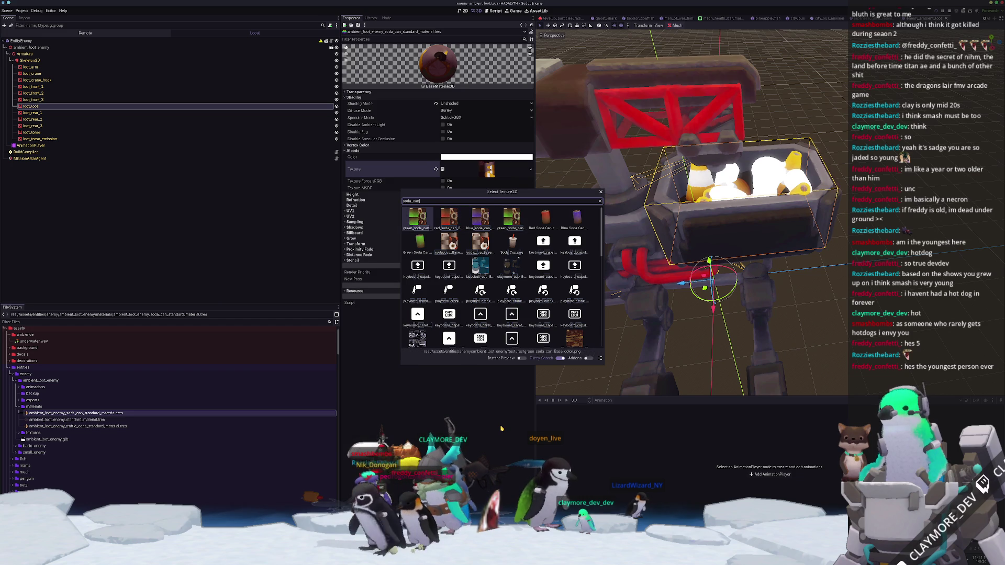
key("Return")
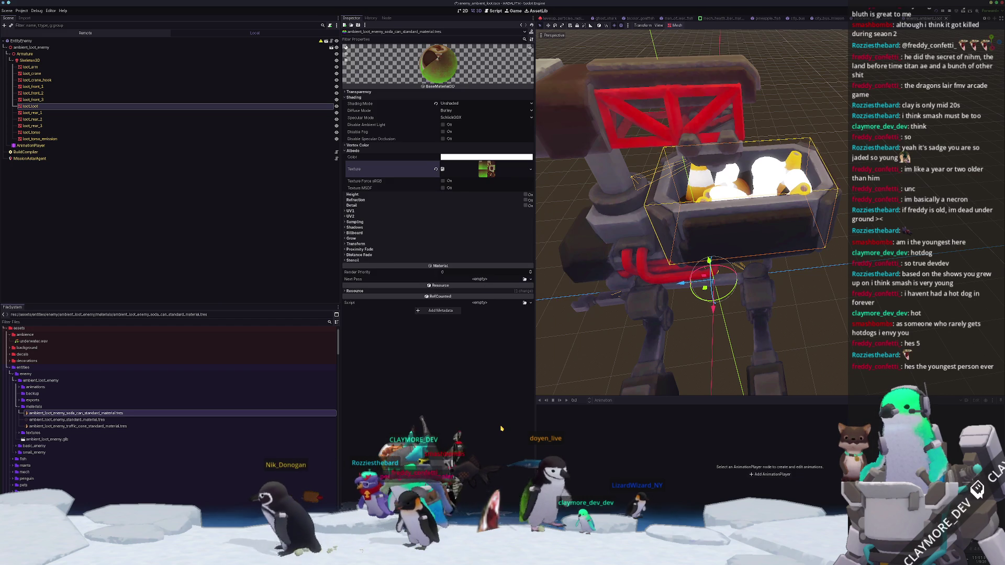
- Drop the soda-can material onto a loot surface, clear surface 1's override, and duplicate the material file
left_click(521, 24)
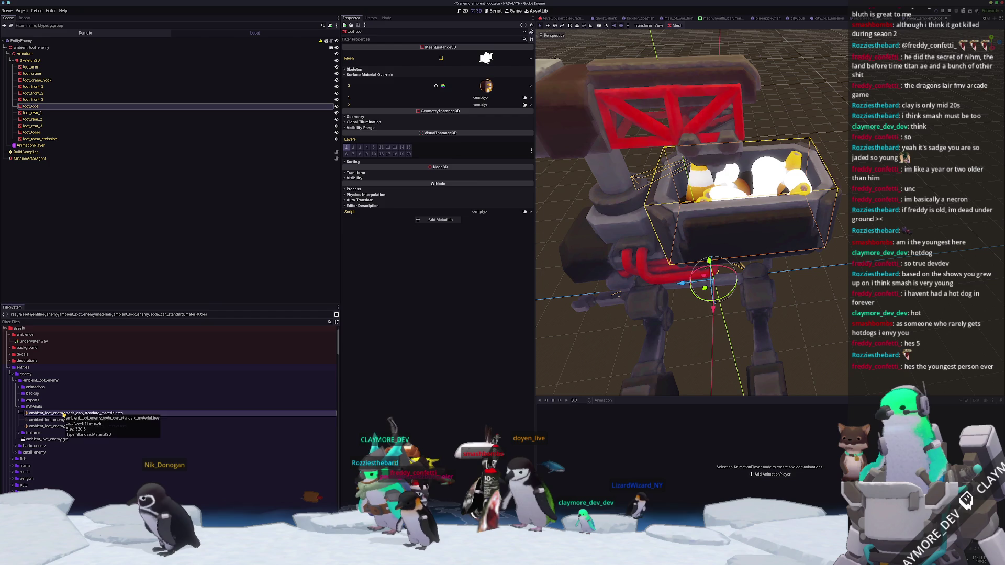
mouse_move(63, 415)
left_mouse_down()
mouse_move(471, 100)
mouse_move(493, 118)
left_mouse_up()
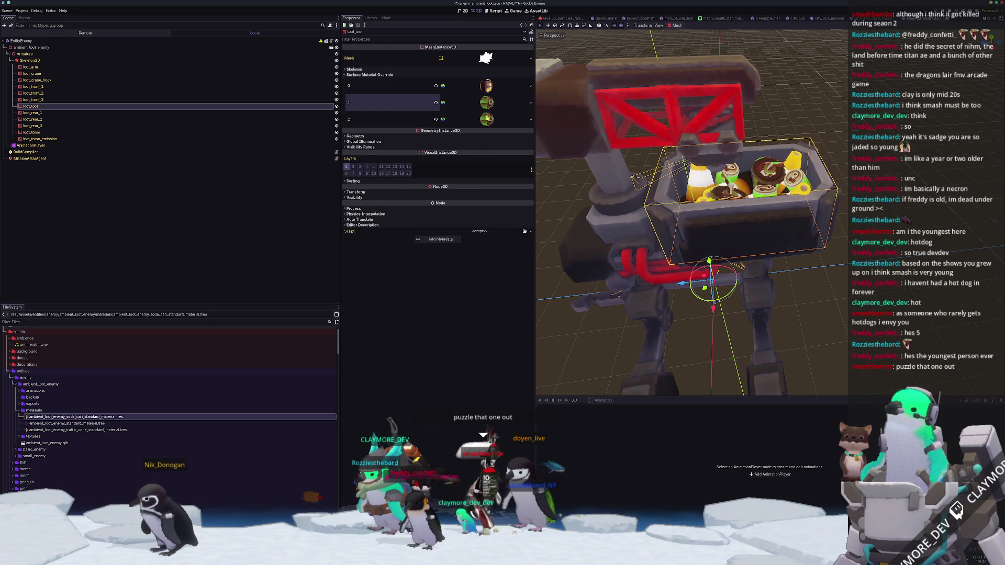
left_click(435, 103)
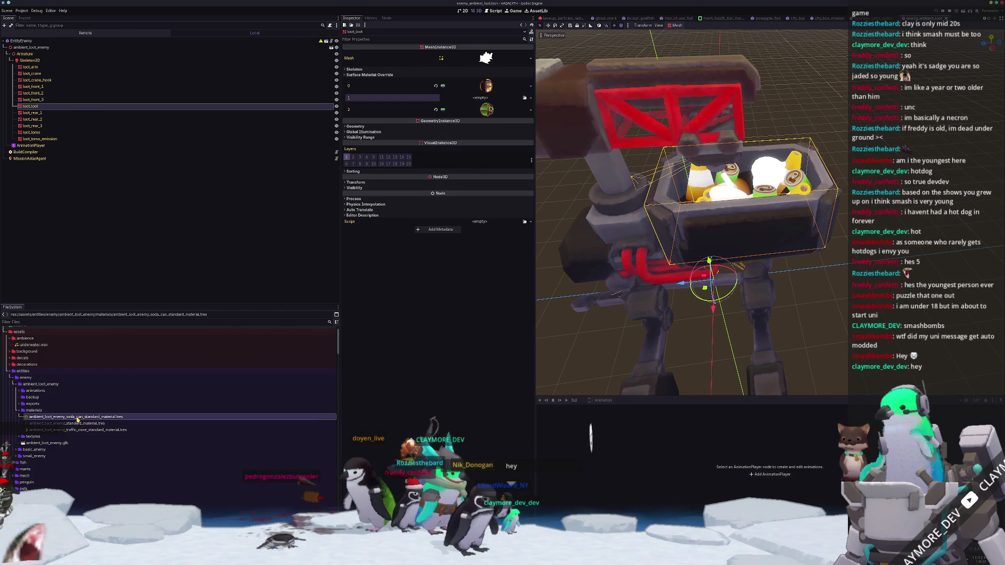
key("ctrl+d")
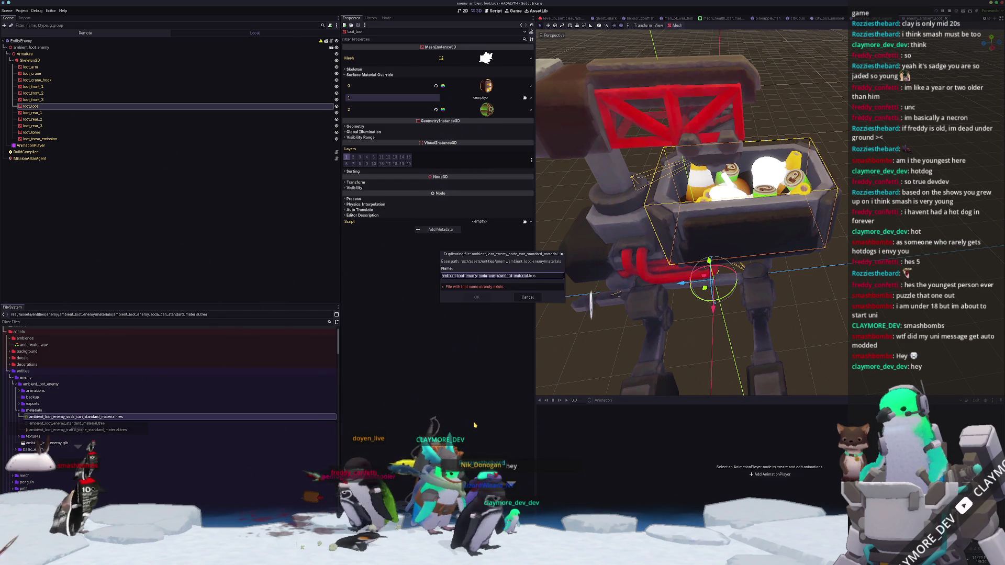
- Name the duplicate material soda_cup and bring it up for editing
key("End")
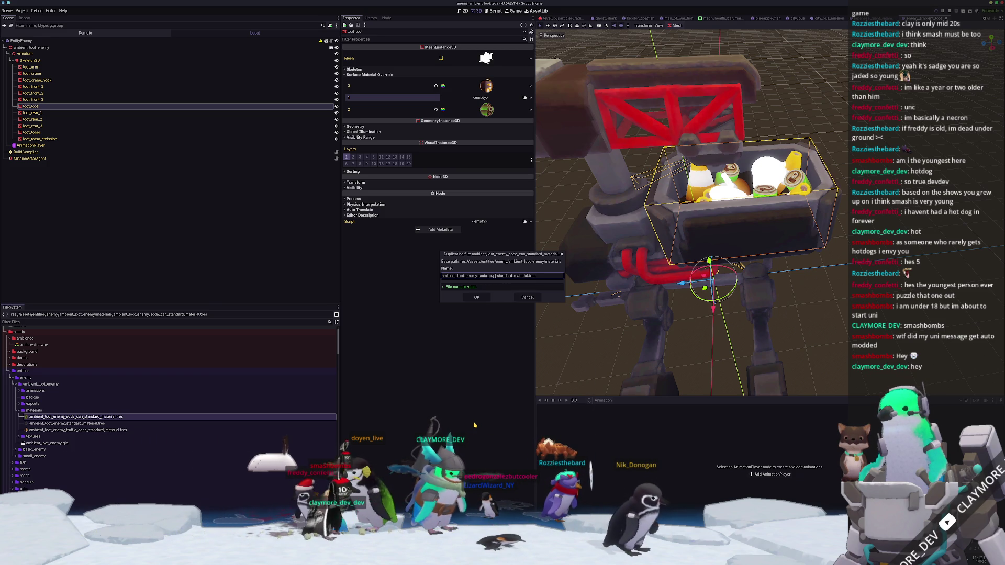
key("Return")
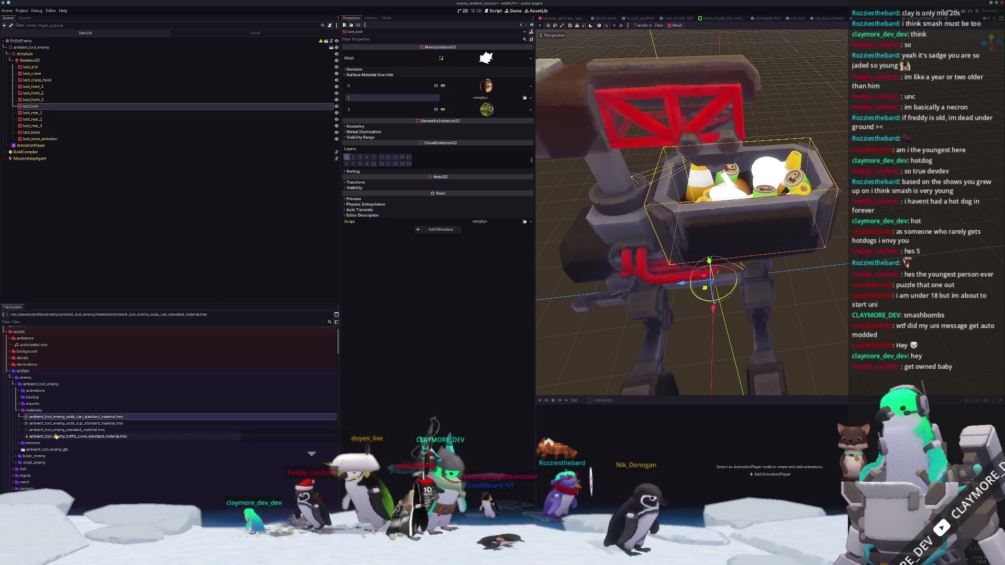
left_click(81, 424)
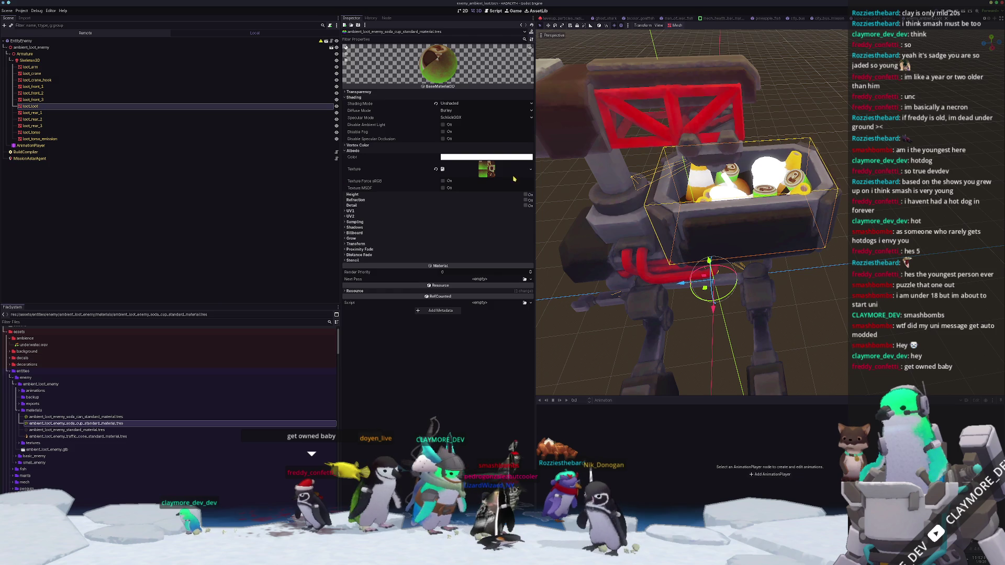
- Quick Load the soda_cup base texture as the new material's albedo
left_click(532, 172)
left_click(504, 303)
type("soda_cup")
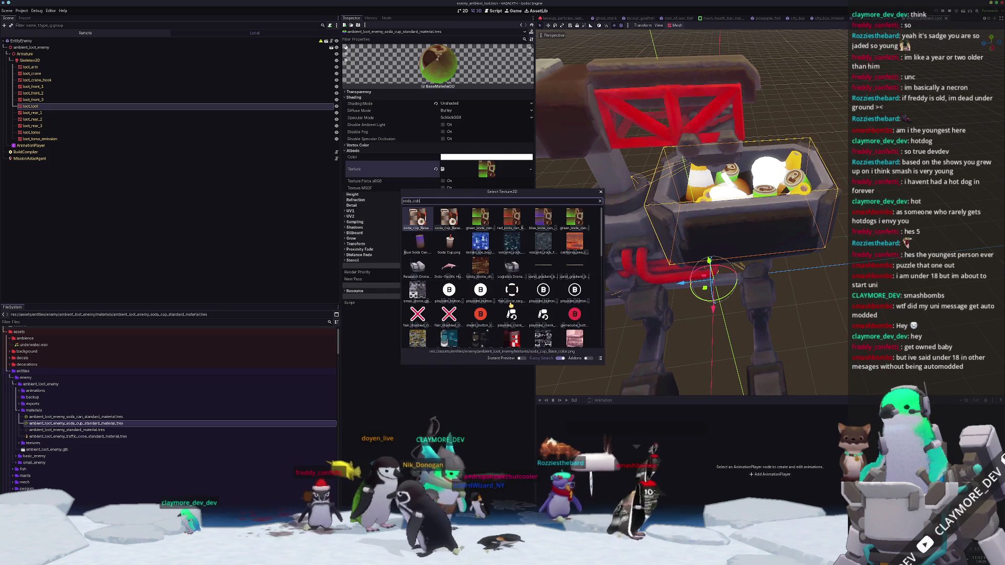
key("Return")
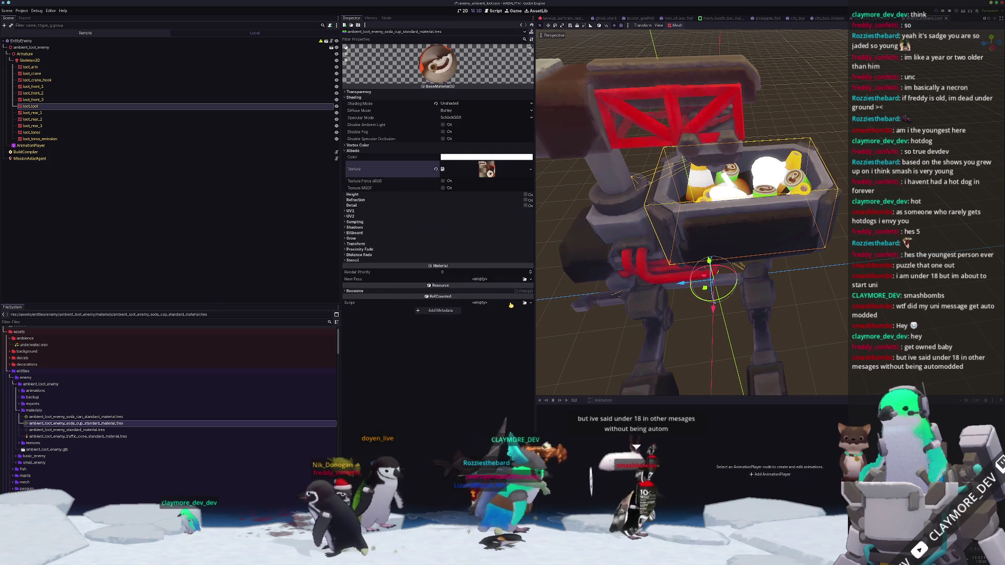
left_click(168, 107)
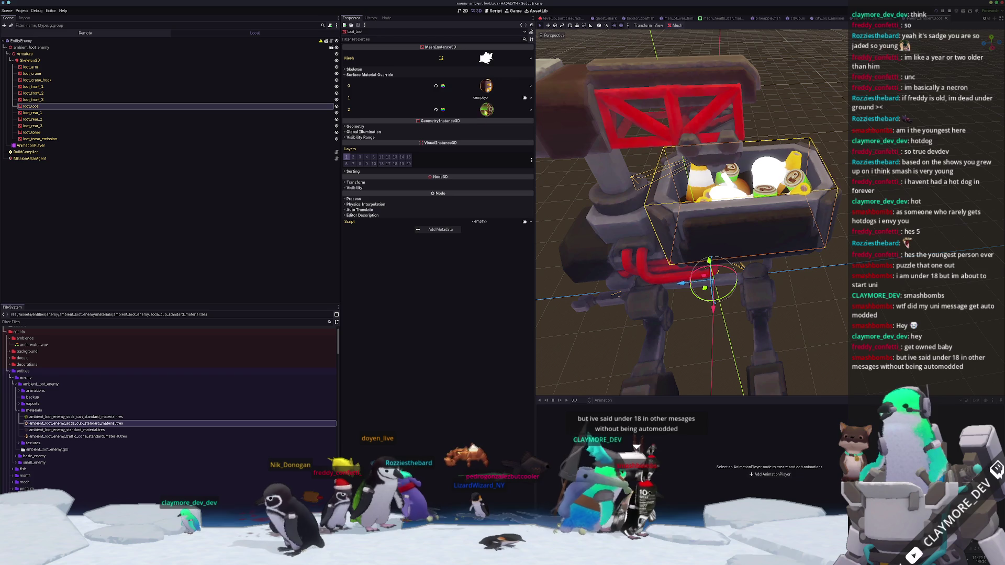
- Quick Load the soda_cup material into loot surface 1 and inspect the cups in the crate
left_click(524, 98)
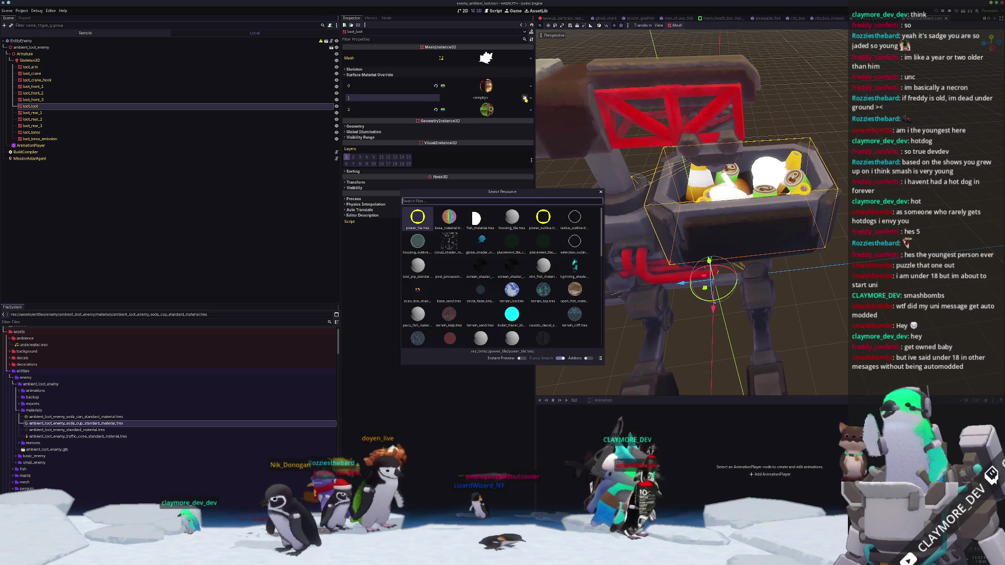
type("cup")
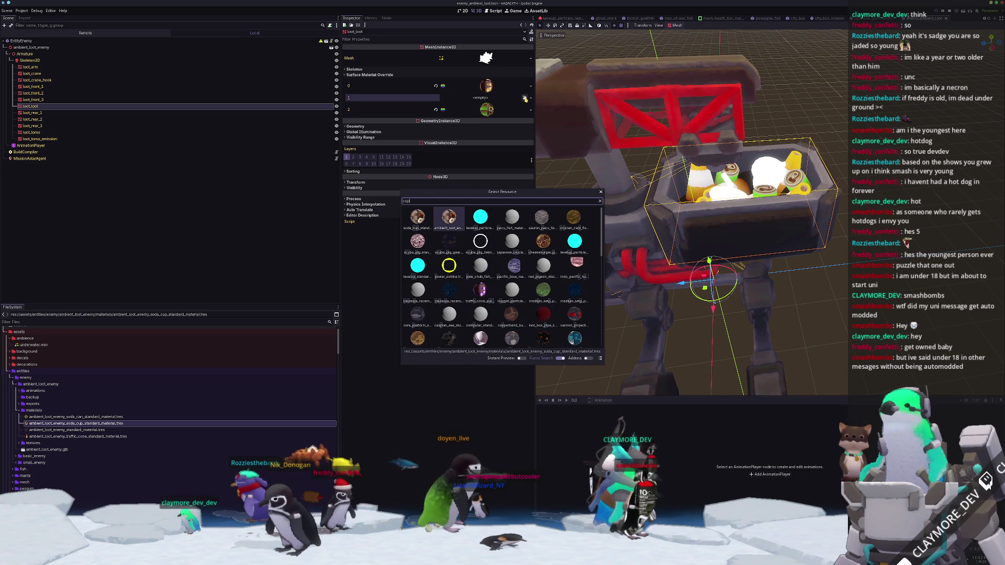
key("Return")
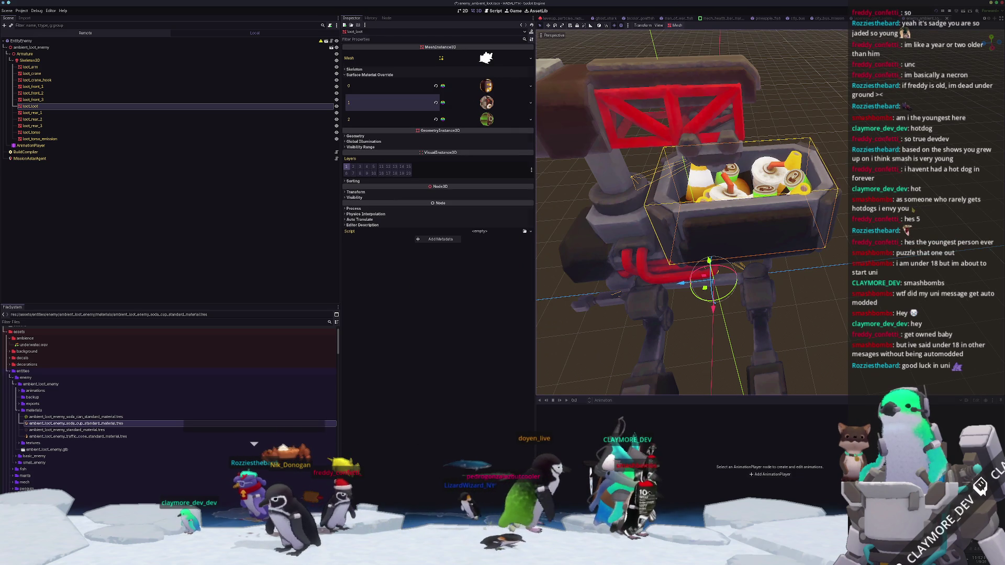
key("Escape")
scroll(691, 212, "down", 3)
scroll(691, 212, "up", 3)
middle_click_drag(691, 212, 754, 197)
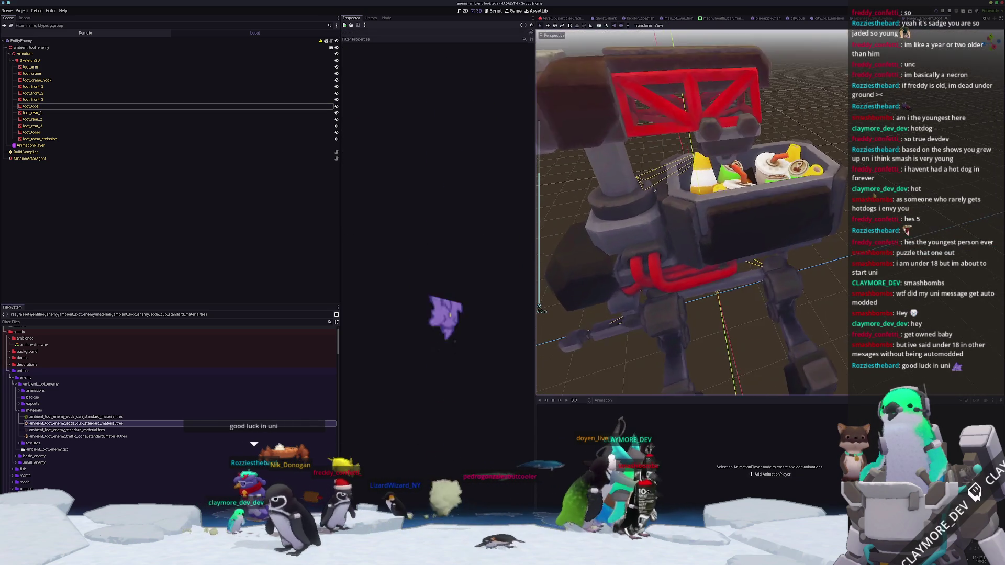
scroll(691, 213, "down", 2)
scroll(691, 212, "down", 3)
scroll(691, 212, "down", 2)
mouse_move(691, 212)
middle_mouse_down()
mouse_move(738, 251)
mouse_move(752, 243)
middle_mouse_up()
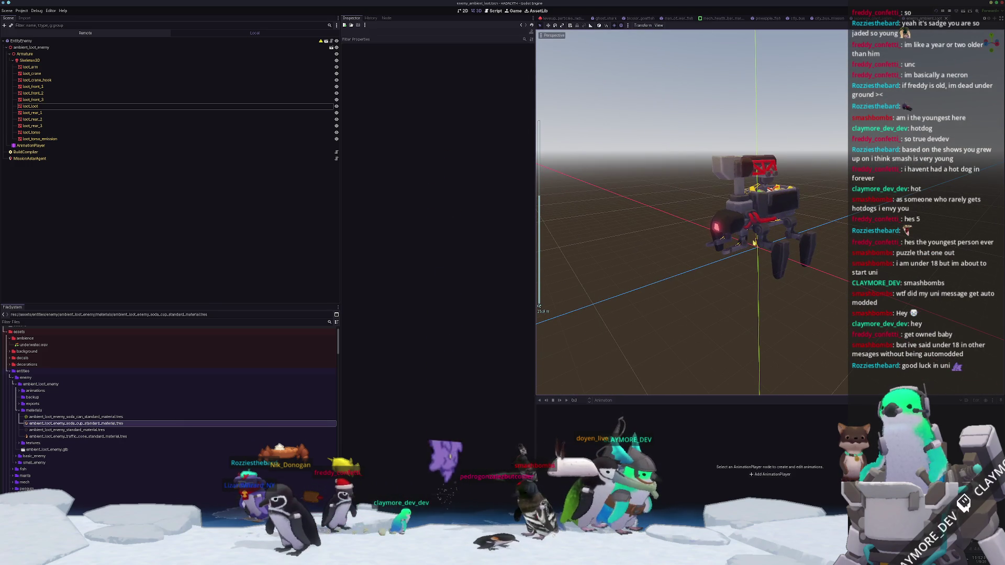
left_click(31, 145)
- Play the gather animation, then switch Current Animation to idle and watch the robot
left_click(451, 54)
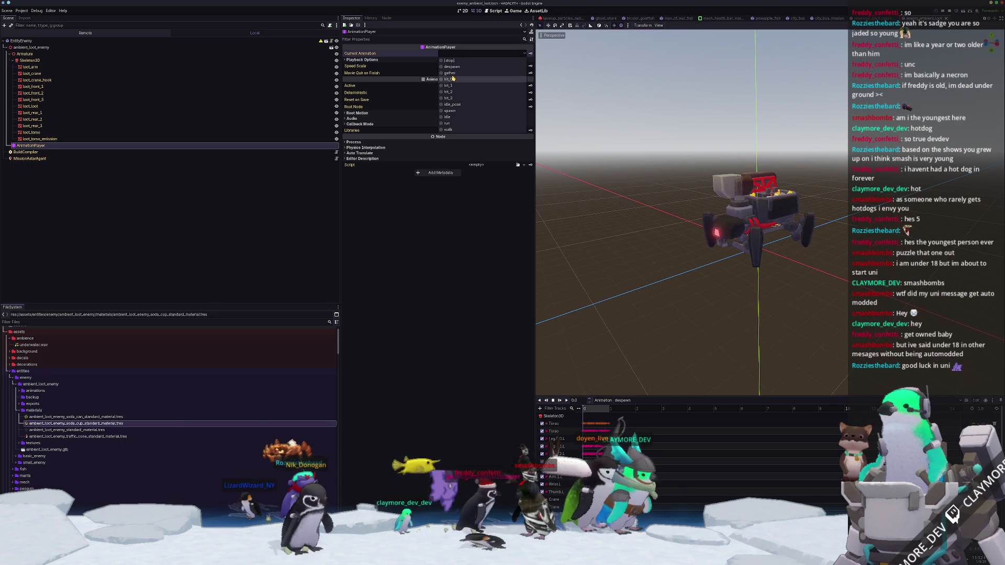
left_click(450, 73)
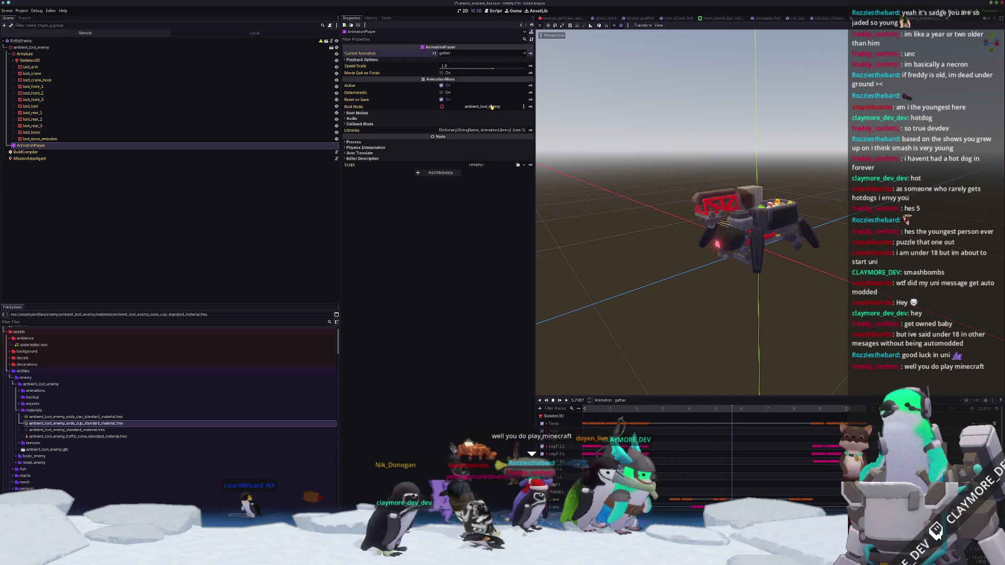
left_click(448, 54)
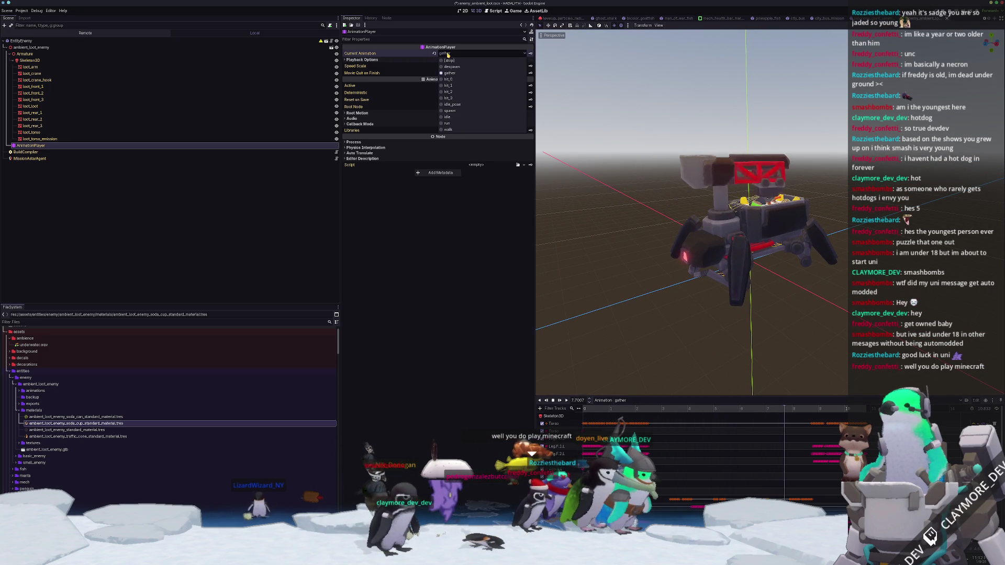
left_click(455, 117)
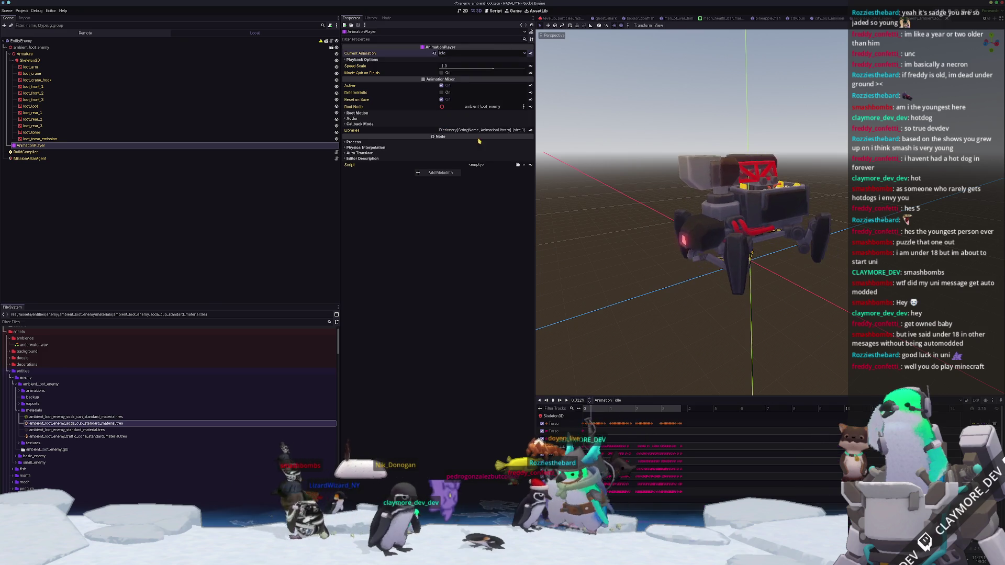
mouse_move(620, 239)
middle_mouse_down()
mouse_move(664, 232)
mouse_move(673, 243)
mouse_move(648, 246)
middle_mouse_up()
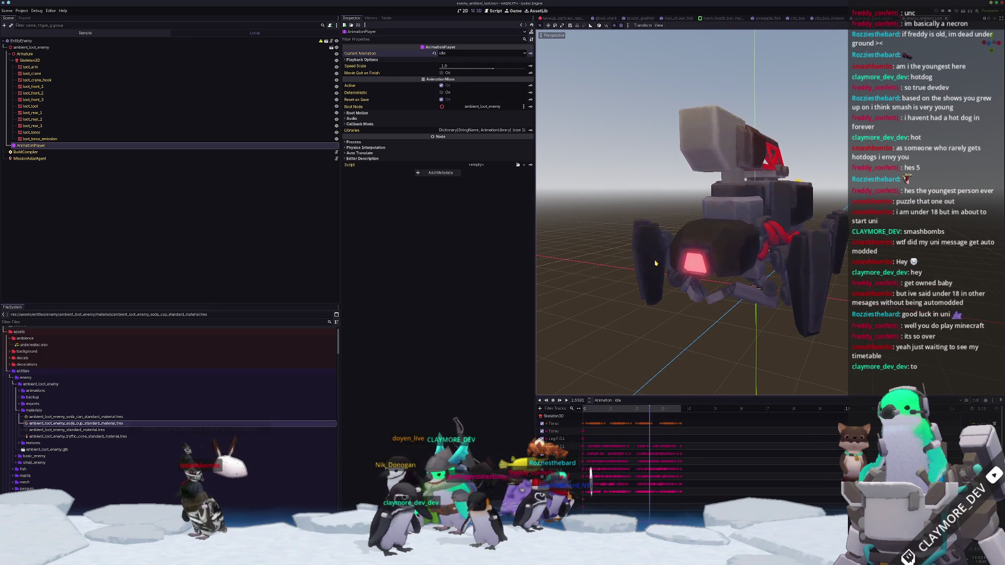
scroll(652, 258, "down", 2)
middle_click_drag(659, 282, 675, 320)
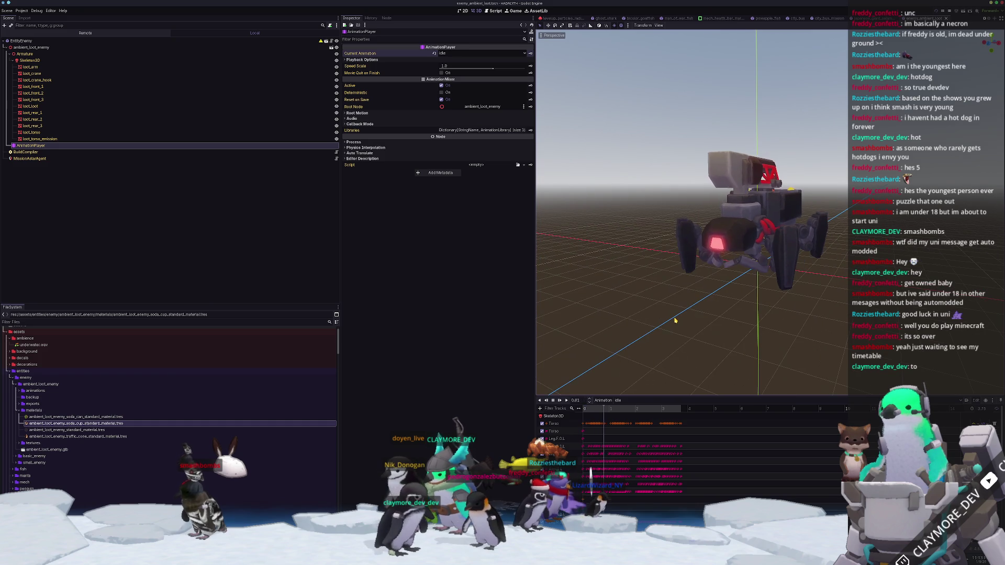
scroll(674, 321, "up", 2)
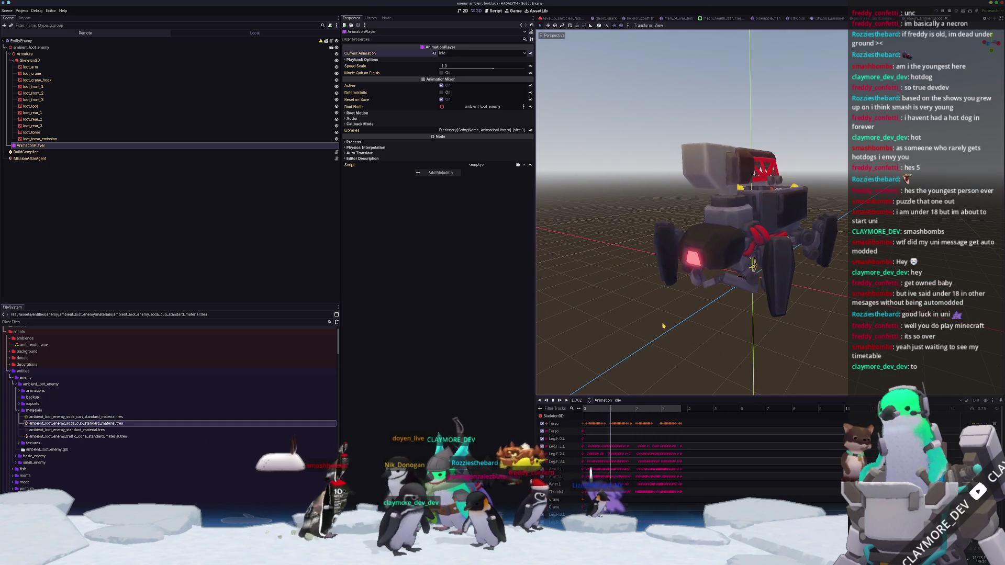
scroll(610, 340, "down", 2)
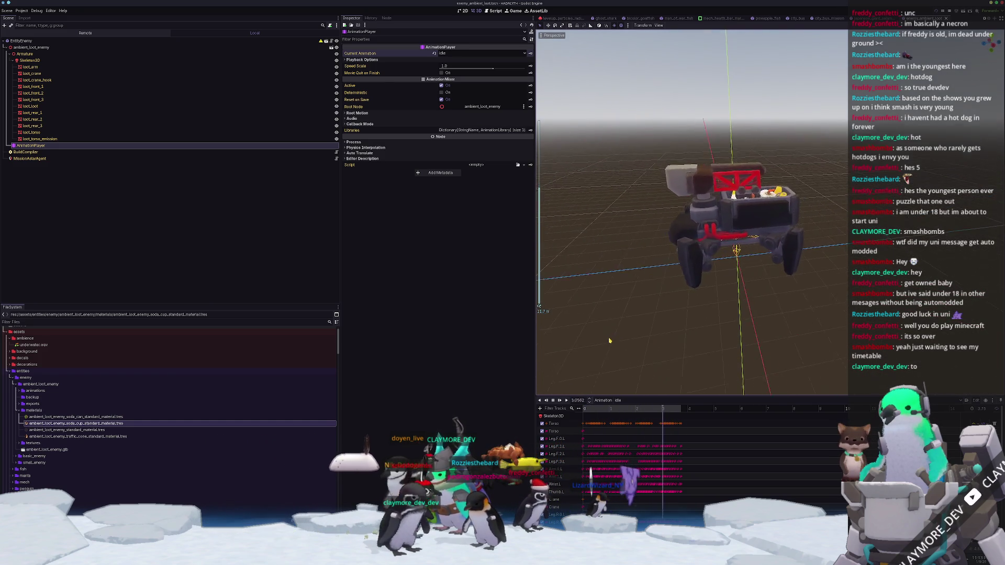